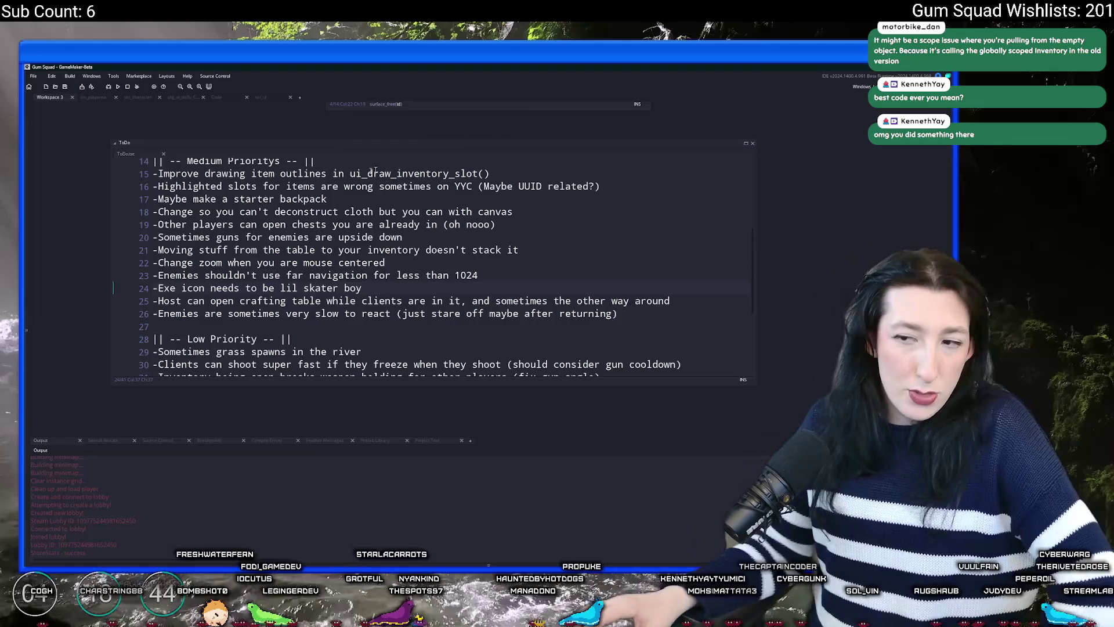
Delete line 33, 'update listen position/mask (Splash Only)', from the ToDo note's Low Priority list
{"action": "scroll", "coordinate": [472, 233], "scroll_direction": "down", "scroll_amount": 3}
{"action": "left_click", "coordinate": [472, 233]}
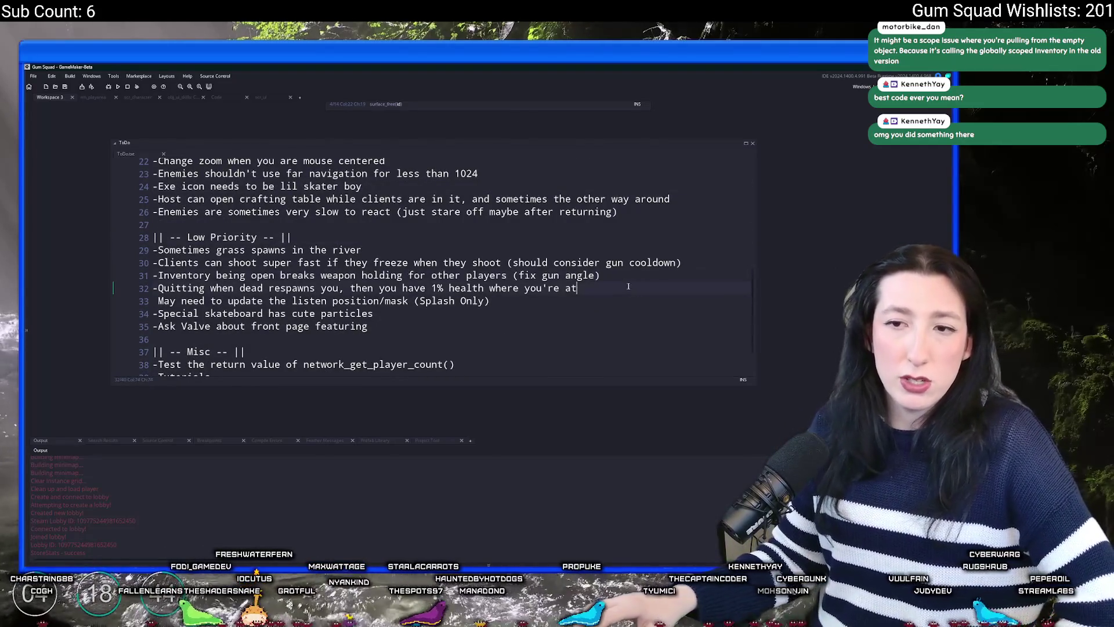
{"action": "left_click", "coordinate": [150, 302]}
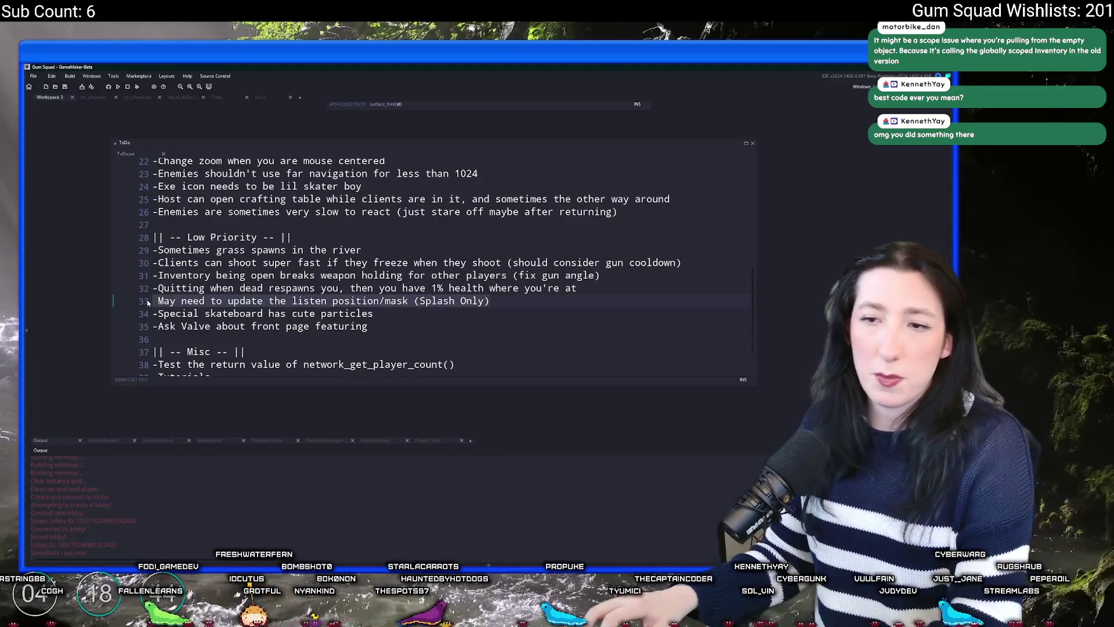
{"action": "key", "text": "shift+End"}
{"action": "key", "text": "BackSpace"}
{"action": "key", "text": "BackSpace"}
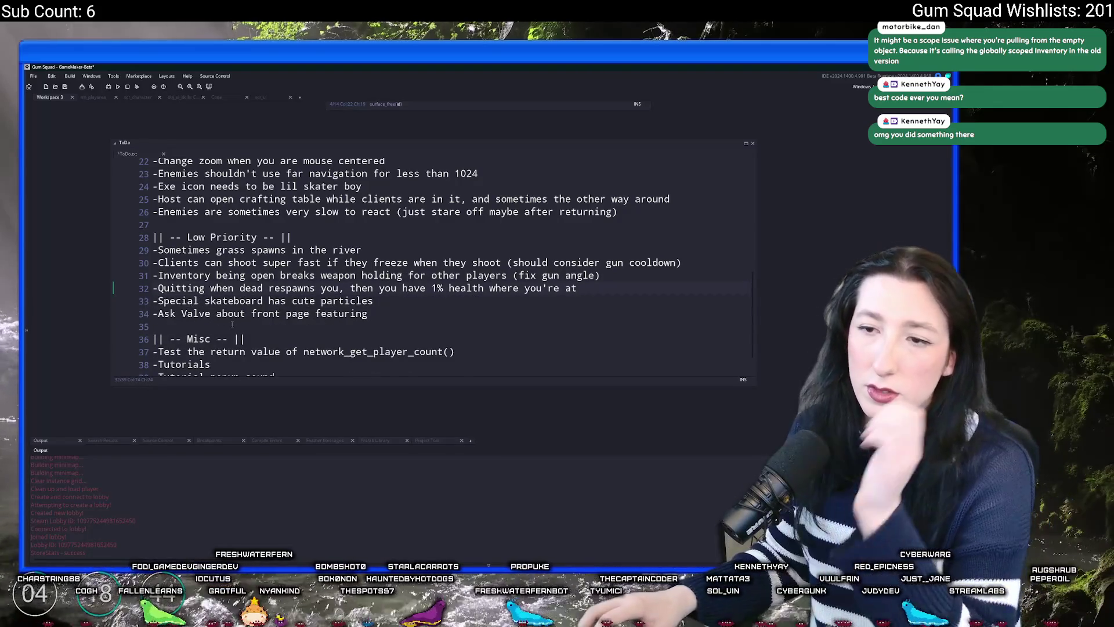
{"action": "scroll", "coordinate": [253, 295], "scroll_direction": "up", "scroll_amount": 3}
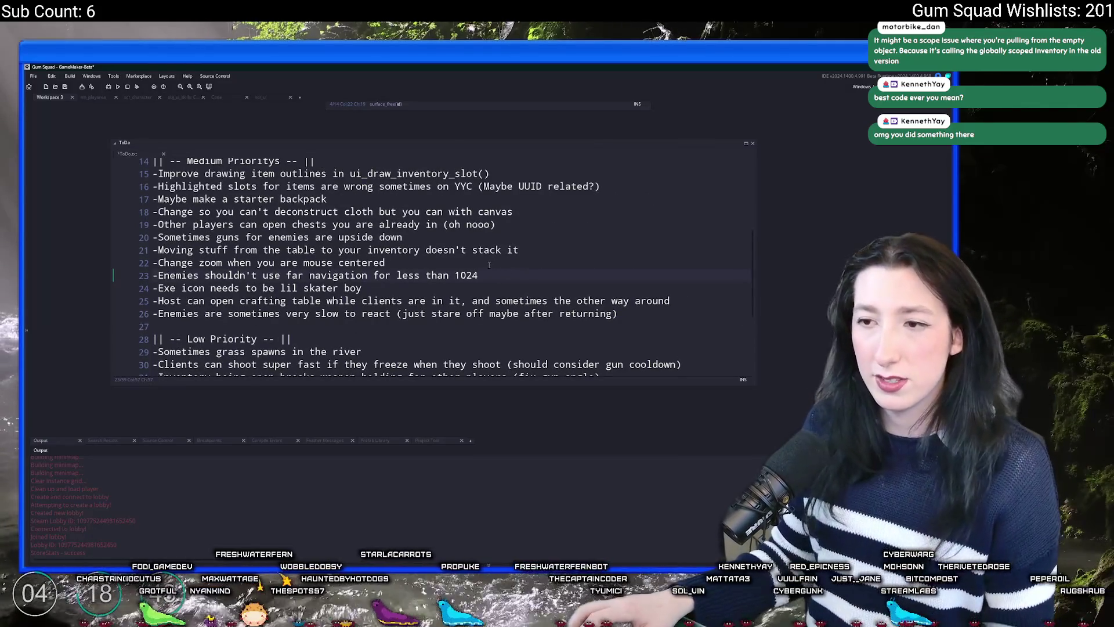
{"action": "right_click", "coordinate": [400, 190]}
{"action": "left_click", "coordinate": [486, 212]}
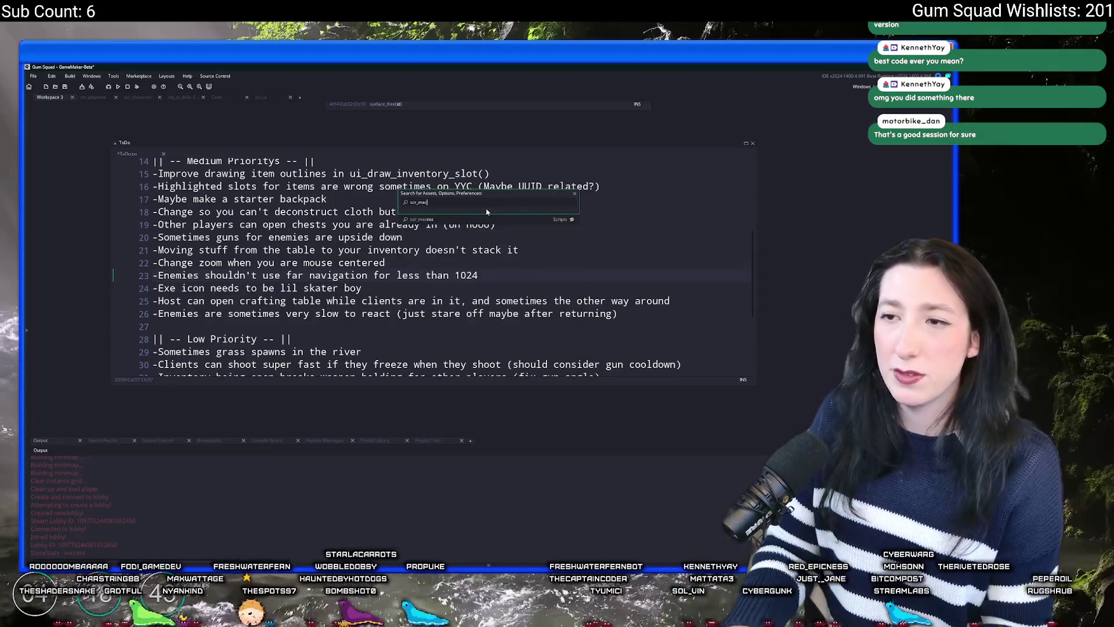
Browse the scr_macros script in an enlarged code window, checking the RadioRadius macro
{"action": "scroll", "coordinate": [470, 224], "scroll_direction": "down", "scroll_amount": 5}
{"action": "scroll", "coordinate": [333, 287], "scroll_direction": "down", "scroll_amount": 4}
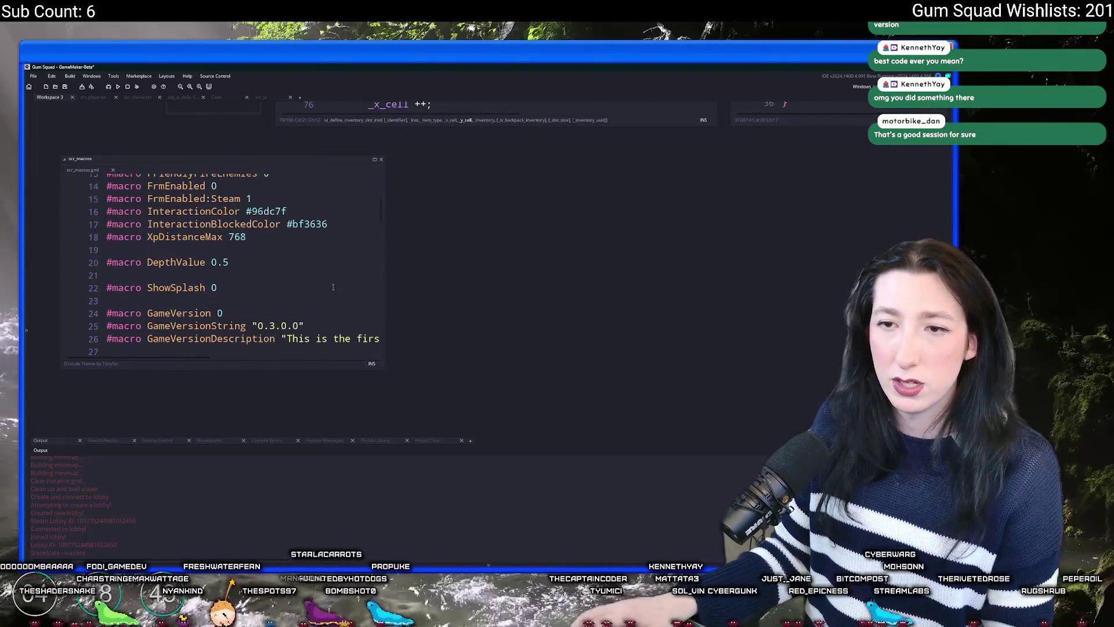
{"action": "scroll", "coordinate": [333, 287], "scroll_direction": "up", "scroll_amount": 2}
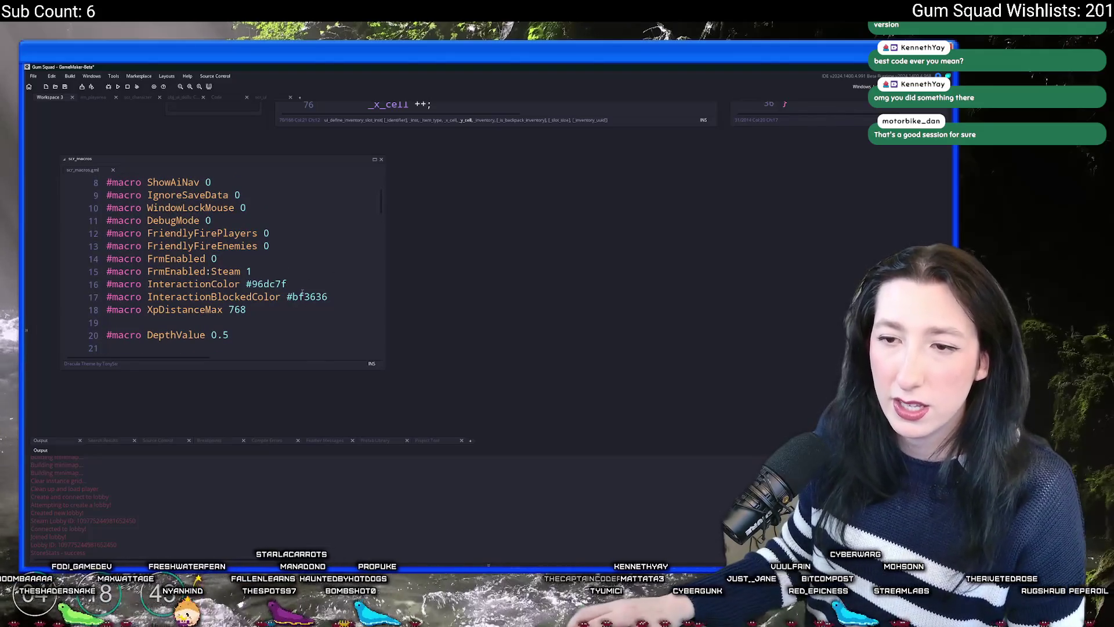
{"action": "scroll", "coordinate": [303, 293], "scroll_direction": "down", "scroll_amount": 4}
{"action": "scroll", "coordinate": [261, 273], "scroll_direction": "down", "scroll_amount": 6}
{"action": "scroll", "coordinate": [265, 273], "scroll_direction": "down", "scroll_amount": 2}
{"action": "scroll", "coordinate": [266, 261], "scroll_direction": "up", "scroll_amount": 4}
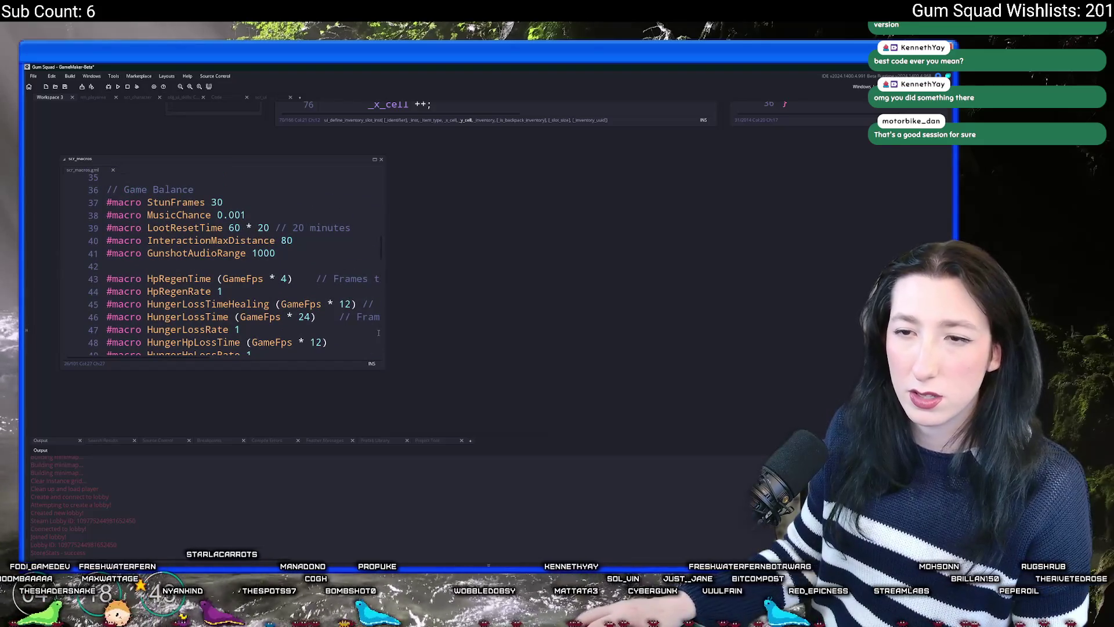
{"action": "left_click_drag", "start_coordinate": [385, 370], "coordinate": [519, 413]}
{"action": "scroll", "coordinate": [409, 332], "scroll_direction": "down", "scroll_amount": 3}
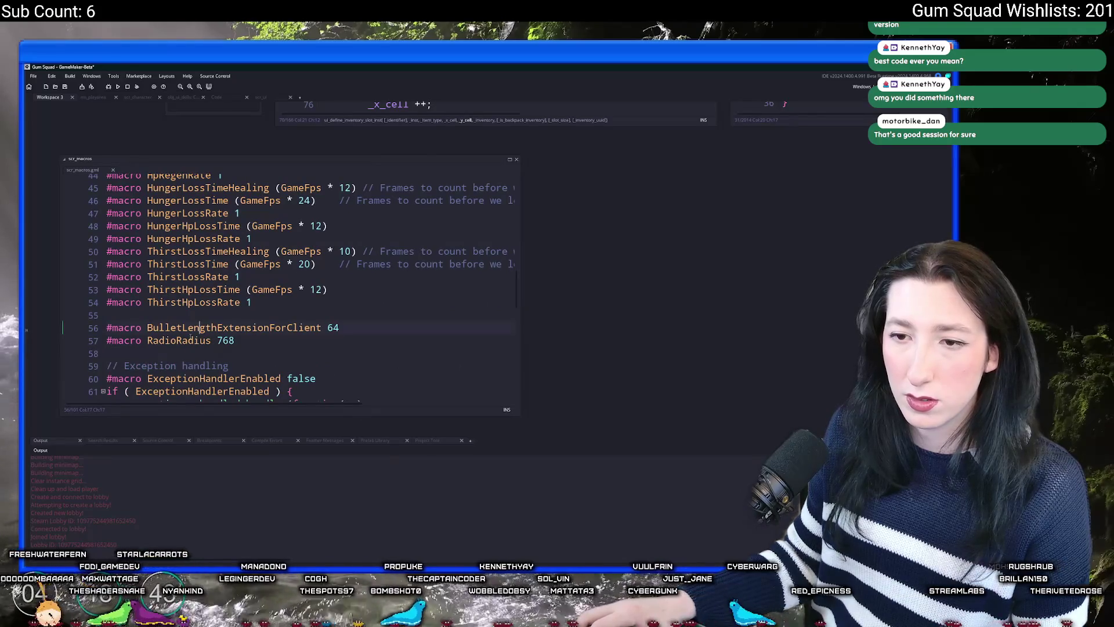
{"action": "double_click", "coordinate": [190, 341]}
{"action": "scroll", "coordinate": [249, 325], "scroll_direction": "down", "scroll_amount": 14}
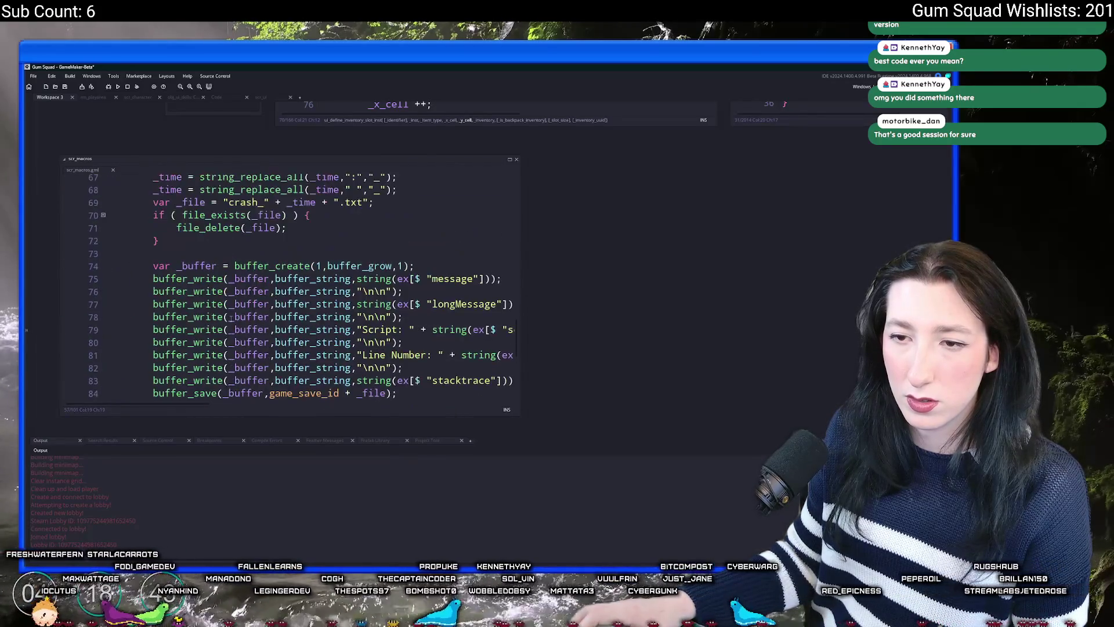
{"action": "scroll", "coordinate": [251, 313], "scroll_direction": "up", "scroll_amount": 14}
{"action": "left_click", "coordinate": [374, 300]}
Open scr_ai and set AiAstarPathDistanceThreshold to 900 and AiAstarPathingTimeLimit to 800
{"action": "key", "text": "ctrl+t"}
{"action": "type", "text": "i"}
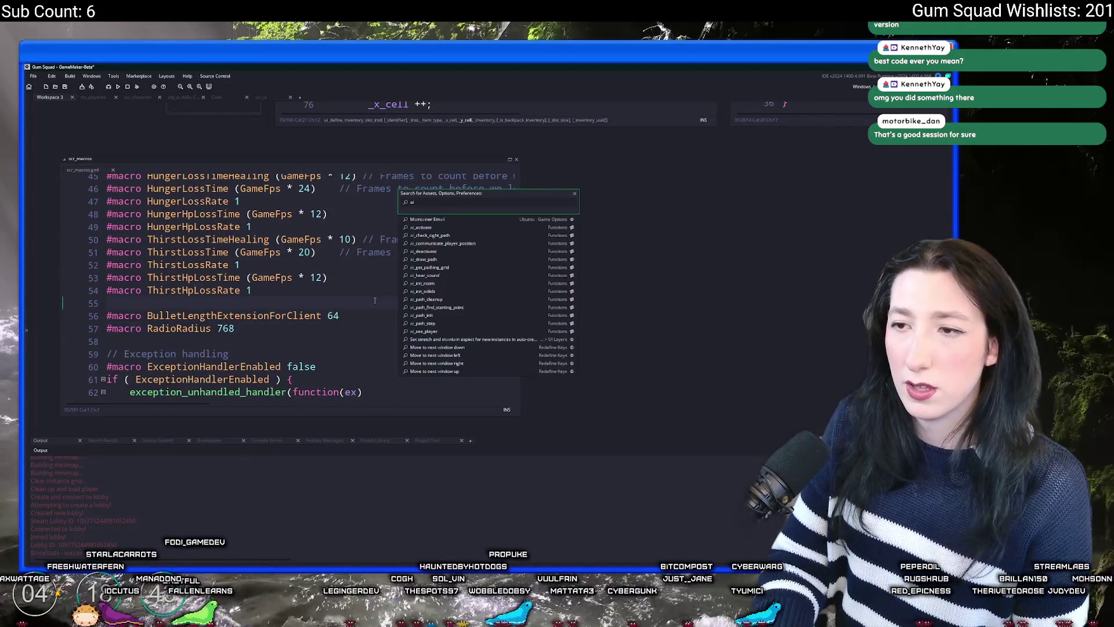
{"action": "type", "text": "_ai"}
{"action": "key", "text": "Return"}
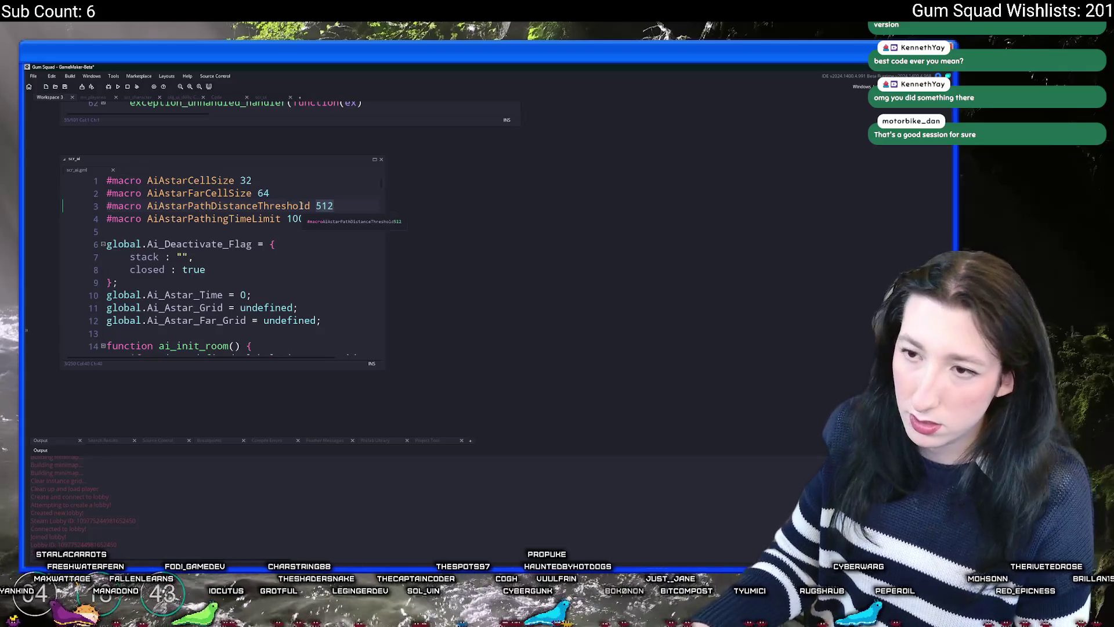
{"action": "double_click", "coordinate": [298, 219]}
{"action": "type", "text": "800"}
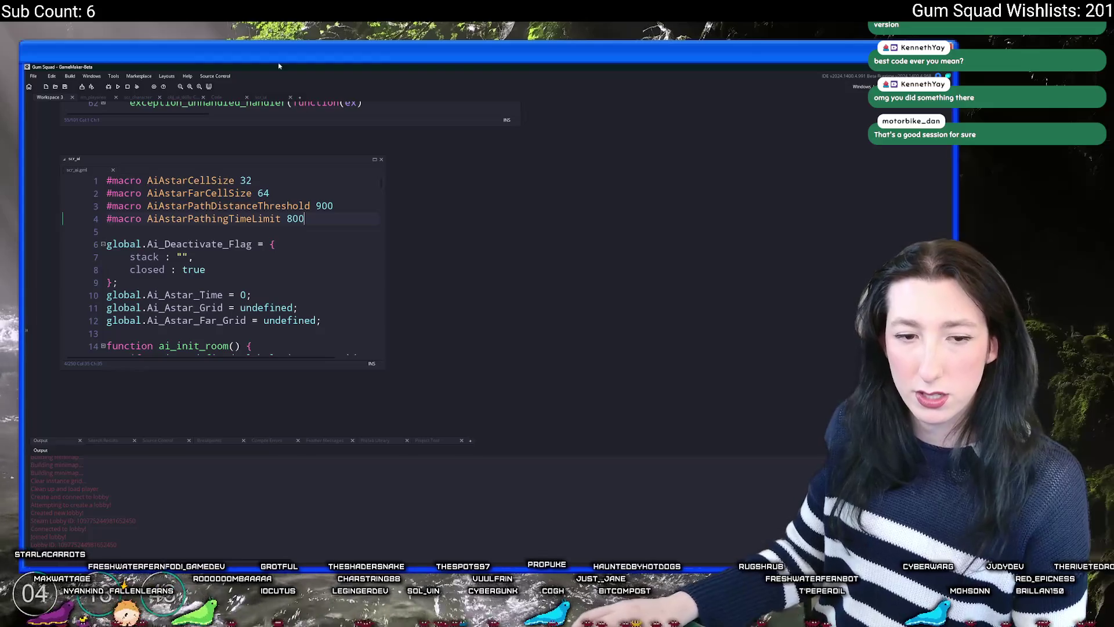
{"action": "key", "text": "alt+Tab"}
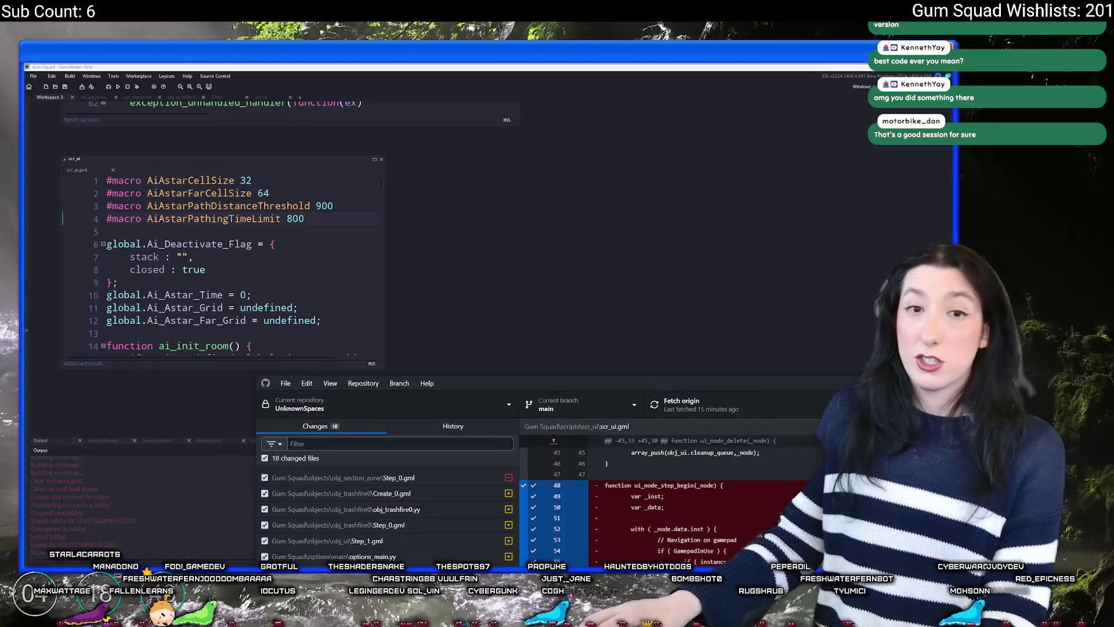
Review the diffs for scr_networking, Create_0, fog and rain particles, and obj_section_zone
{"action": "mouse_move", "coordinate": [430, 384]}
{"action": "left_mouse_down"}
{"action": "mouse_move", "coordinate": [371, 140]}
{"action": "mouse_move", "coordinate": [275, 136]}
{"action": "left_mouse_up"}
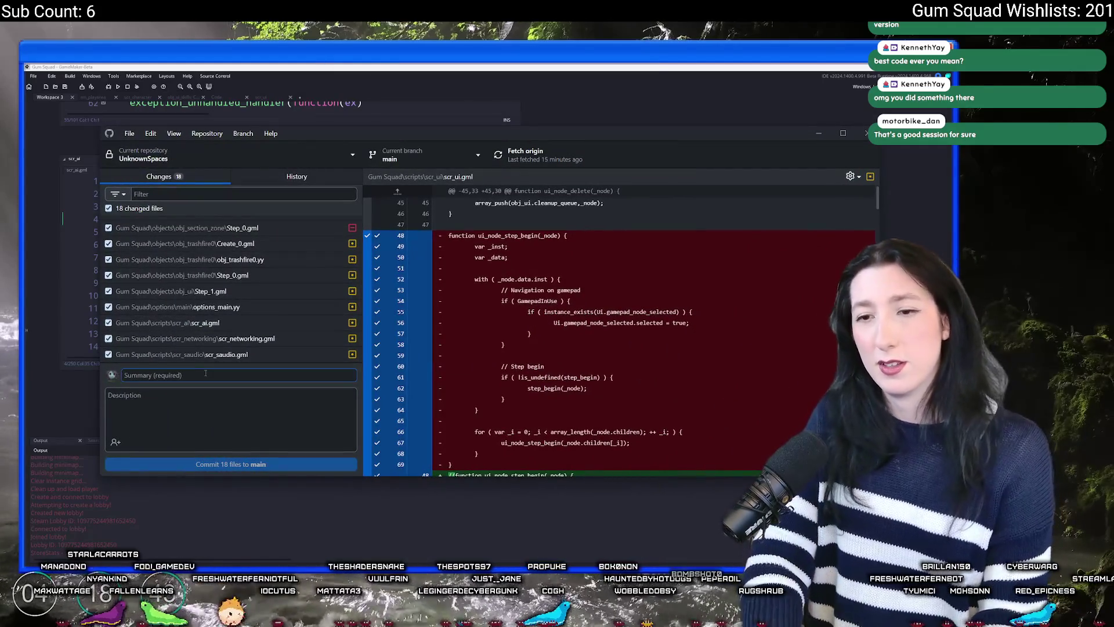
{"action": "left_click", "coordinate": [215, 338]}
{"action": "scroll", "coordinate": [225, 288], "scroll_direction": "up", "scroll_amount": 4}
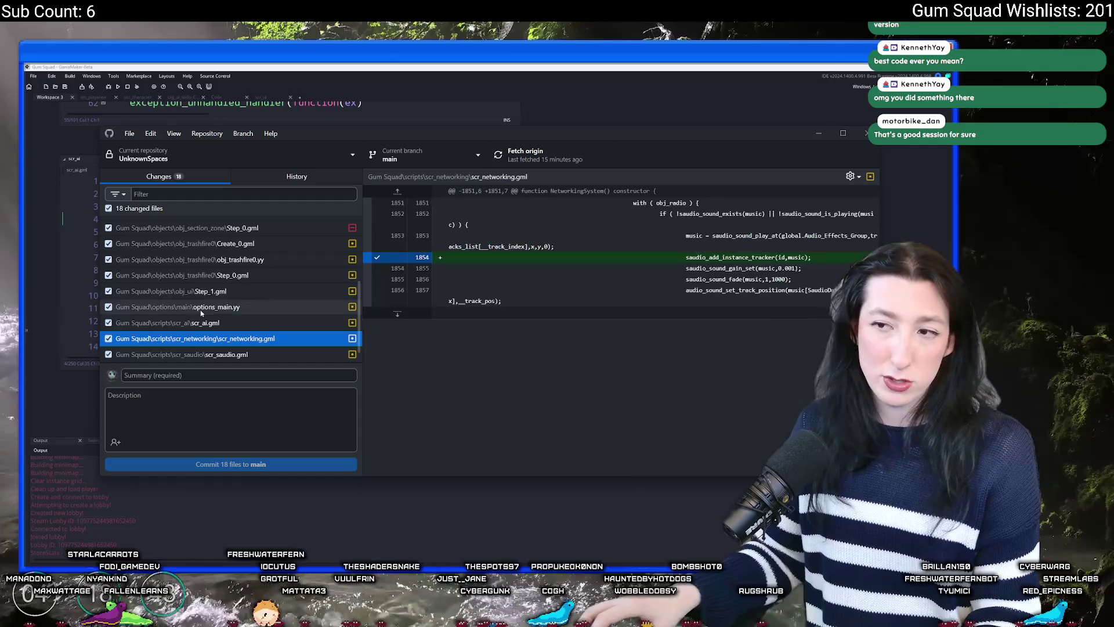
{"action": "left_click", "coordinate": [238, 240]}
{"action": "left_click", "coordinate": [238, 256]}
{"action": "left_click", "coordinate": [237, 268]}
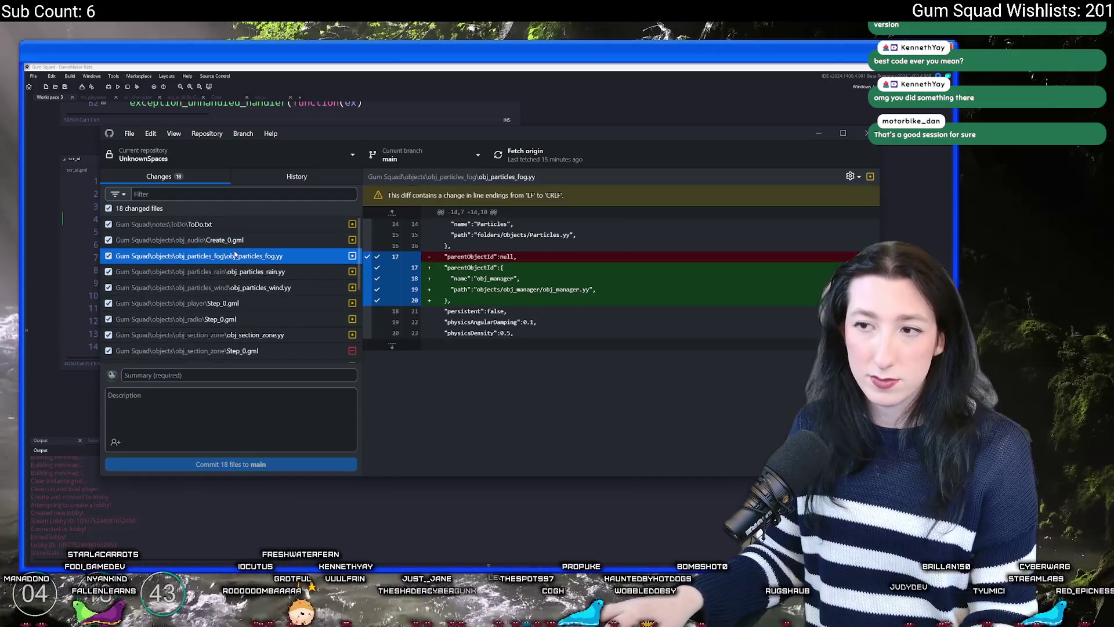
{"action": "scroll", "coordinate": [241, 272], "scroll_direction": "down", "scroll_amount": 3}
{"action": "left_click", "coordinate": [264, 277]}
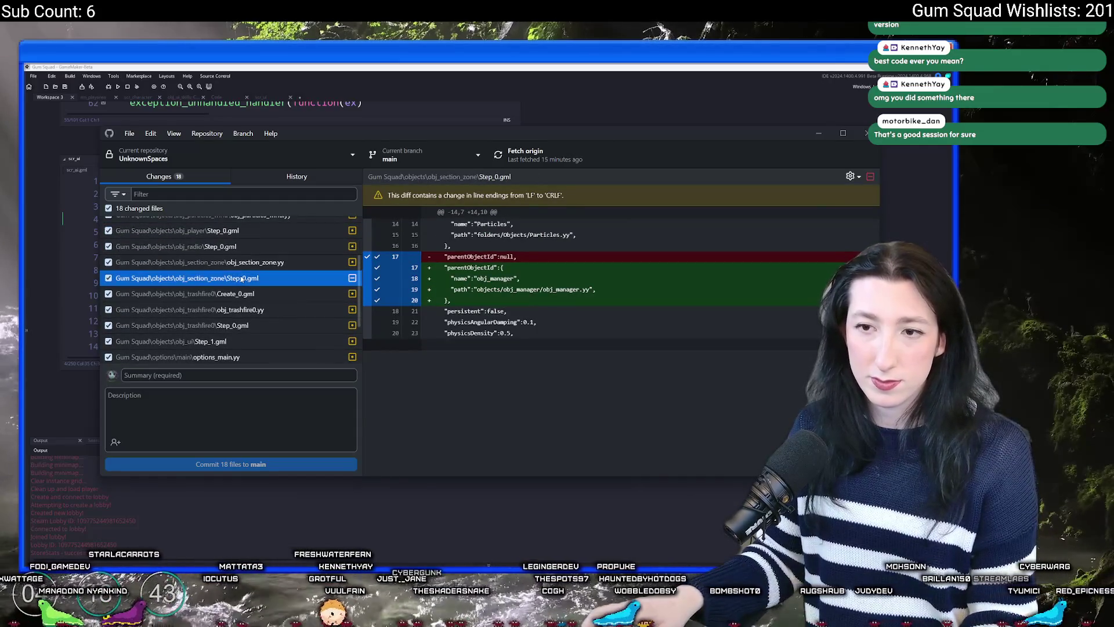
Review the diffs for the trash fire object, scr_ui, scr_ai, scr_networking and scr_saudio
{"action": "scroll", "coordinate": [264, 277], "scroll_direction": "down", "scroll_amount": 1}
{"action": "left_click", "coordinate": [249, 293]}
{"action": "left_click", "coordinate": [249, 309]}
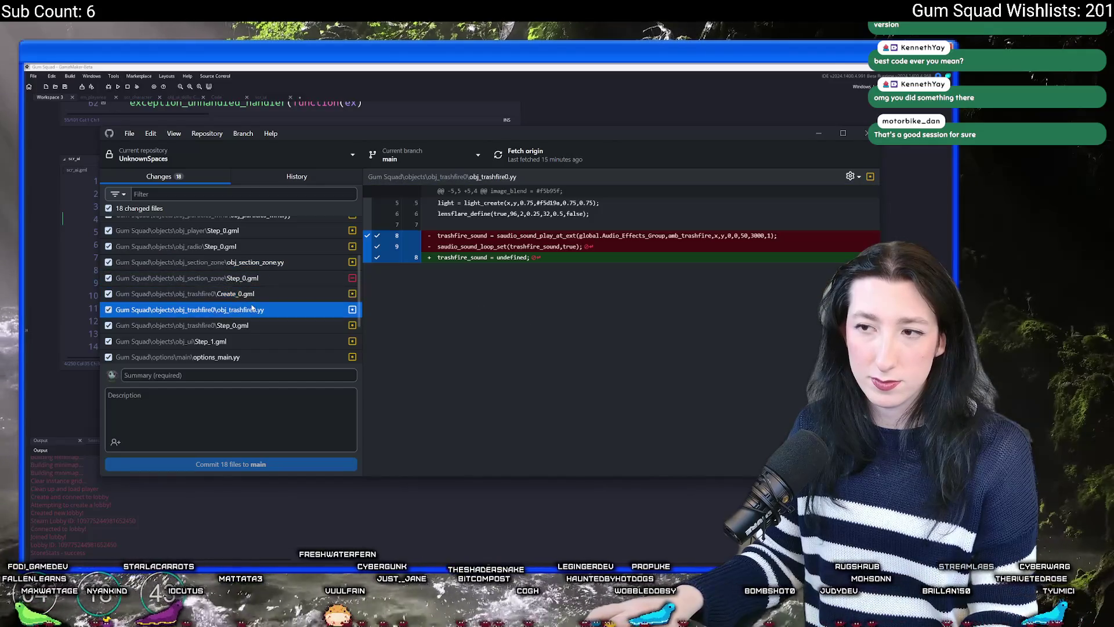
{"action": "scroll", "coordinate": [251, 308], "scroll_direction": "down", "scroll_amount": 2}
{"action": "left_click", "coordinate": [249, 354]}
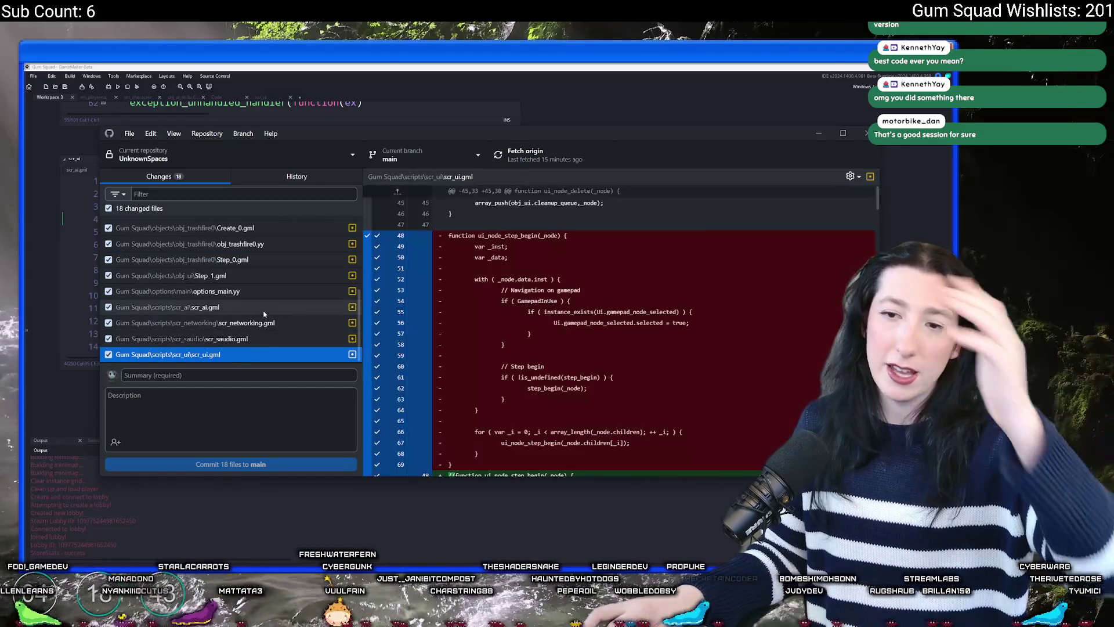
{"action": "left_click", "coordinate": [264, 313]}
{"action": "left_click", "coordinate": [266, 323]}
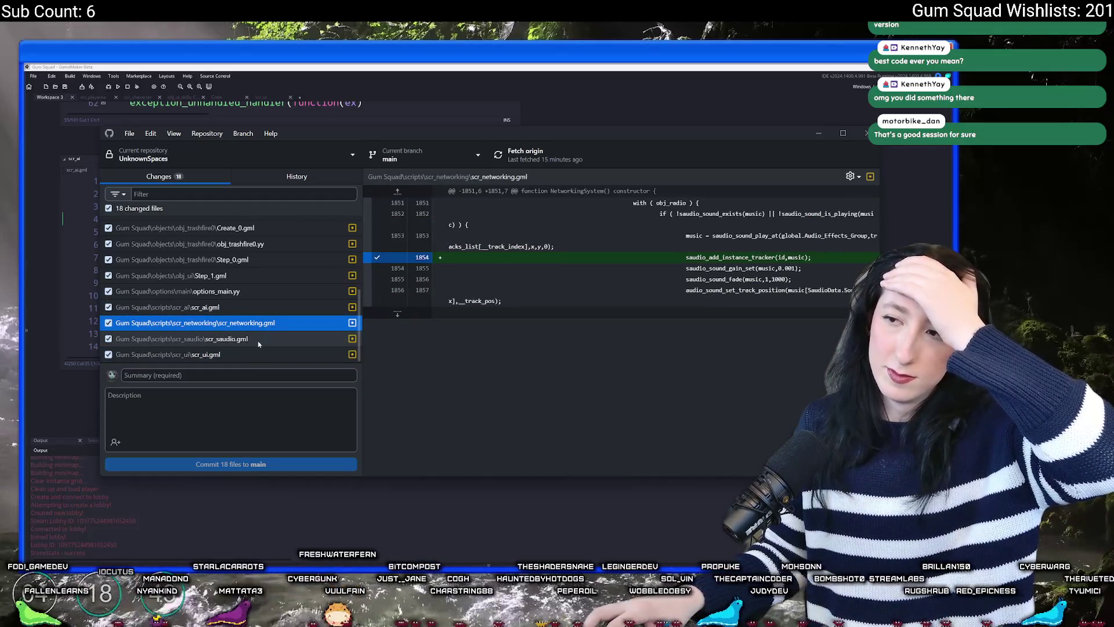
{"action": "left_click", "coordinate": [259, 340]}
Commit the 18 files to main as 'Fixed UI performance a bit' and push to origin
{"action": "left_click", "coordinate": [242, 374]}
{"action": "type", "text": "Fixed UI performance a bit"}
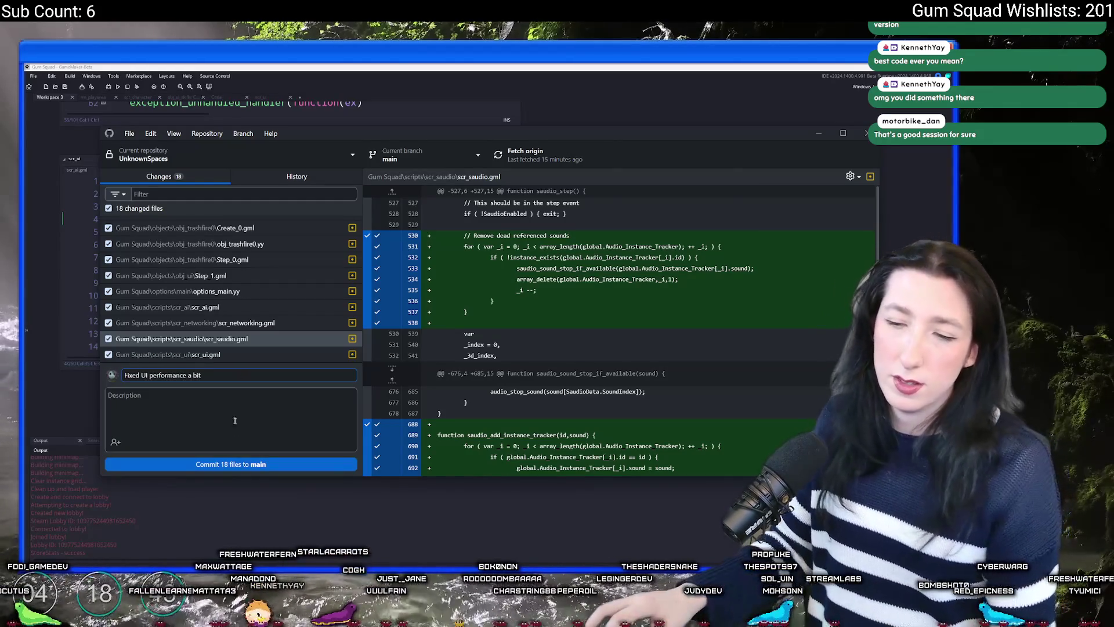
{"action": "left_click", "coordinate": [231, 464]}
{"action": "left_click", "coordinate": [546, 156]}
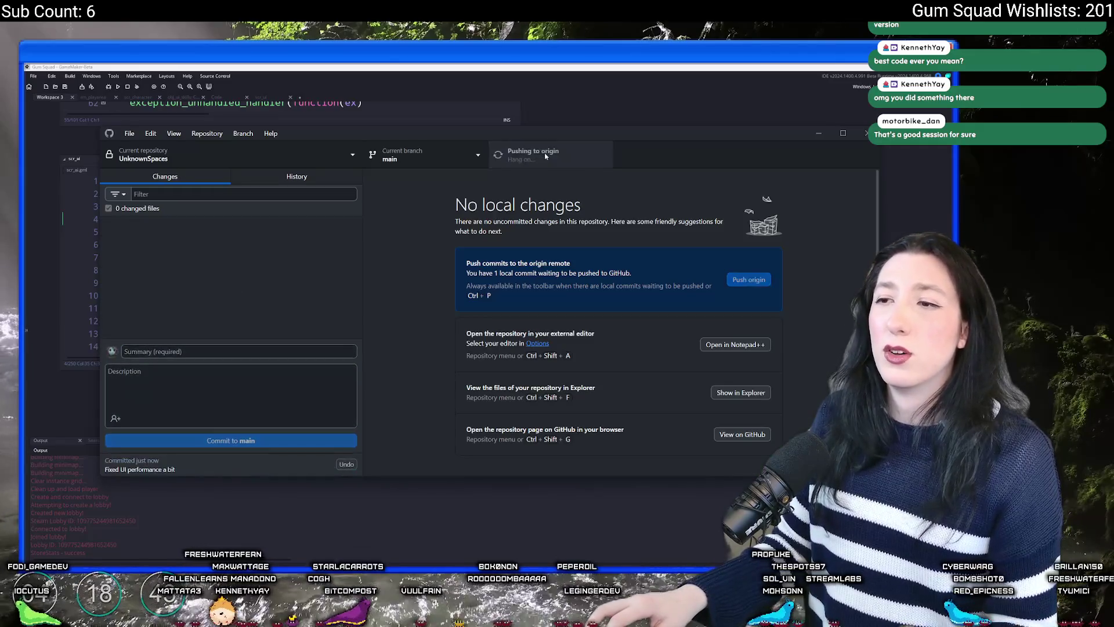
{"action": "left_click", "coordinate": [818, 133]}
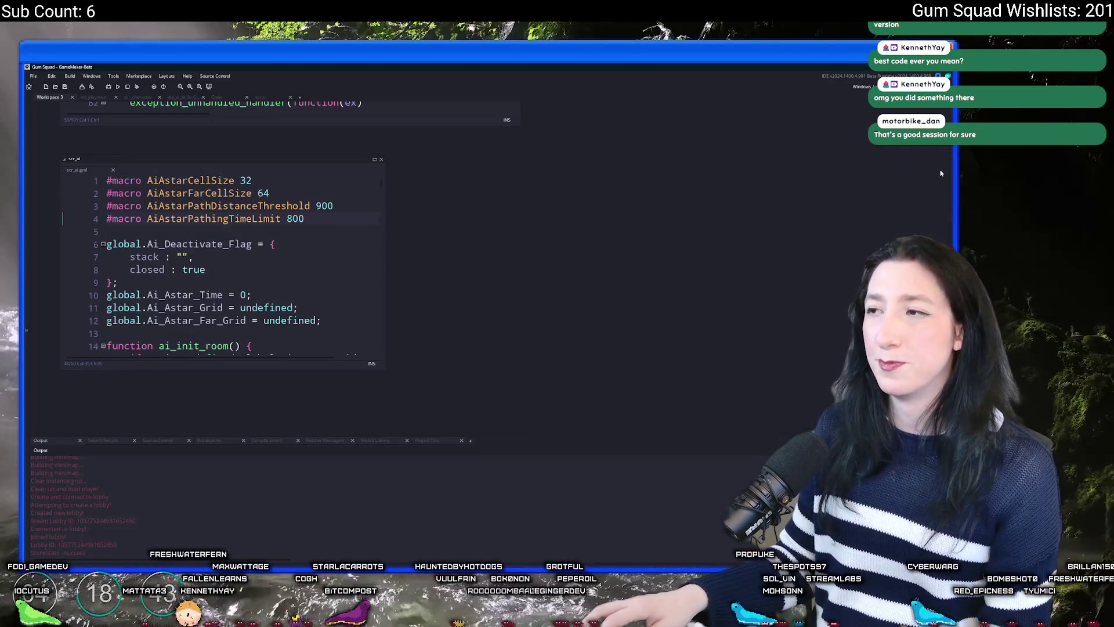
Open the scr_networking script and show the project's asset tree
{"action": "key", "text": "ctrl+t"}
{"action": "type", "text": "net"}
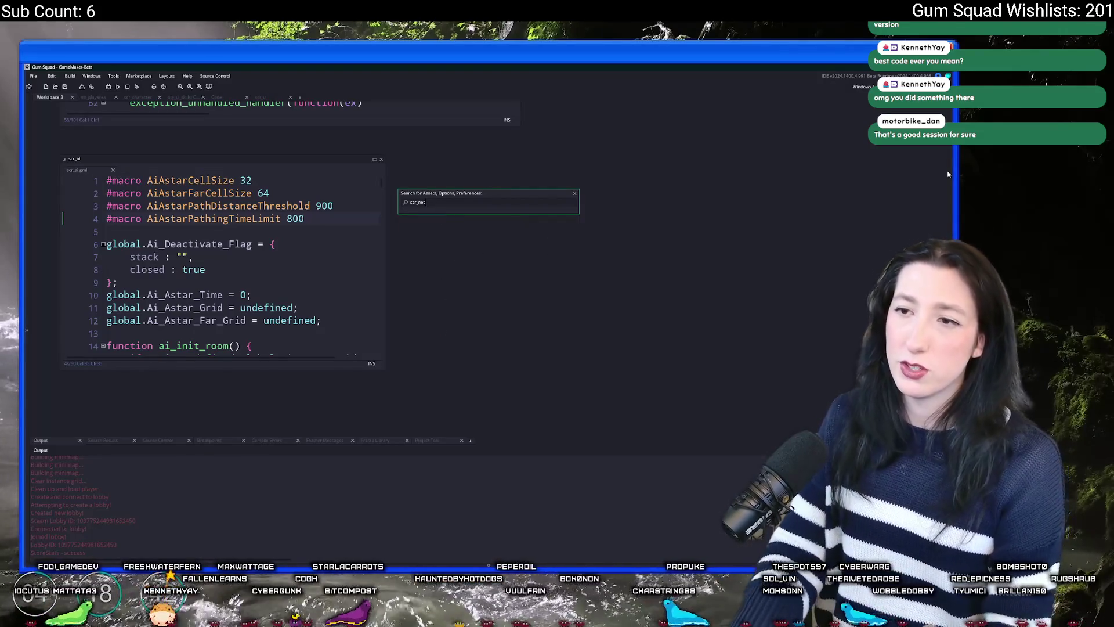
{"action": "key", "text": "Return"}
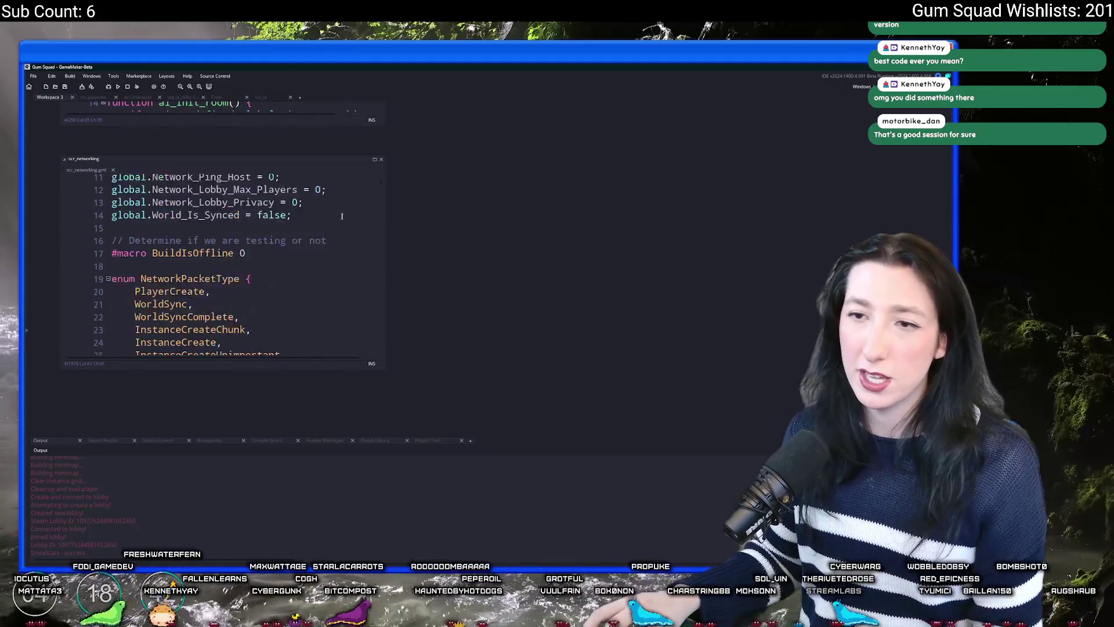
{"action": "left_click", "coordinate": [951, 158]}
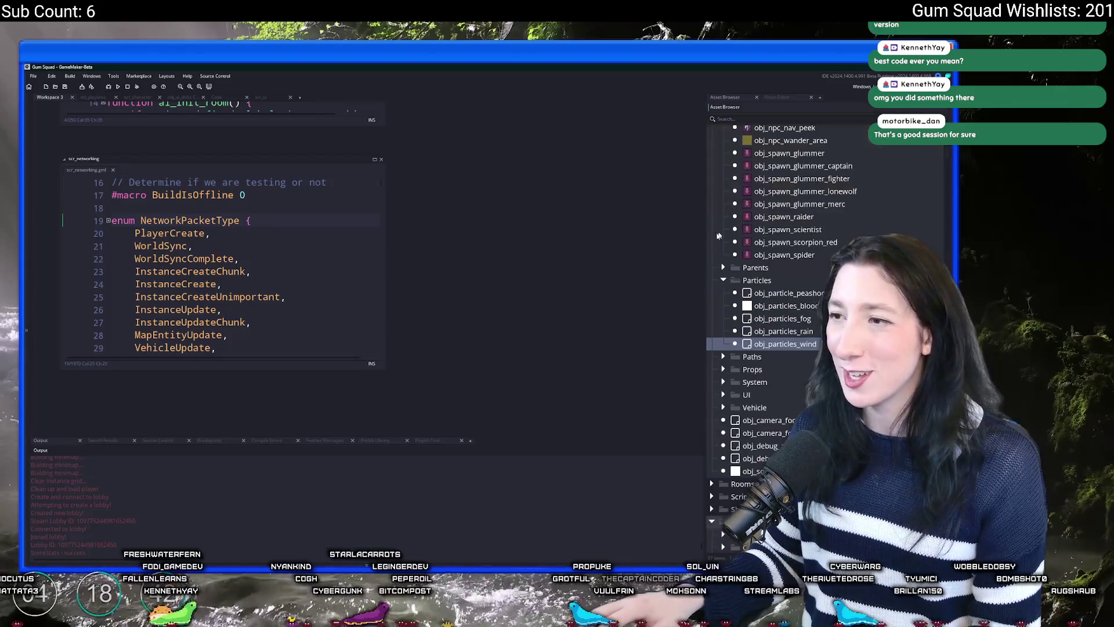
Set the live_enabled macro to 0 in obj_gmlive's Create event, save, and close its editors
{"action": "key", "text": "ctrl+t"}
{"action": "type", "text": "obj_gml"}
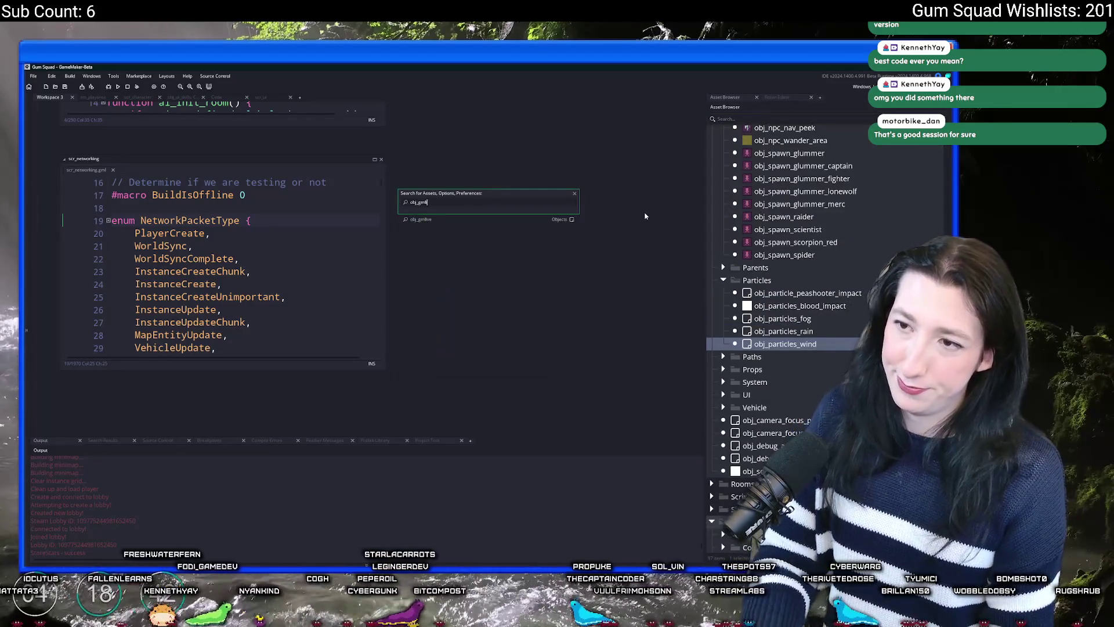
{"action": "key", "text": "Return"}
{"action": "left_click", "coordinate": [448, 283]}
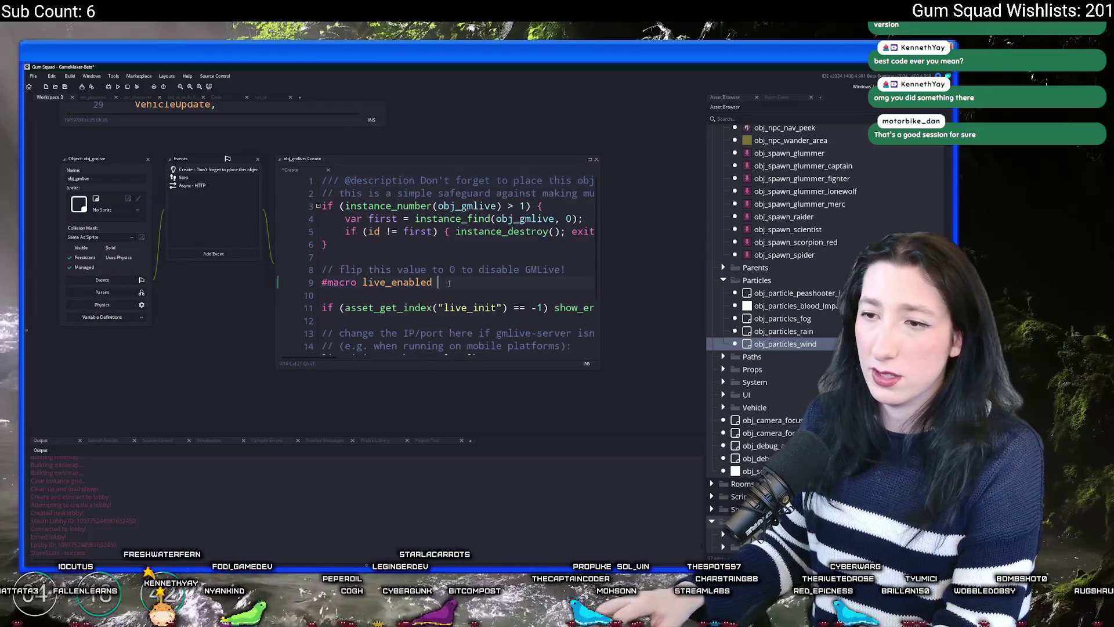
{"action": "type", "text": "0"}
{"action": "key", "text": "ctrl+s"}
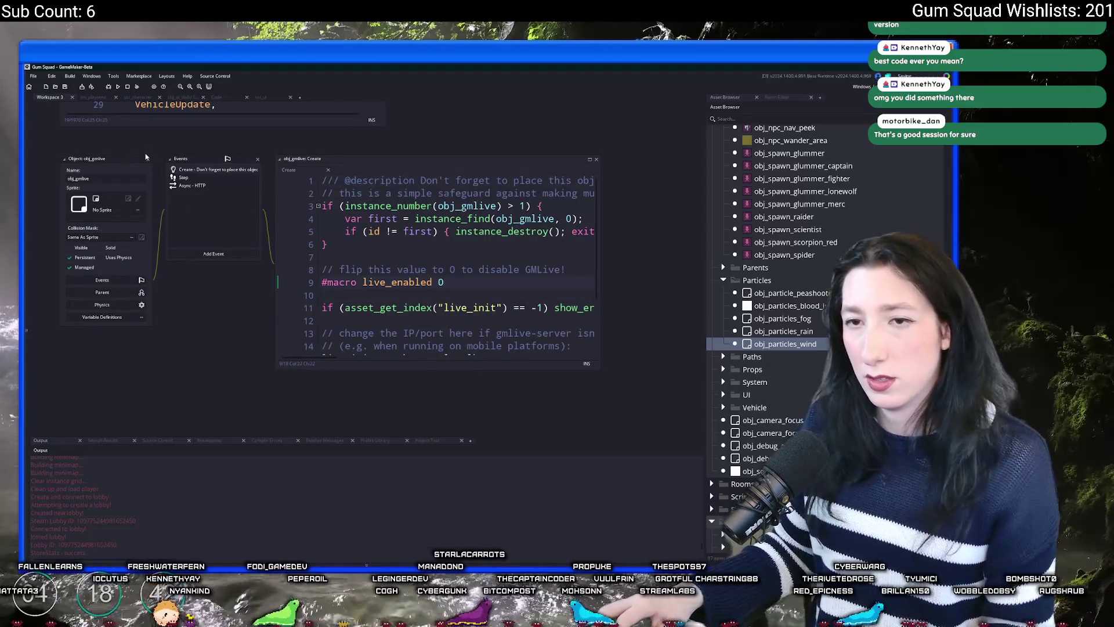
{"action": "left_click", "coordinate": [147, 157]}
{"action": "scroll", "coordinate": [789, 283], "scroll_direction": "up", "scroll_amount": 15}
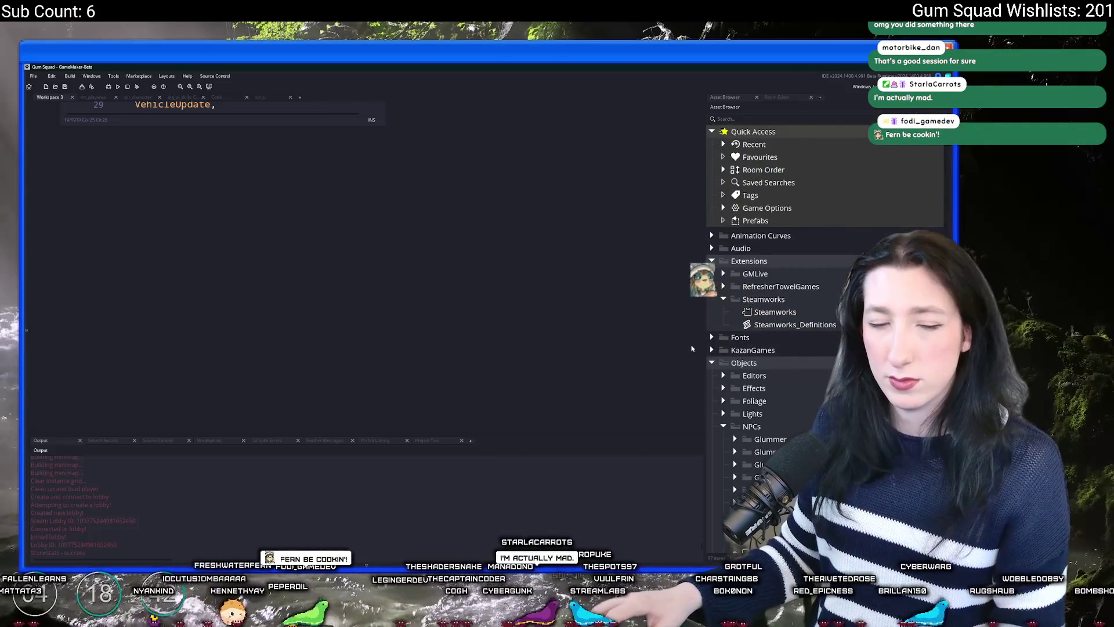
{"action": "double_click", "coordinate": [775, 311]}
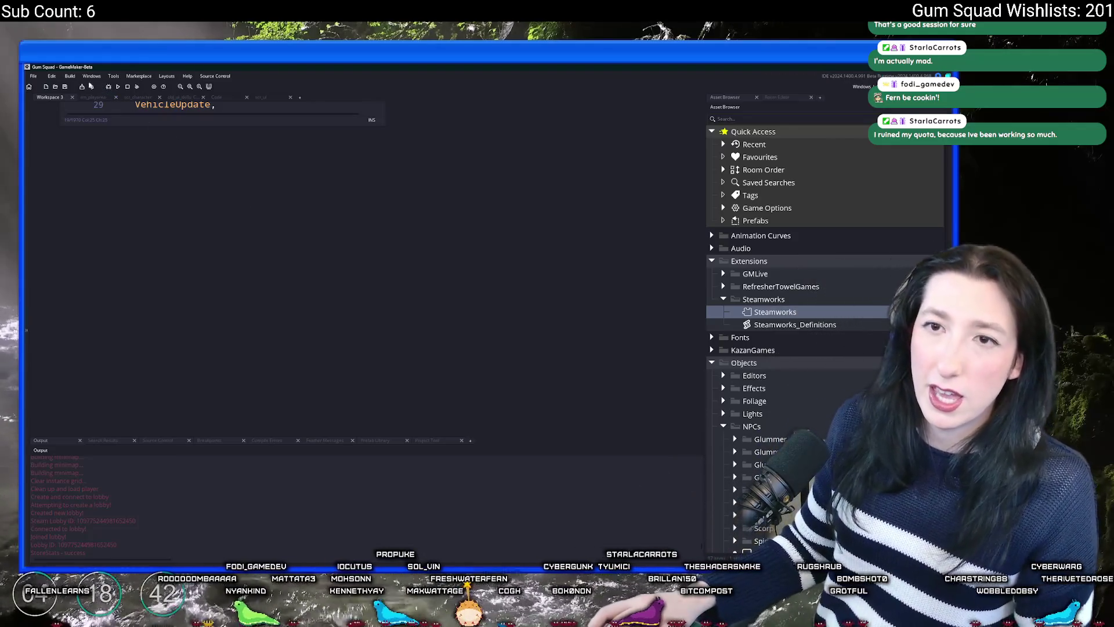
{"action": "left_click", "coordinate": [51, 76]}
{"action": "left_click", "coordinate": [81, 125]}
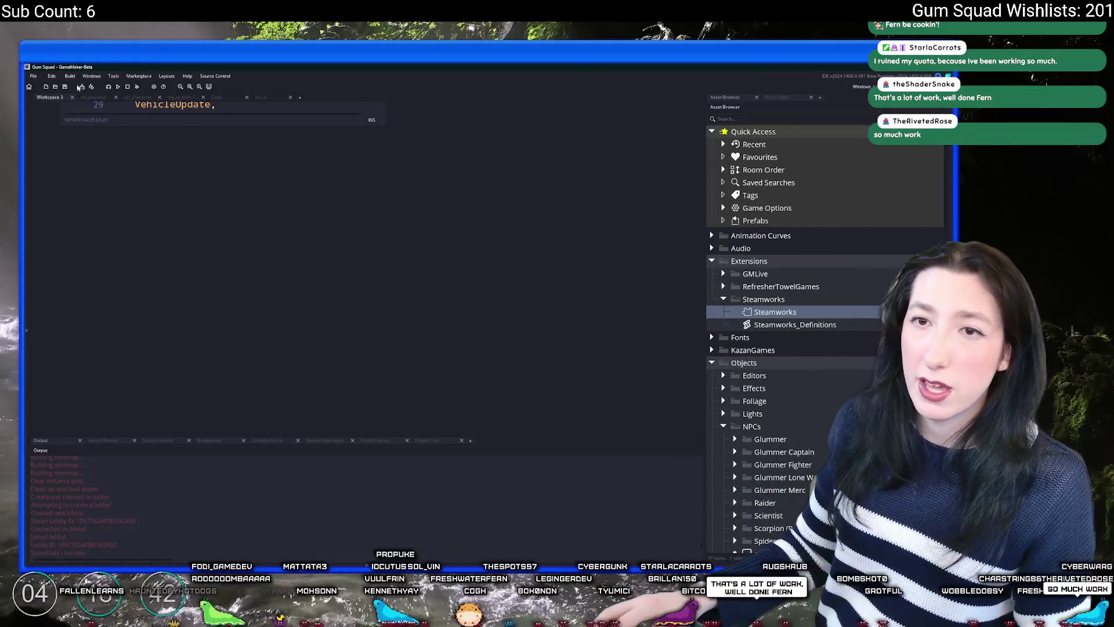
{"action": "left_click", "coordinate": [70, 76]}
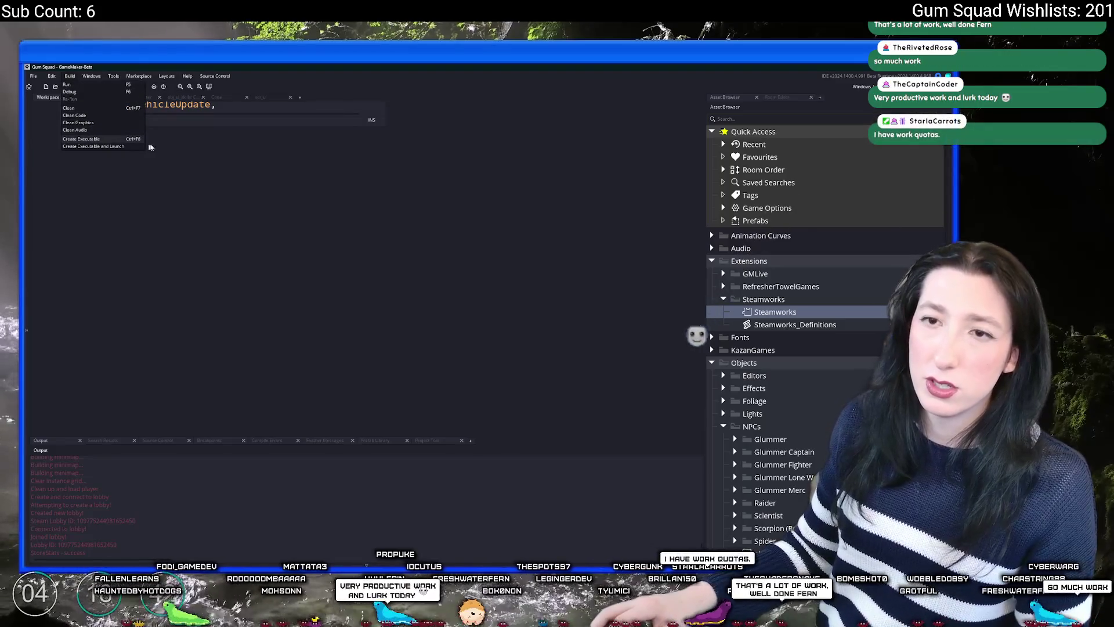
Dismiss the build options and open obj_weather's Step event code
{"action": "left_click", "coordinate": [116, 106]}
{"action": "left_click", "coordinate": [95, 97]}
{"action": "scroll", "coordinate": [562, 170], "scroll_direction": "up", "scroll_amount": 5}
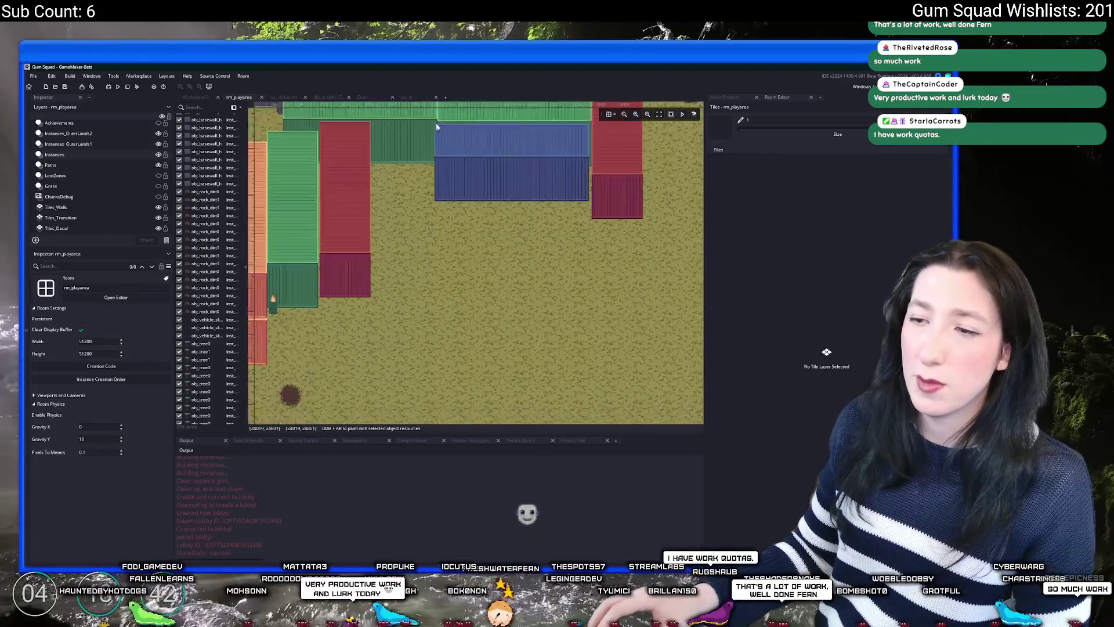
{"action": "scroll", "coordinate": [531, 220], "scroll_direction": "down", "scroll_amount": 5}
{"action": "key", "text": "ctrl+t"}
{"action": "type", "text": "obj_wea"}
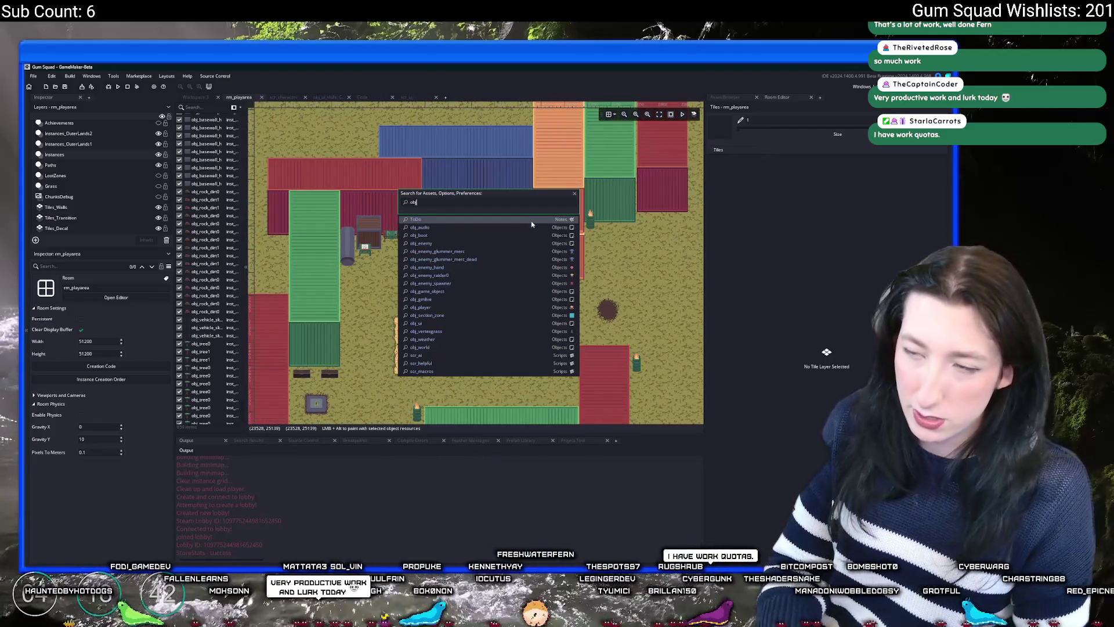
{"action": "left_click", "coordinate": [532, 220]}
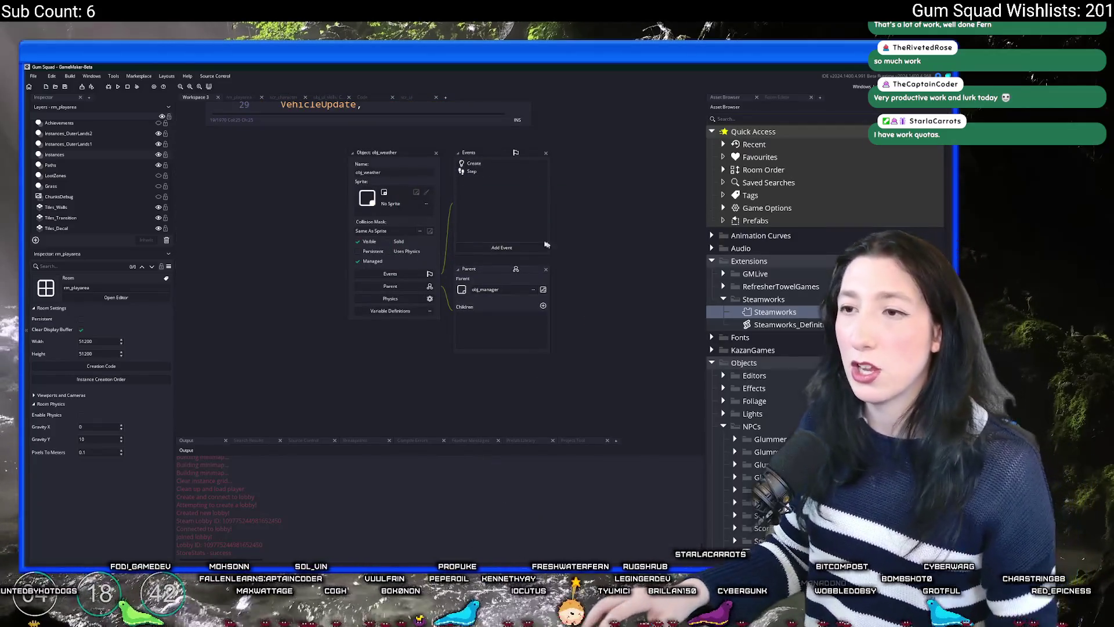
{"action": "double_click", "coordinate": [507, 173]}
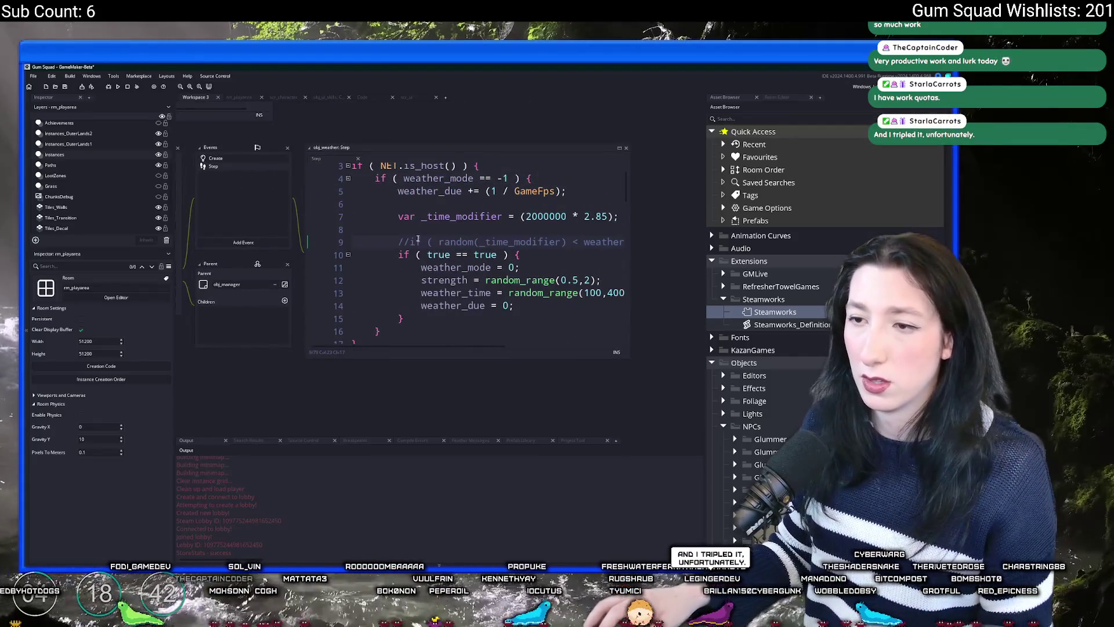
Uncomment the random weather check on line 9 and delete the 'if ( true == true )' line
{"action": "left_click", "coordinate": [410, 241]}
{"action": "key", "text": "BackSpace"}
{"action": "key", "text": "BackSpace"}
{"action": "left_click_drag", "start_coordinate": [562, 250], "coordinate": [334, 261]}
{"action": "key", "text": "BackSpace"}
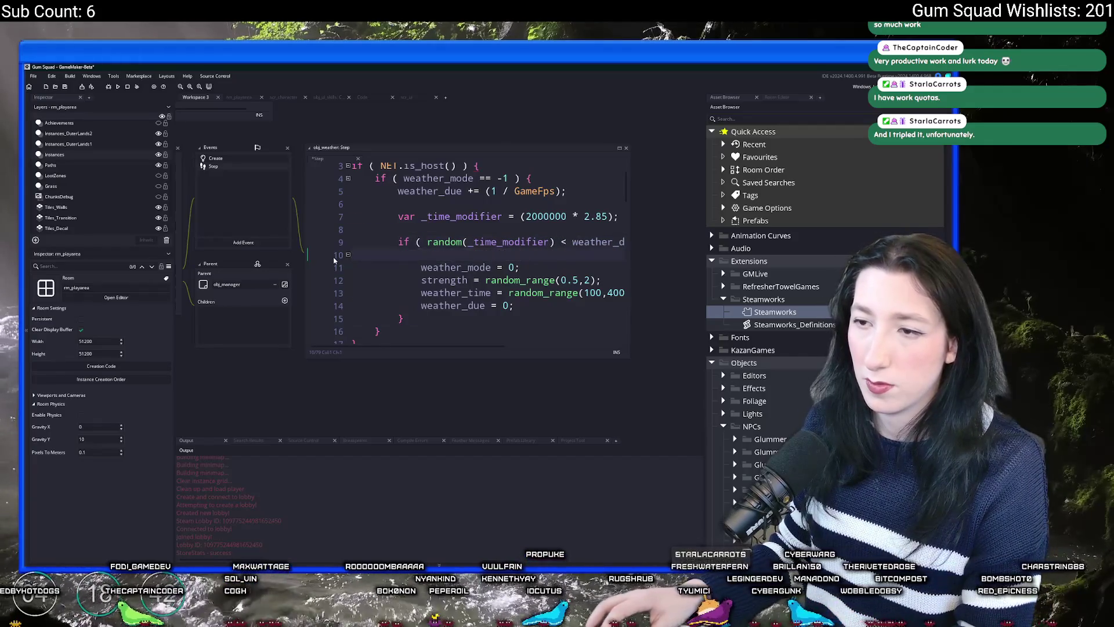
{"action": "key", "text": "BackSpace"}
Enter 'Weather flip' as the commit summary in GitHub Desktop
{"action": "key", "text": "alt+Tab"}
{"action": "left_click", "coordinate": [252, 380]}
{"action": "type", "text": "Weather flip"}
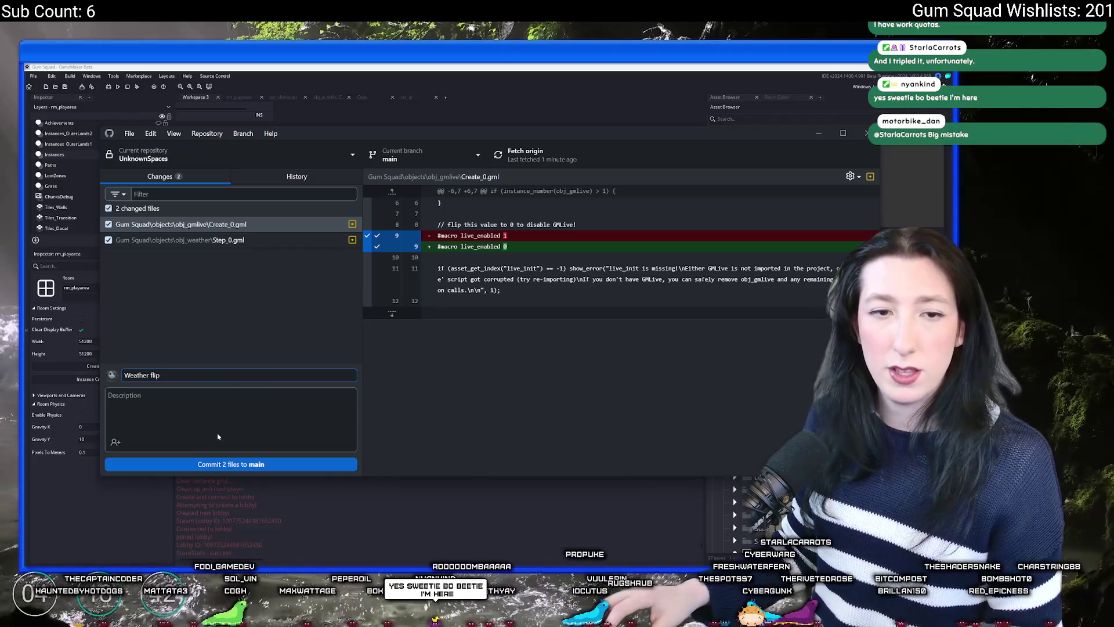
Commit the 2 files to main as 'Weather flip', push to origin, and return to GameMaker
{"action": "left_click", "coordinate": [232, 465]}
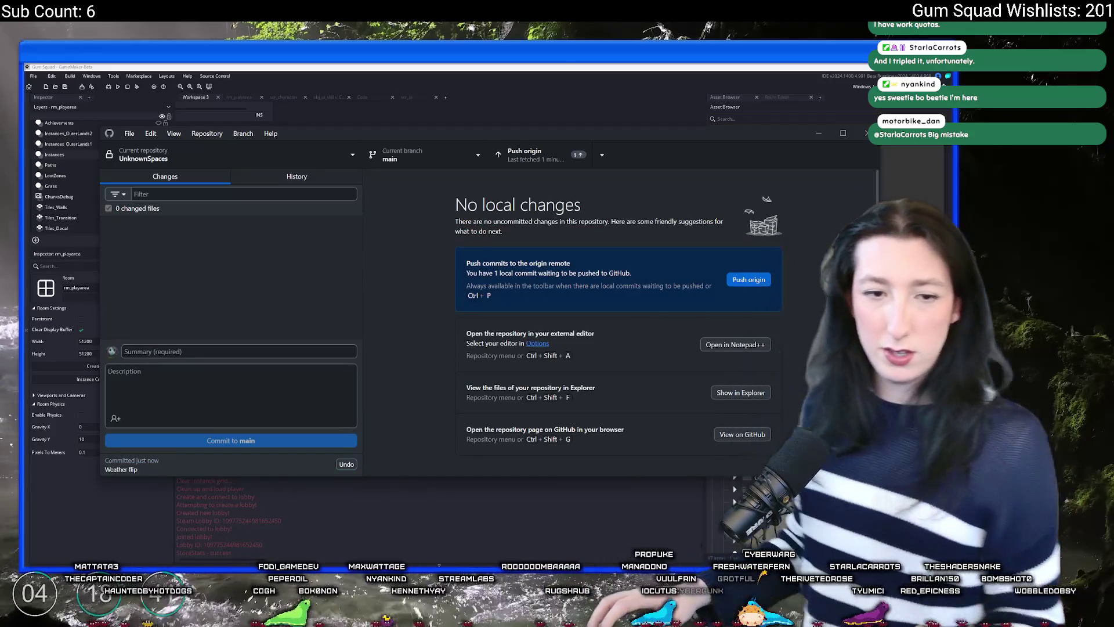
{"action": "left_click", "coordinate": [569, 153]}
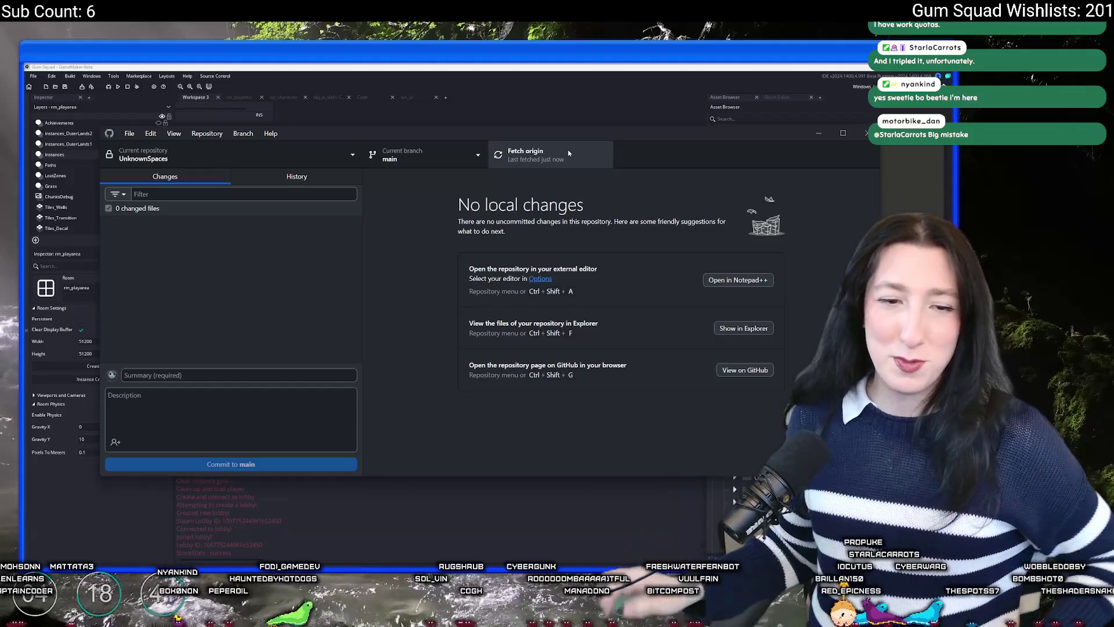
{"action": "left_click", "coordinate": [441, 66]}
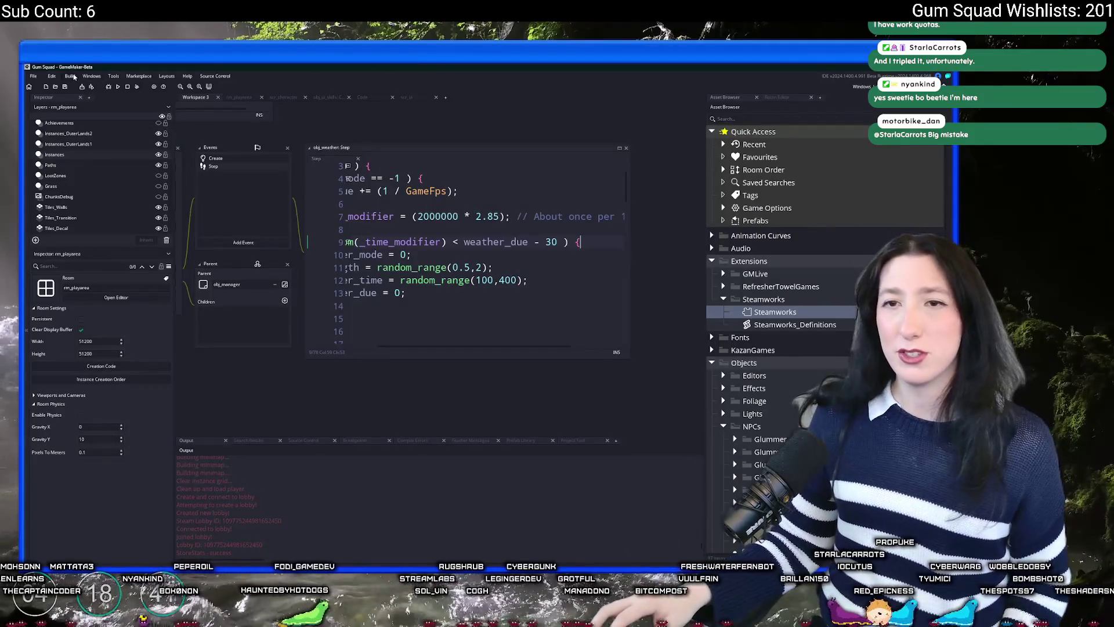
Open scr_macros via a 'mac' asset search and change GameVersionString "0.3.0.0" to "0.3.1.0"
{"action": "left_click", "coordinate": [75, 77]}
{"action": "key", "text": "Escape"}
{"action": "key", "text": "ctrl+t"}
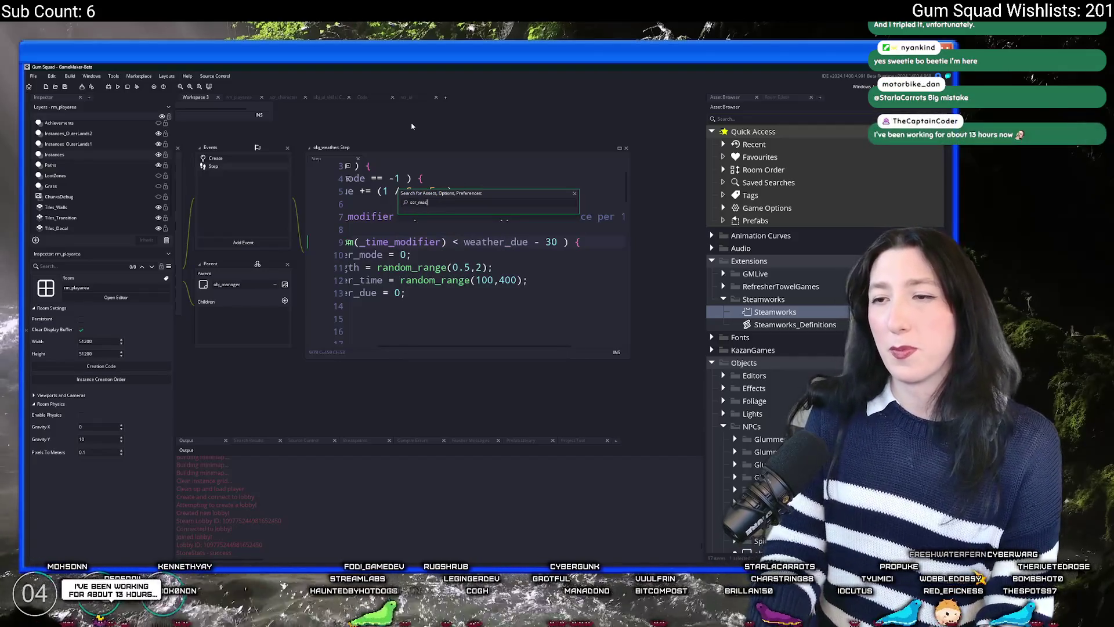
{"action": "key", "text": "BackSpace"}
{"action": "key", "text": "BackSpace"}
{"action": "key", "text": "BackSpace"}
{"action": "type", "text": "mac"}
{"action": "key", "text": "Return"}
{"action": "scroll", "coordinate": [384, 231], "scroll_direction": "up", "scroll_amount": 4}
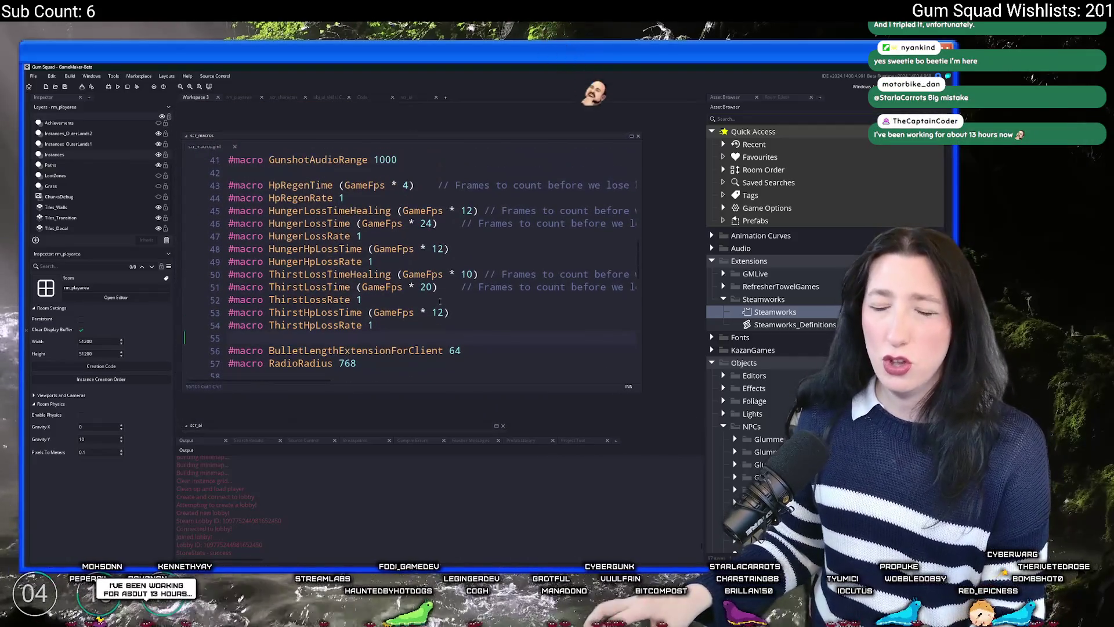
{"action": "scroll", "coordinate": [373, 218], "scroll_direction": "up", "scroll_amount": 10}
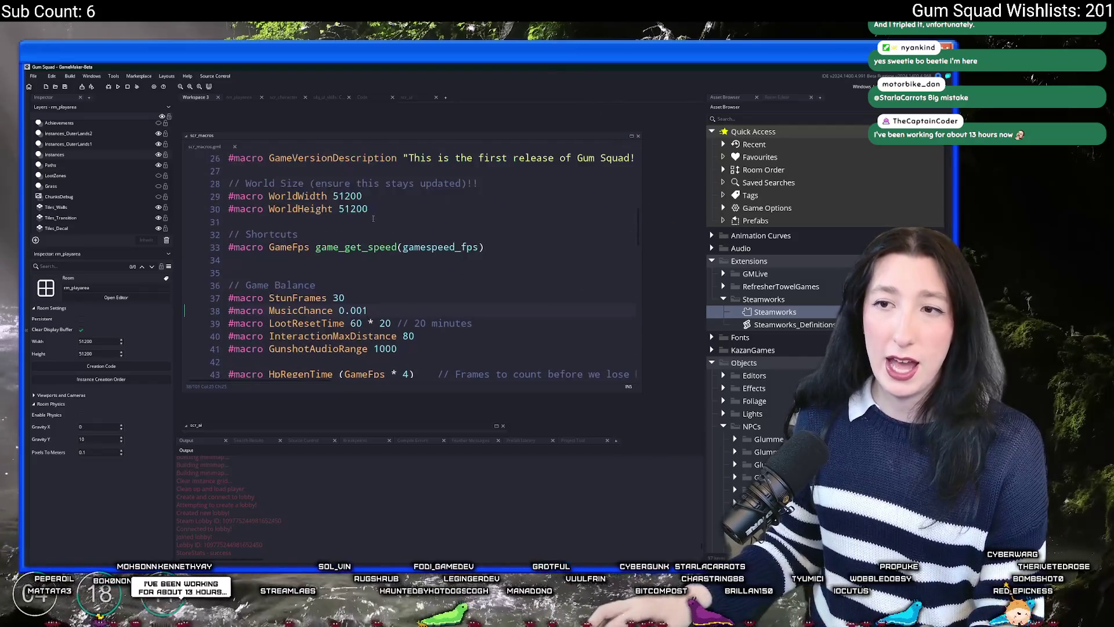
{"action": "scroll", "coordinate": [355, 215], "scroll_direction": "up", "scroll_amount": 1}
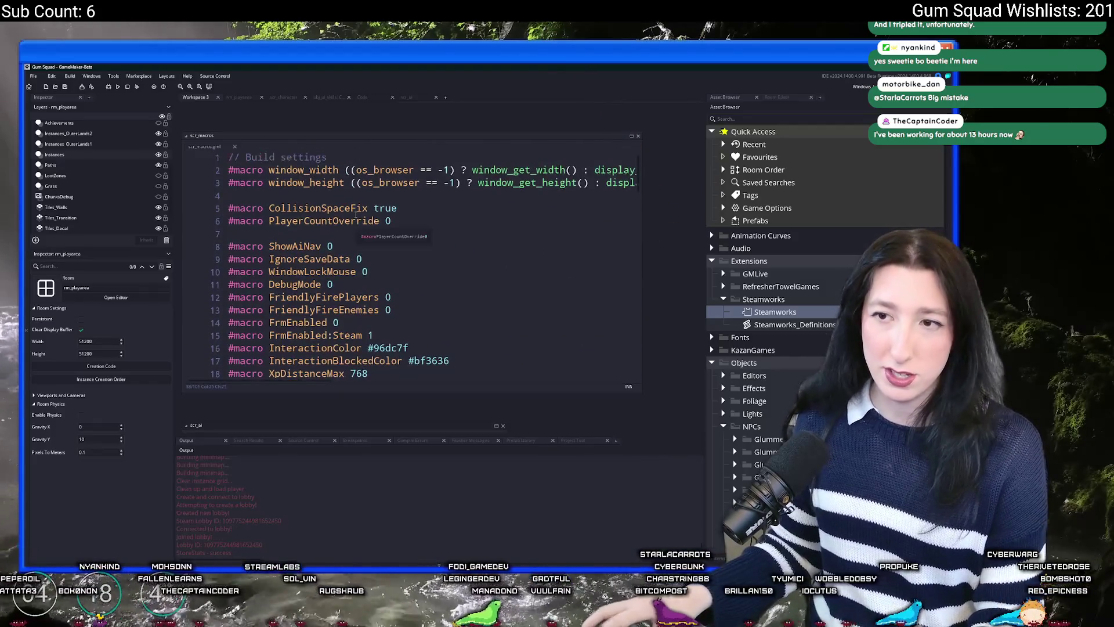
{"action": "scroll", "coordinate": [417, 212], "scroll_direction": "down", "scroll_amount": 6}
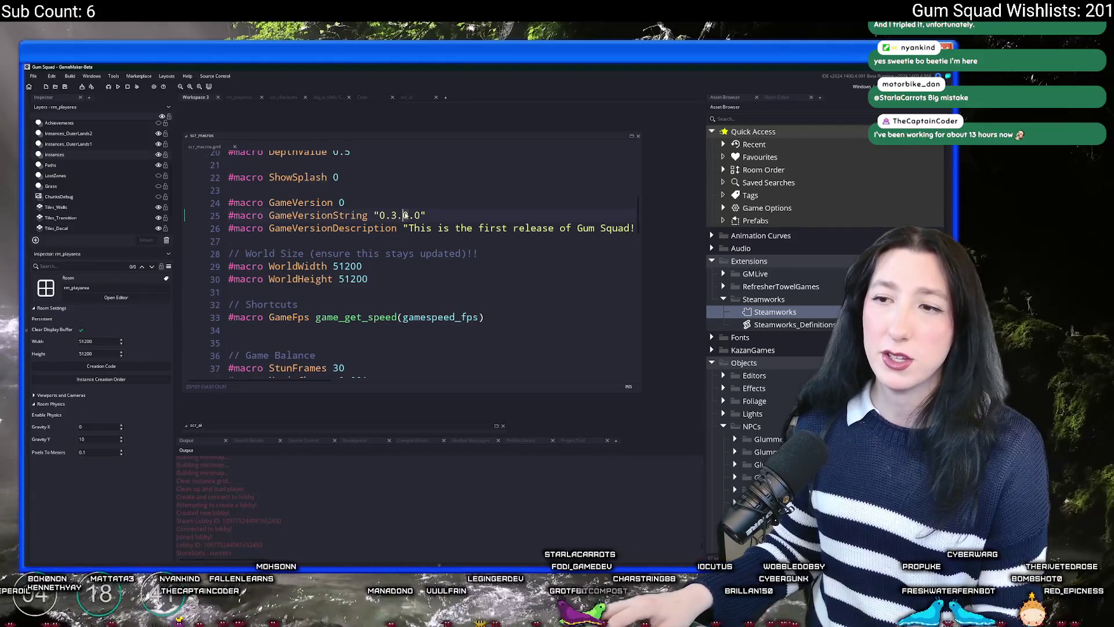
{"action": "key", "text": "Delete"}
{"action": "type", "text": "1"}
{"action": "key", "text": "Up"}
{"action": "left_click", "coordinate": [70, 76]}
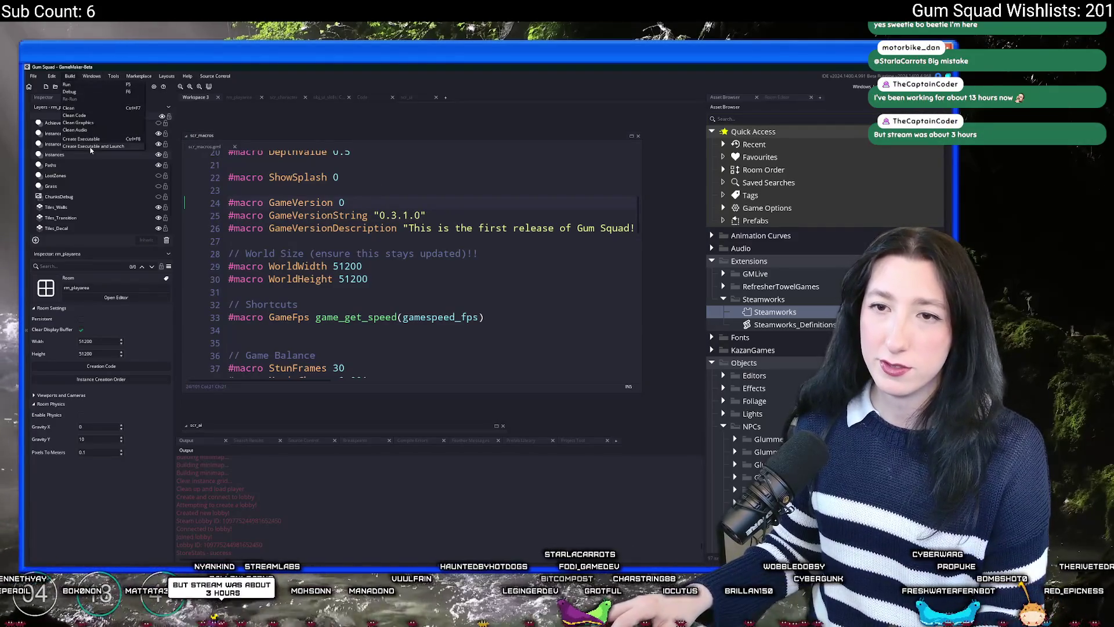
Create an executable packaged as a zip, saving Gum Squad.zip to the Desktop over the old one
{"action": "left_click", "coordinate": [94, 142]}
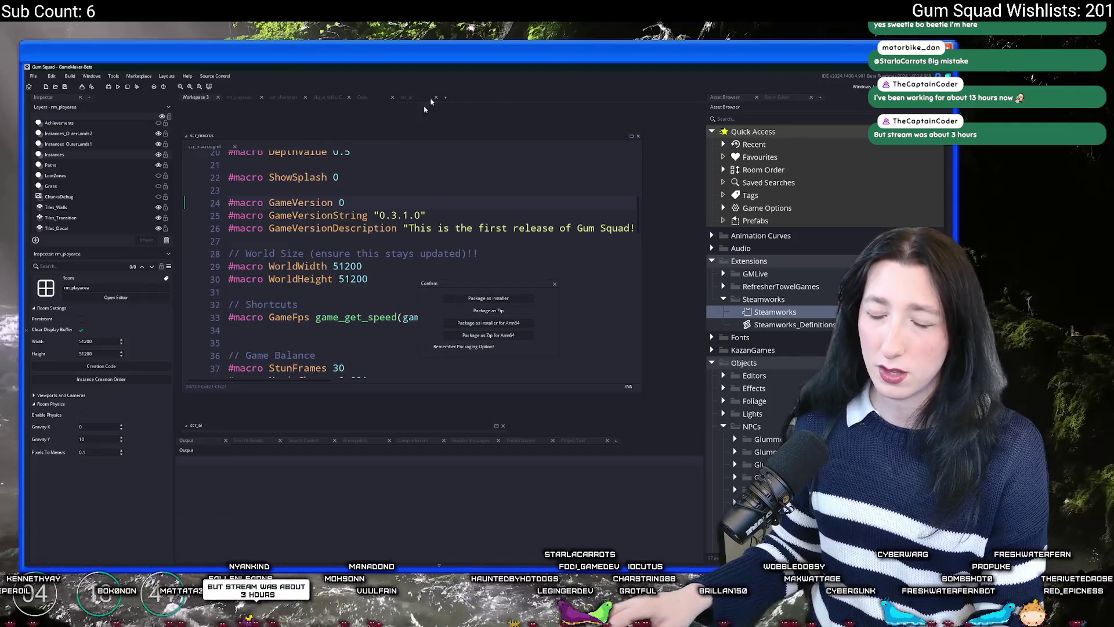
{"action": "left_click", "coordinate": [489, 310]}
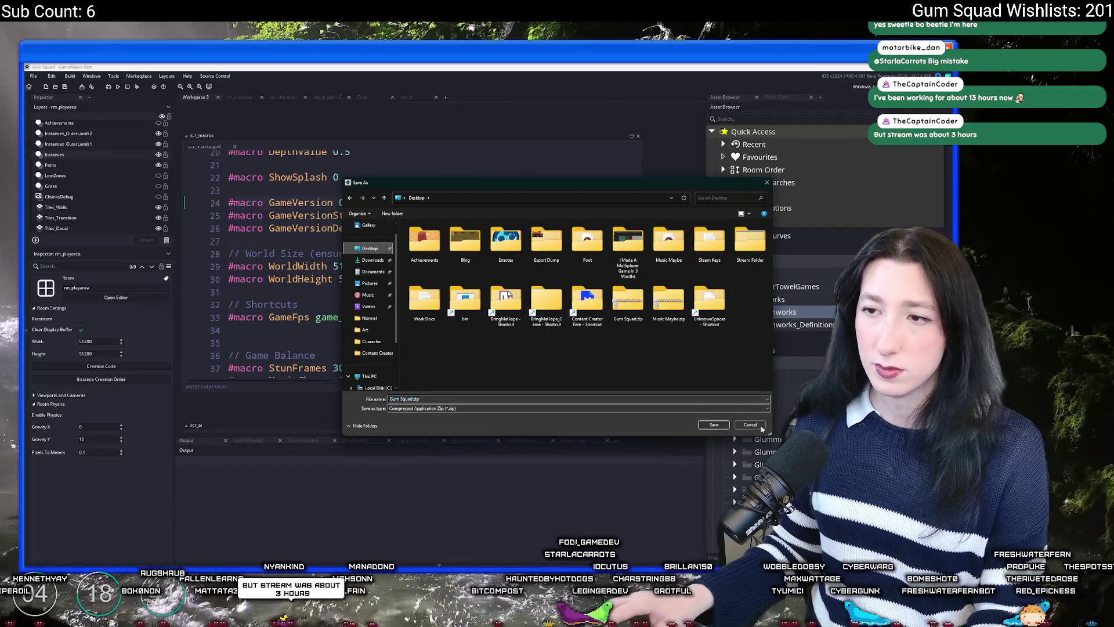
{"action": "left_click", "coordinate": [714, 424]}
{"action": "left_click", "coordinate": [514, 321]}
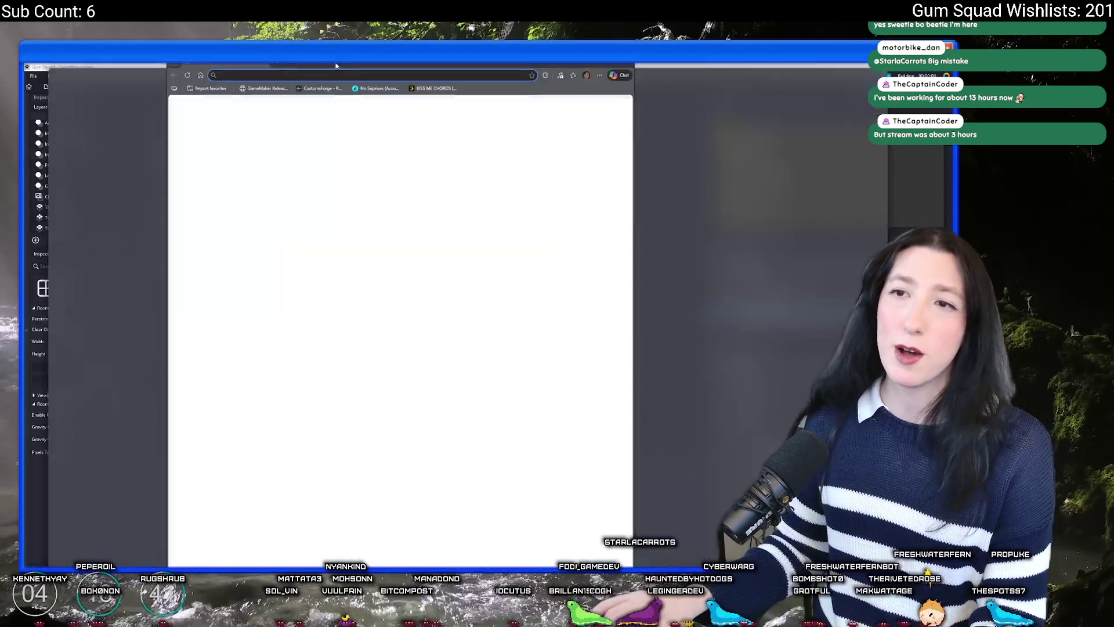
Load partner.steampowered.com, then the Steamworks partner home at partner.steamgames.com
{"action": "type", "text": "partner.steampowered.com"}
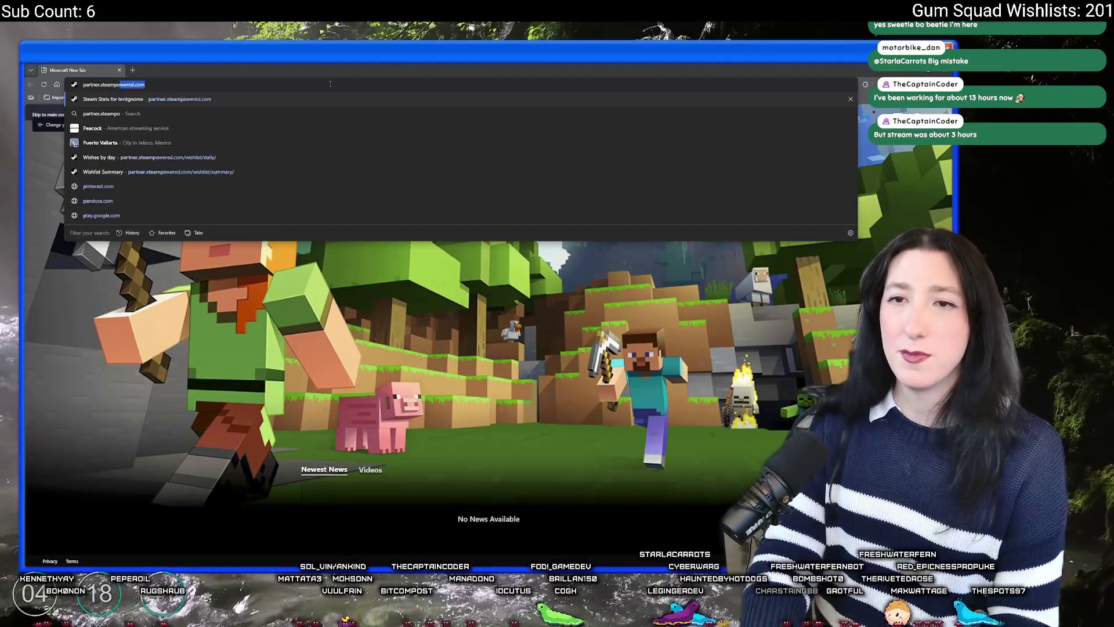
{"action": "key", "text": "Return"}
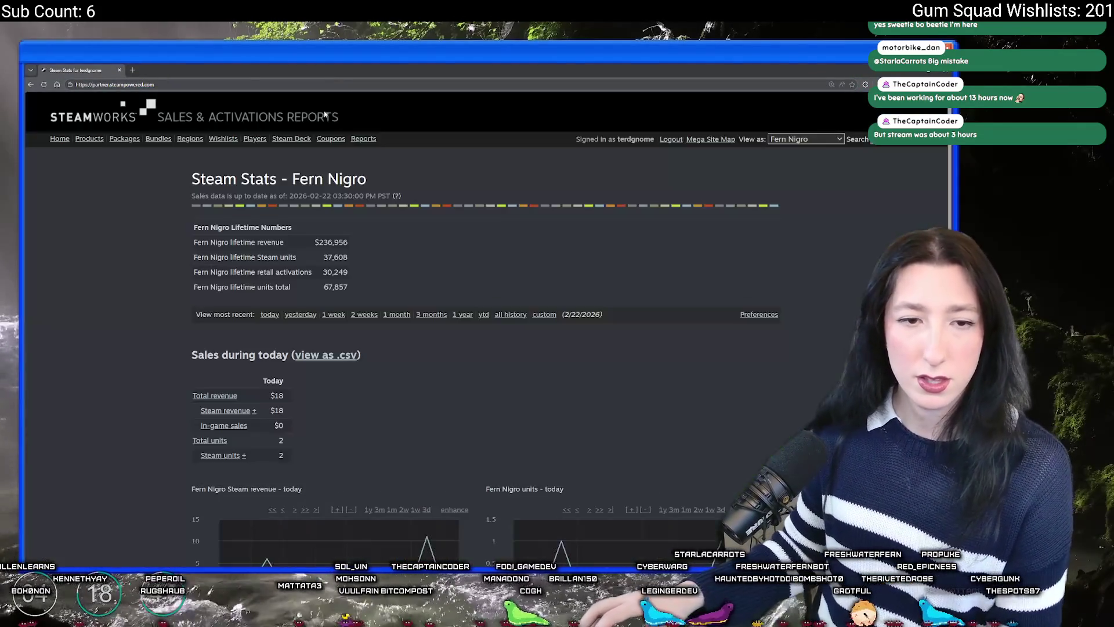
{"action": "left_click", "coordinate": [364, 90]}
{"action": "type", "text": "partner.steamgames.com"}
{"action": "key", "text": "Return"}
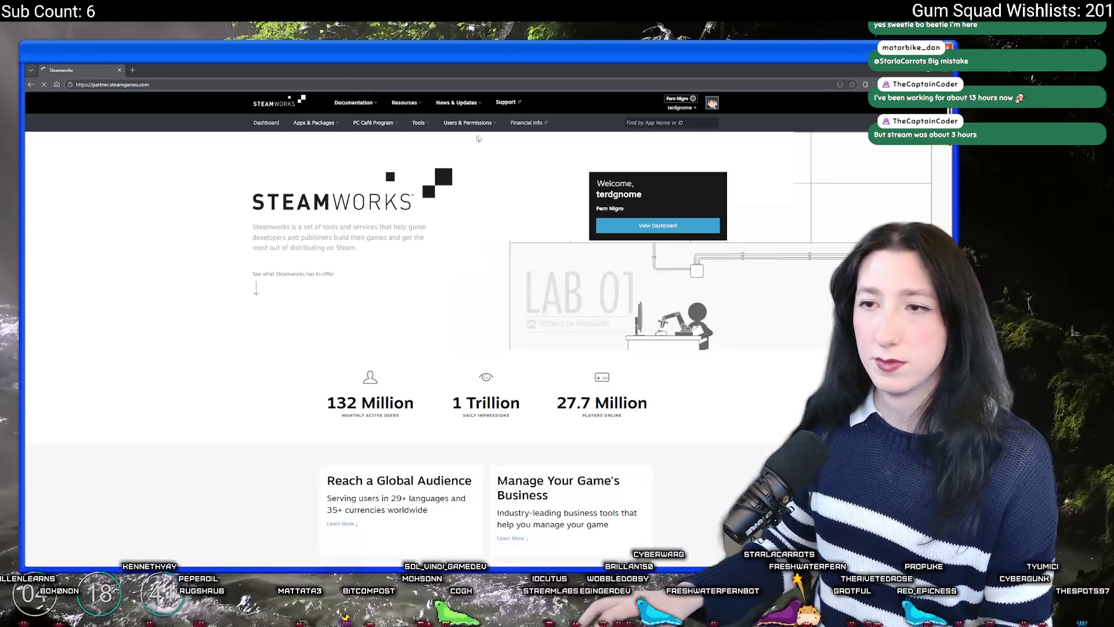
Return to the Steamworks tab, then hide Edge so GameMaker is showing
{"action": "key", "text": "alt+Tab"}
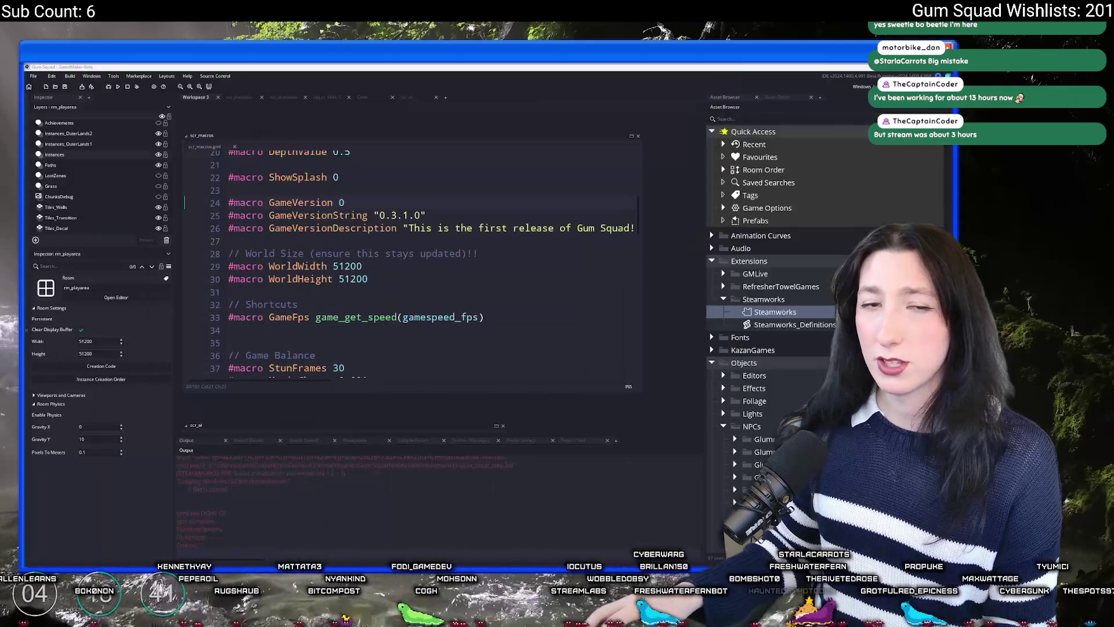
{"action": "key", "text": "alt+Tab"}
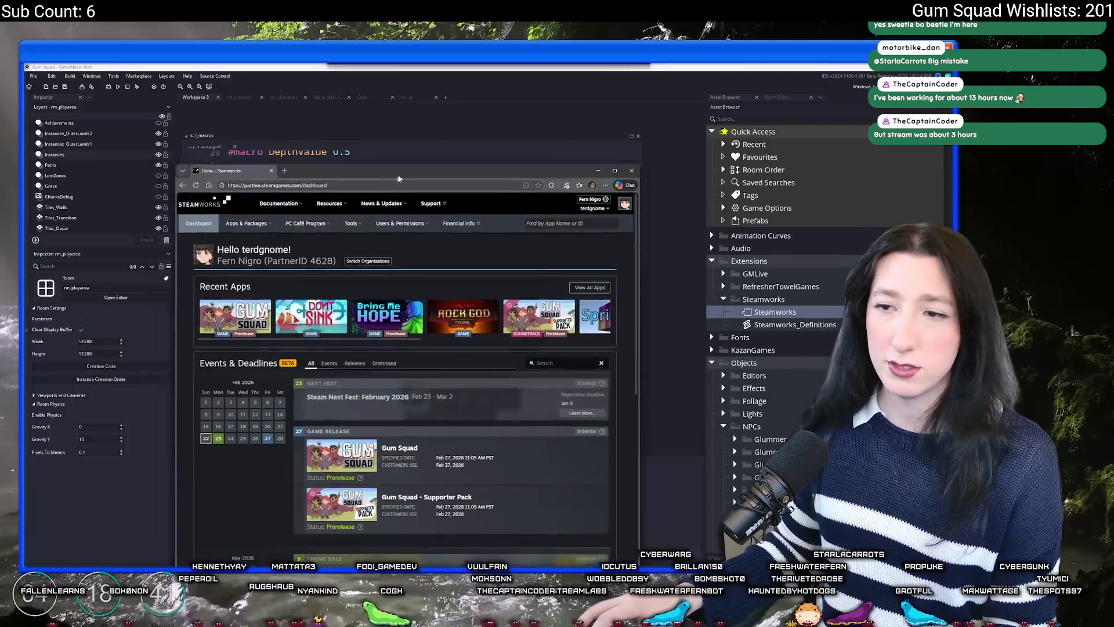
{"action": "left_click", "coordinate": [488, 294]}
{"action": "left_click", "coordinate": [316, 182]}
{"action": "key", "text": "alt+Tab"}
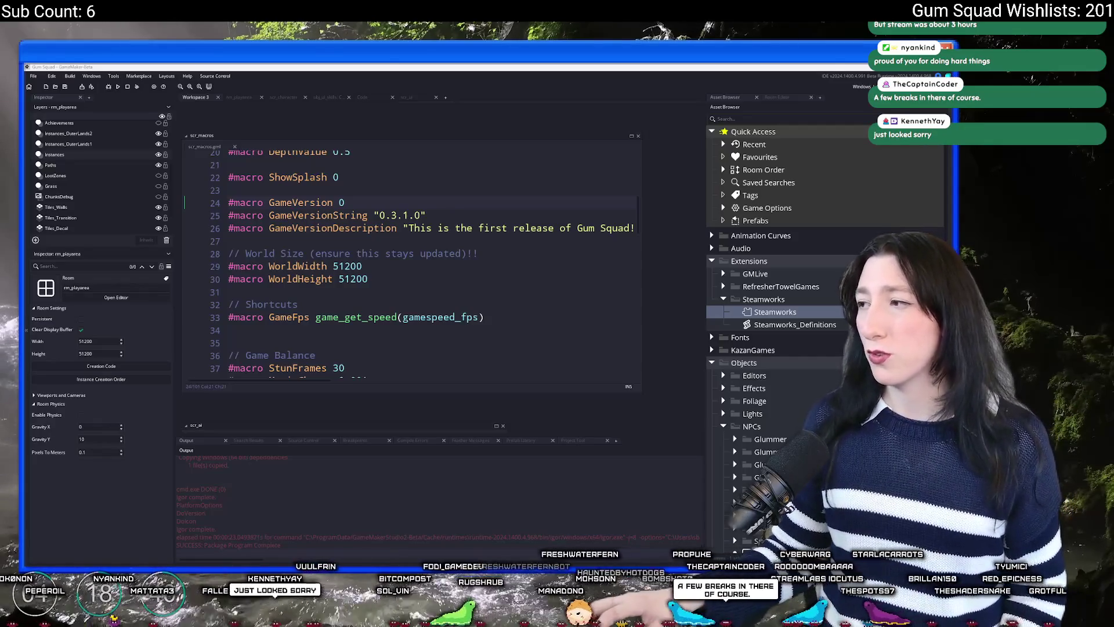
Open Gum Squad.zip on the Desktop, delete its GMLive folder past the error, and close it
{"action": "left_click", "coordinate": [444, 548]}
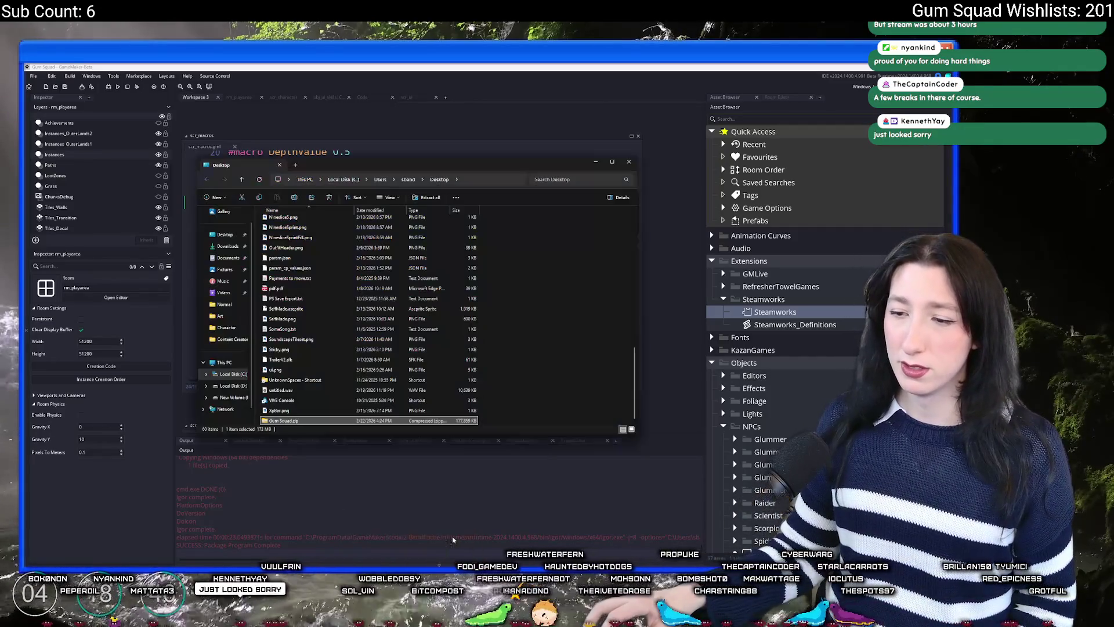
{"action": "double_click", "coordinate": [374, 420]}
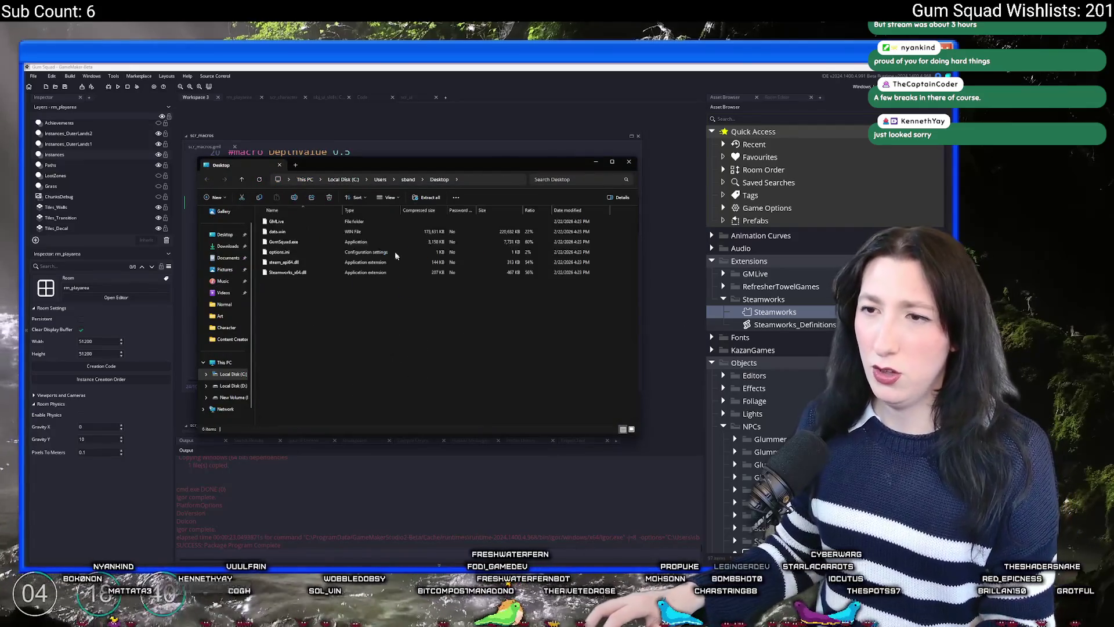
{"action": "left_click", "coordinate": [400, 221]}
{"action": "key", "text": "Delete"}
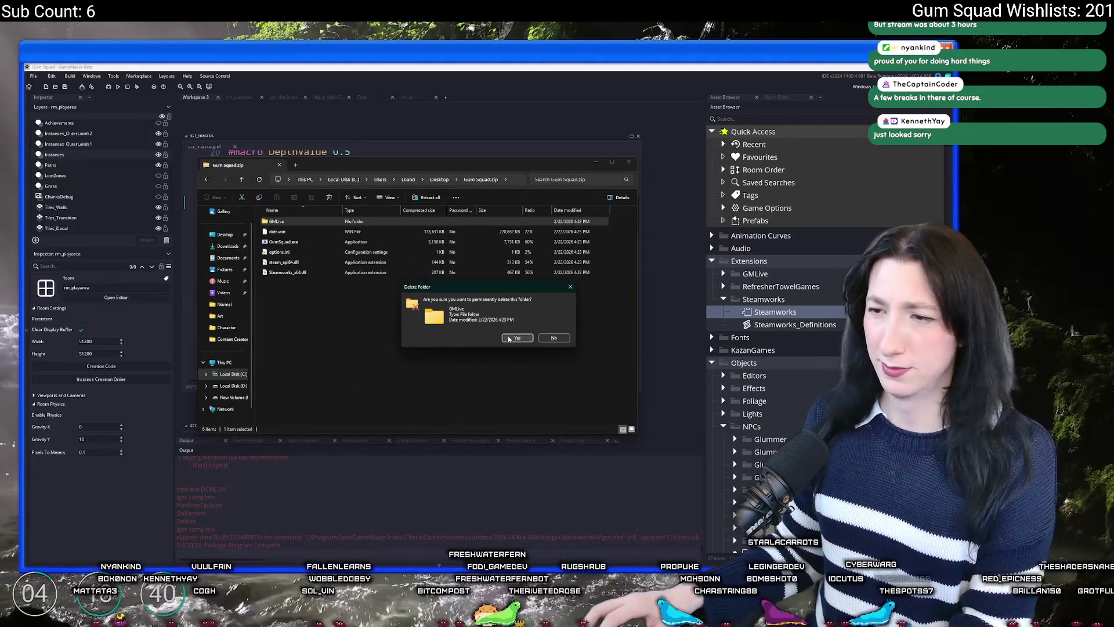
{"action": "left_click", "coordinate": [517, 337]}
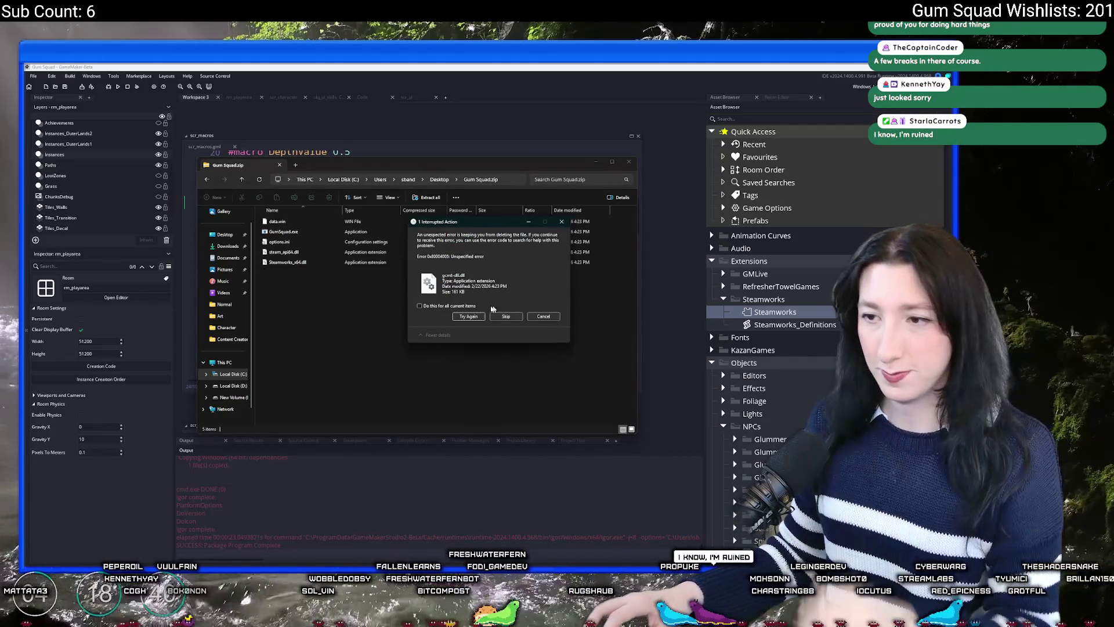
{"action": "left_click", "coordinate": [506, 316]}
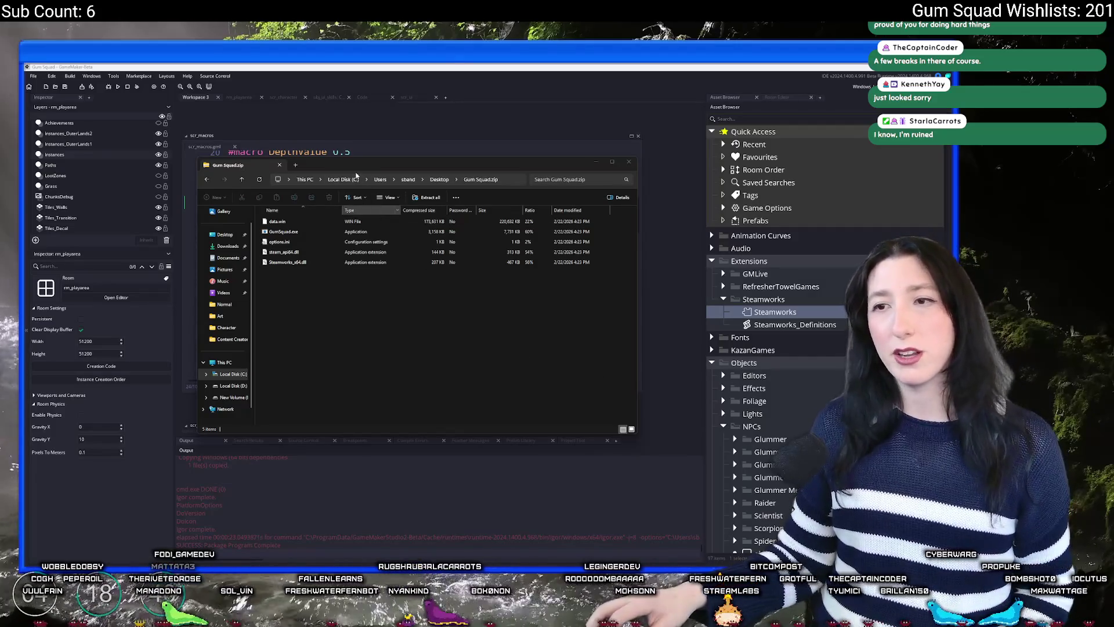
{"action": "left_click", "coordinate": [270, 174]}
{"action": "key", "text": "alt+F4"}
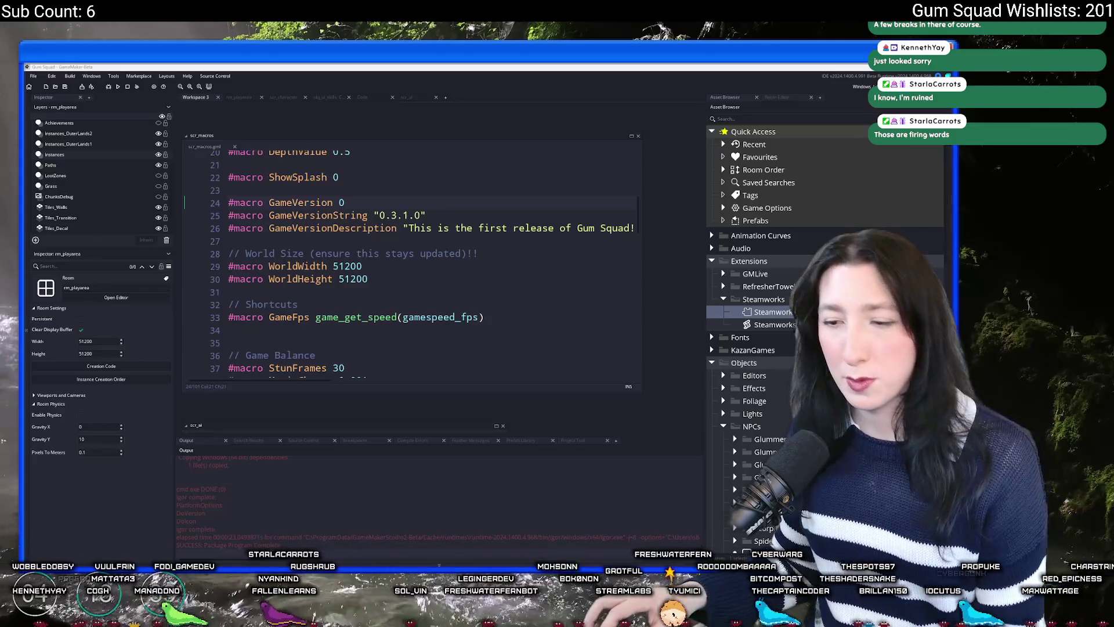
Launch Steam and run Gum Squad from Library Home to check Build 0.3.0.0, then quit it
{"action": "key", "text": "ctrl+t"}
{"action": "type", "text": "ste"}
{"action": "key", "text": "Return"}
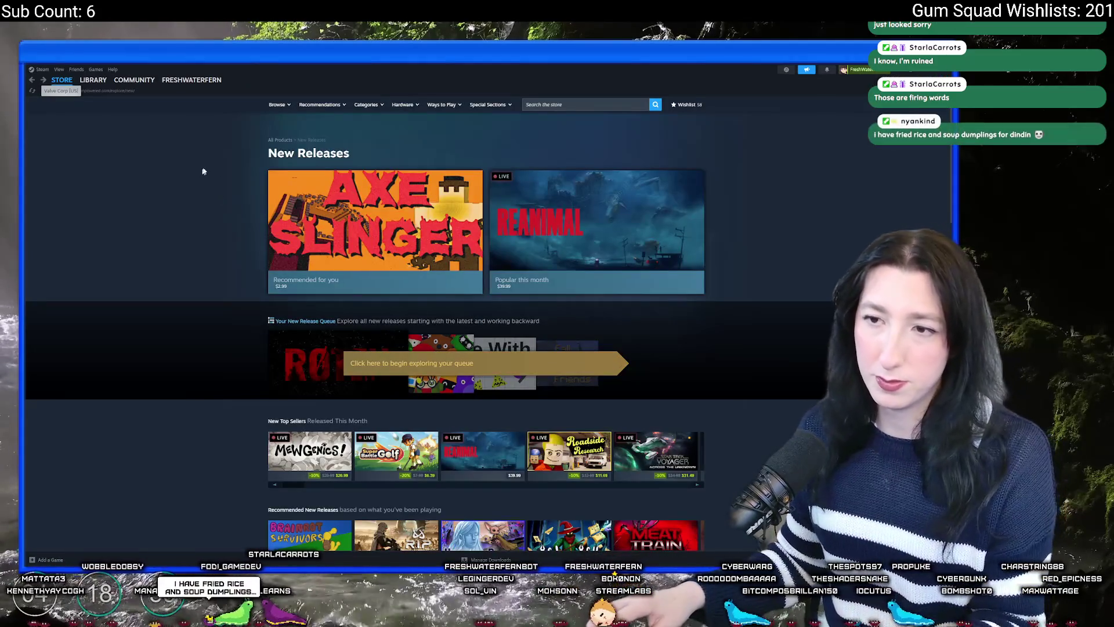
{"action": "left_click", "coordinate": [83, 92]}
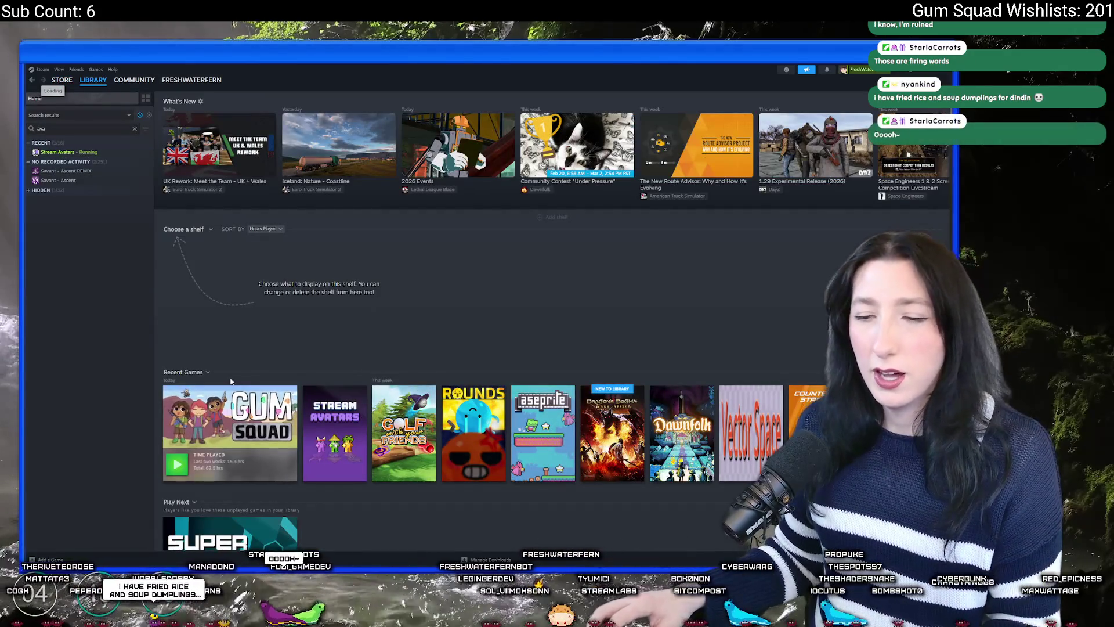
{"action": "left_click", "coordinate": [243, 418]}
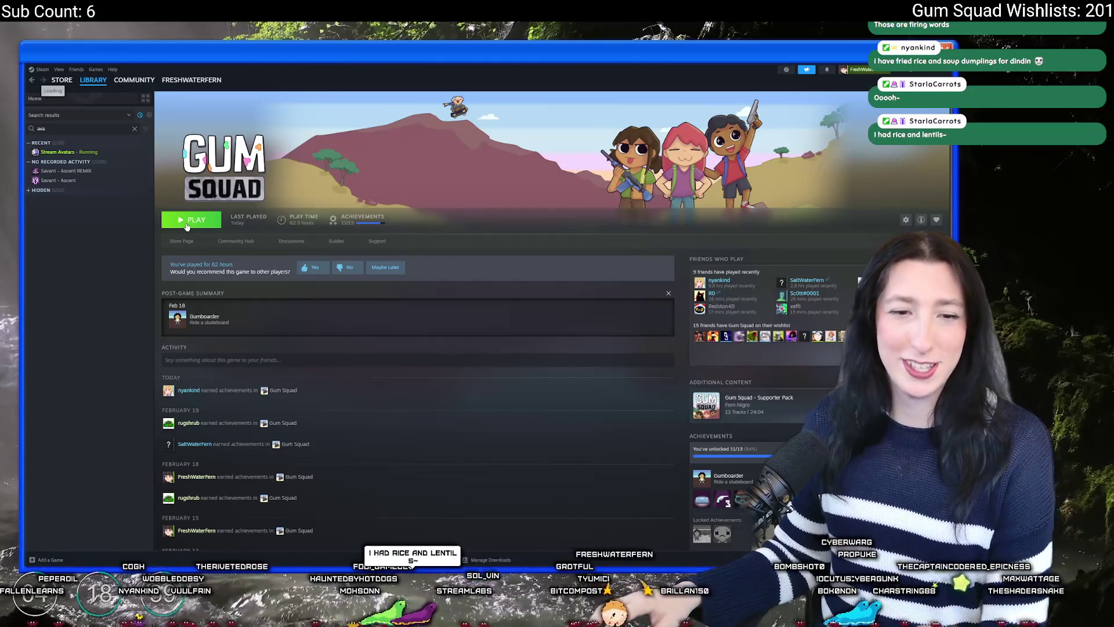
{"action": "left_click", "coordinate": [186, 225]}
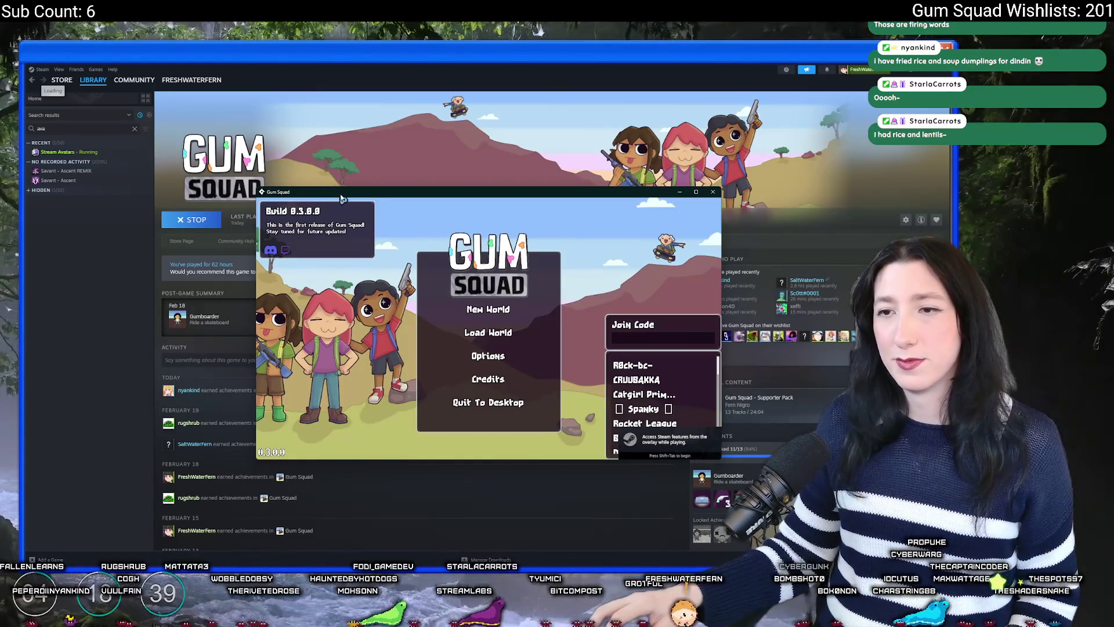
{"action": "left_click", "coordinate": [473, 401]}
Open the Savant - Ascent REMIX page and filter the library search to 'gum'
{"action": "left_click", "coordinate": [108, 172]}
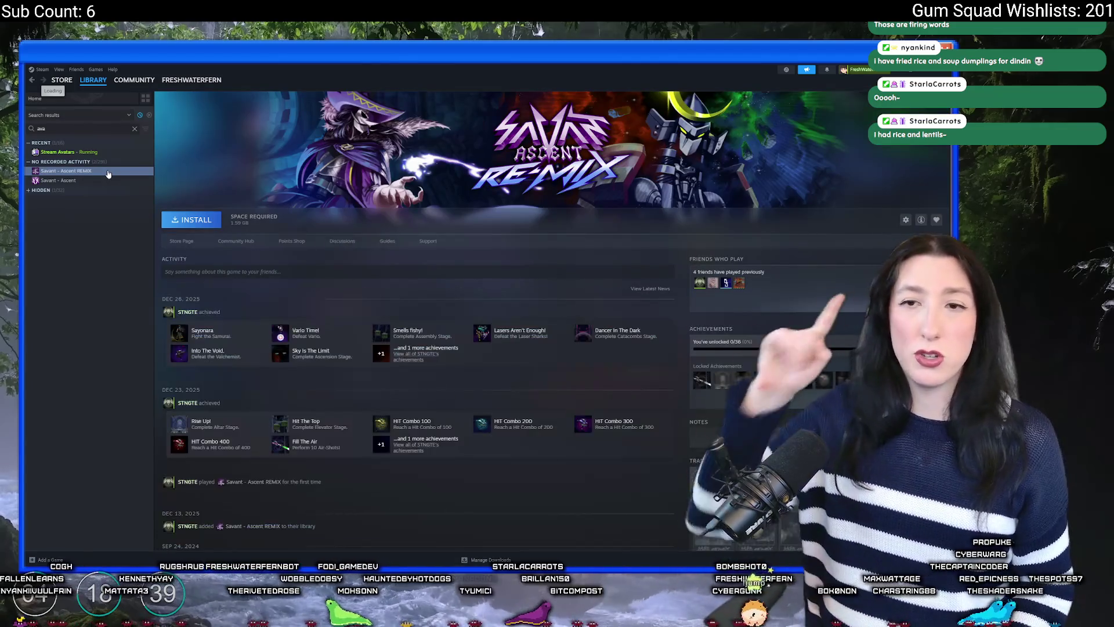
{"action": "key", "text": "BackSpace"}
{"action": "key", "text": "BackSpace"}
{"action": "key", "text": "BackSpace"}
{"action": "type", "text": "gu"}
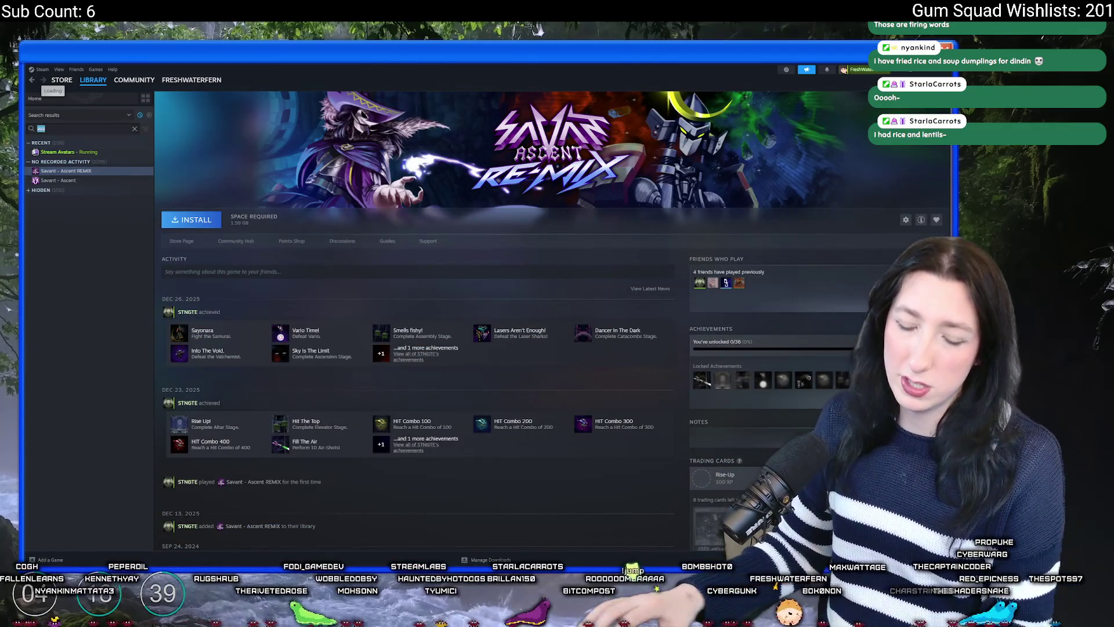
{"action": "type", "text": "m"}
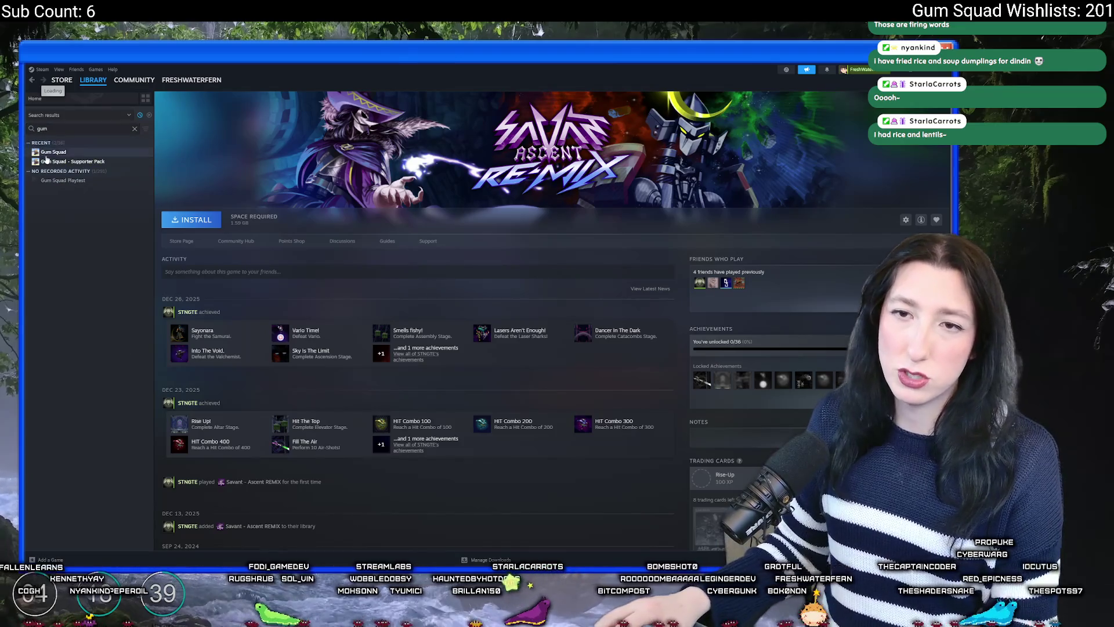
Let Gum Squad's installed files verify and update in Properties, then relaunch it at Build 0.3.1.0
{"action": "left_click", "coordinate": [53, 151]}
{"action": "right_click", "coordinate": [54, 152]}
{"action": "left_click", "coordinate": [65, 216]}
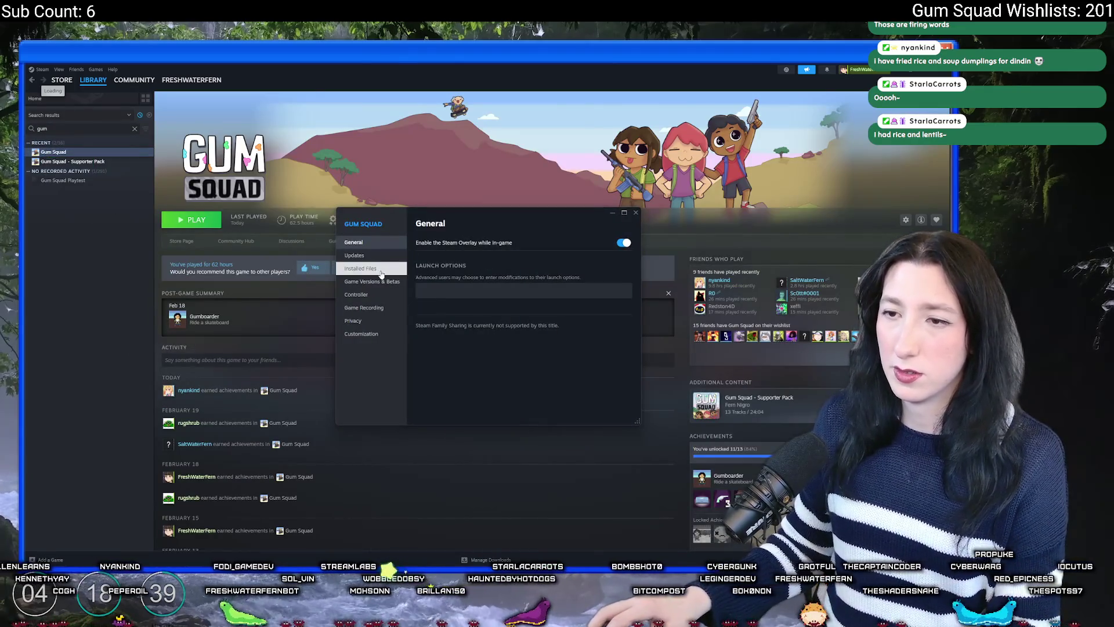
{"action": "left_click", "coordinate": [360, 268]}
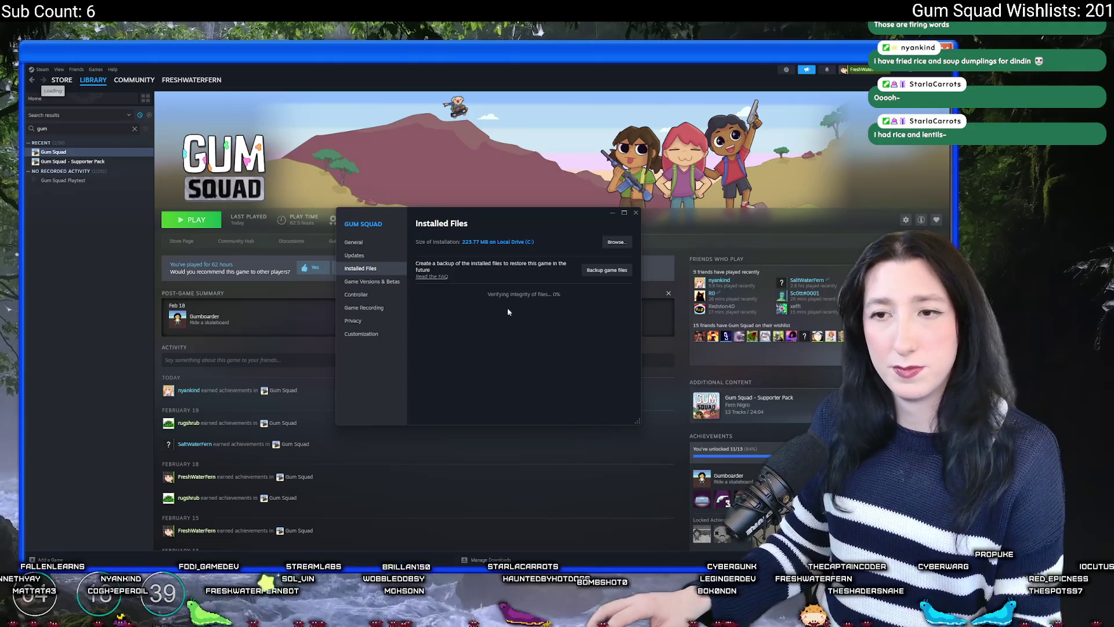
{"action": "left_click", "coordinate": [635, 212]}
{"action": "left_click", "coordinate": [207, 226]}
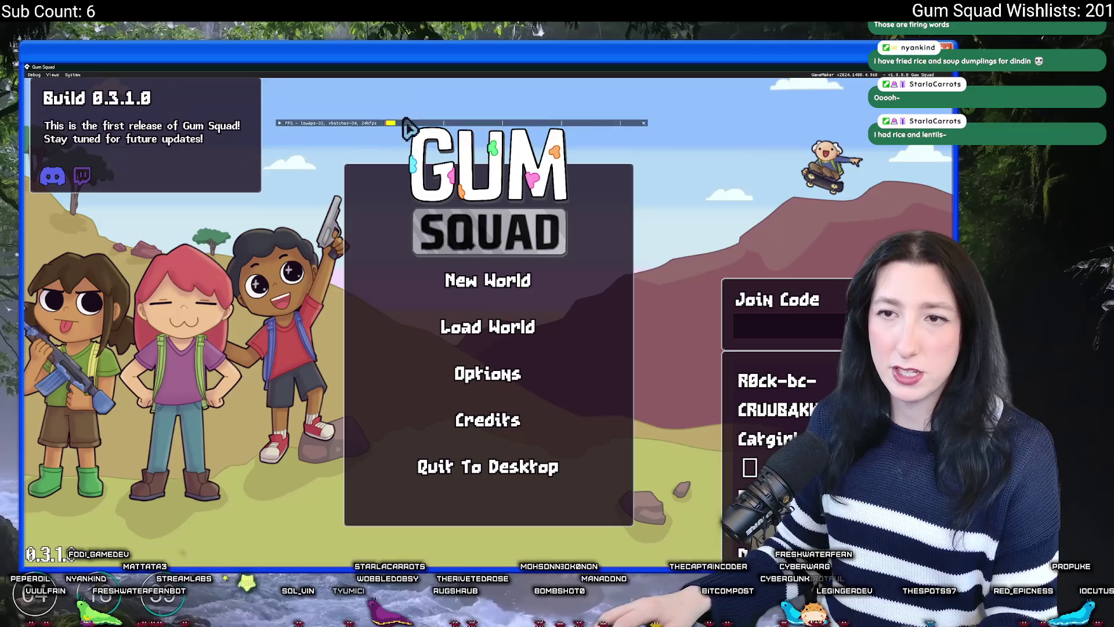
Host a new world lobby in Gum Squad and walk the character south-east
{"action": "left_click", "coordinate": [467, 280]}
{"action": "left_click", "coordinate": [477, 429]}
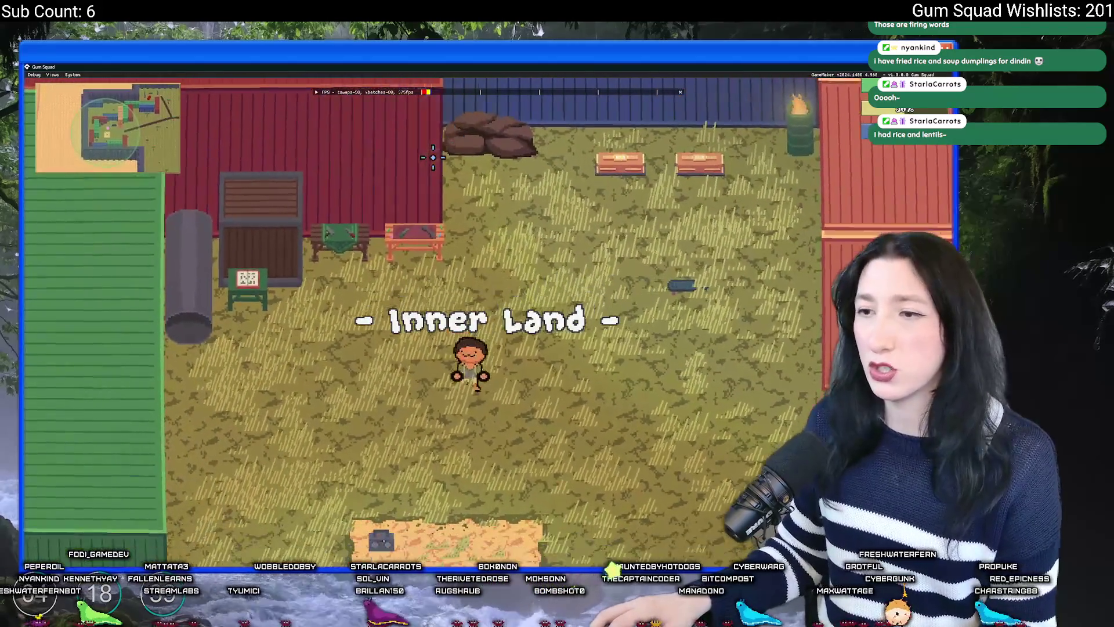
{"action": "key", "text": "s"}
{"action": "key", "text": "d"}
Review the Graphics options from the pause menu, then leave the game for the scr_macros code
{"action": "key", "text": "Escape"}
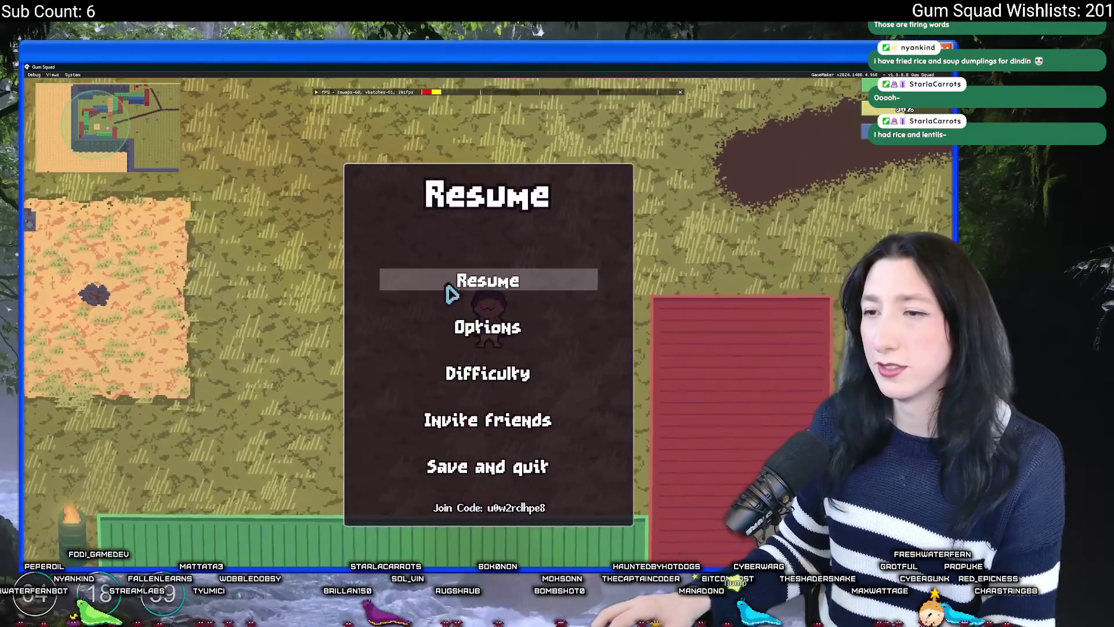
{"action": "left_click", "coordinate": [493, 325]}
{"action": "left_click", "coordinate": [542, 301]}
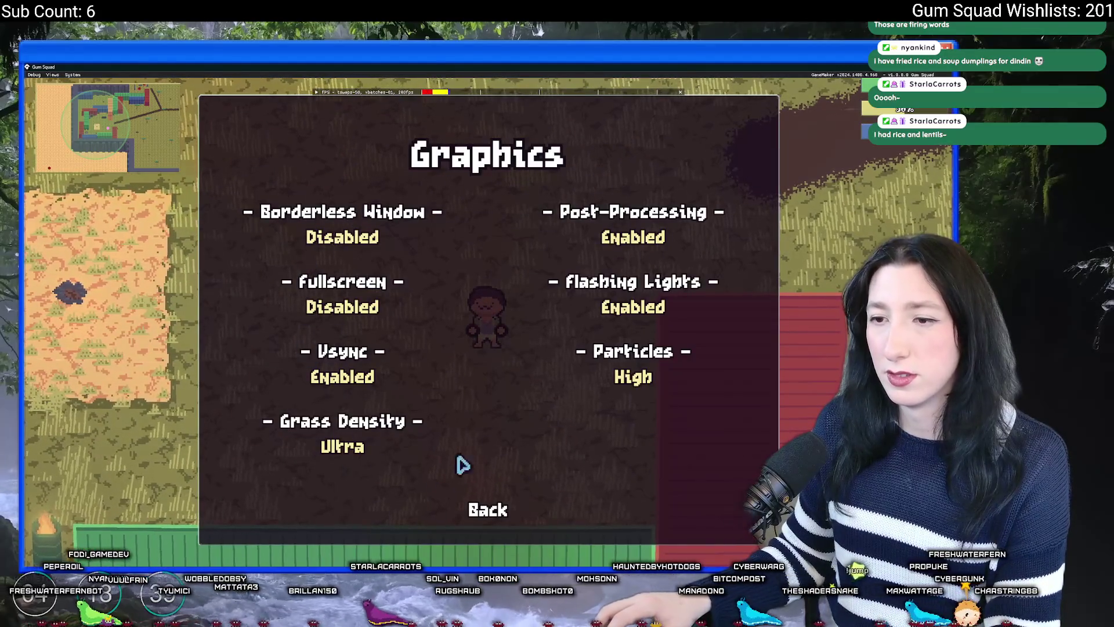
{"action": "key", "text": "Escape"}
{"action": "key", "text": "w"}
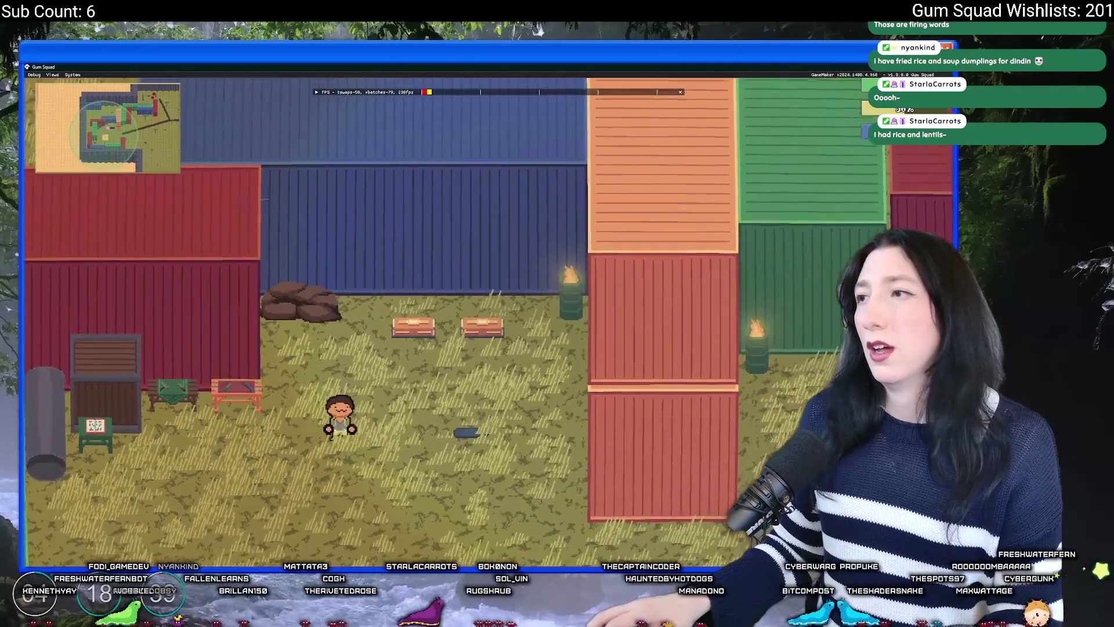
{"action": "key", "text": "alt+Tab"}
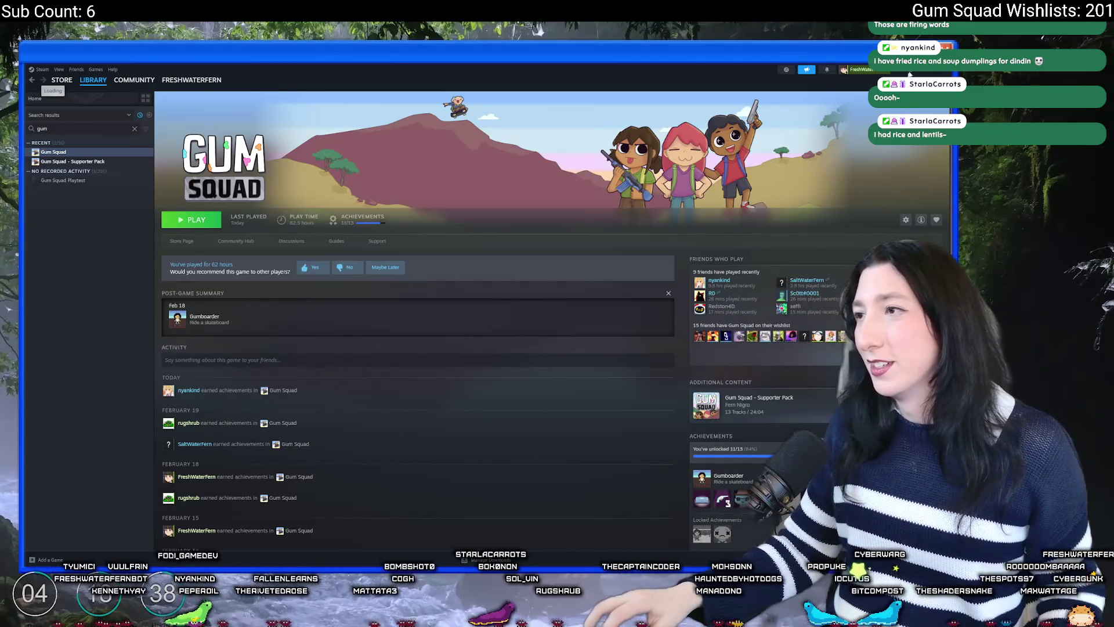
{"action": "key", "text": "alt+Tab"}
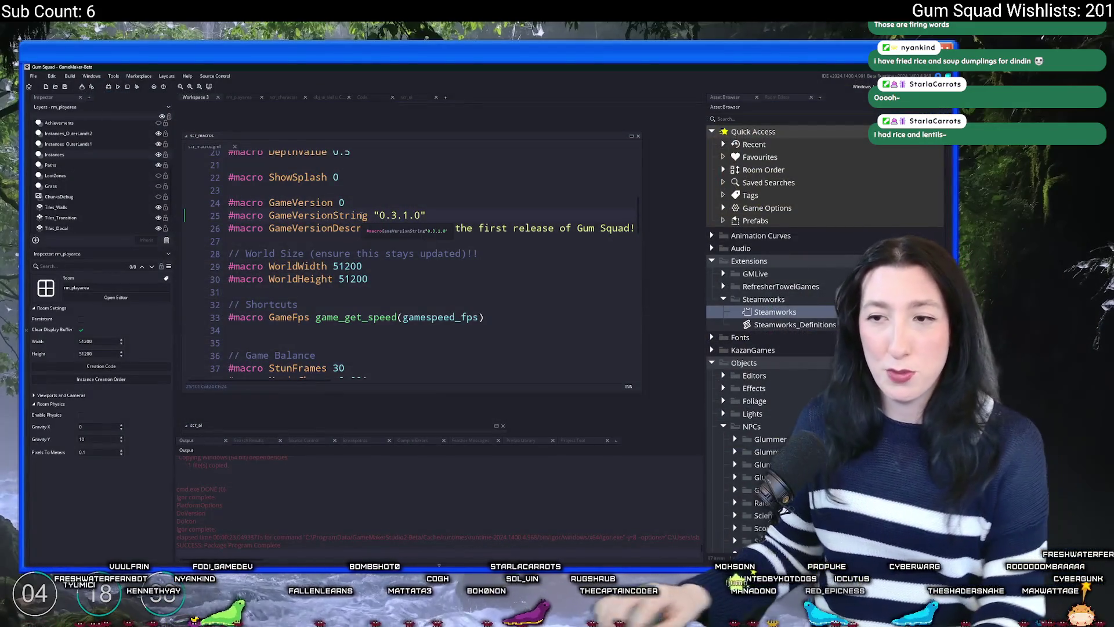
Open the ToDo script via the asset search and hide the side and bottom panels
{"action": "key", "text": "ctrl+t"}
{"action": "type", "text": "todo"}
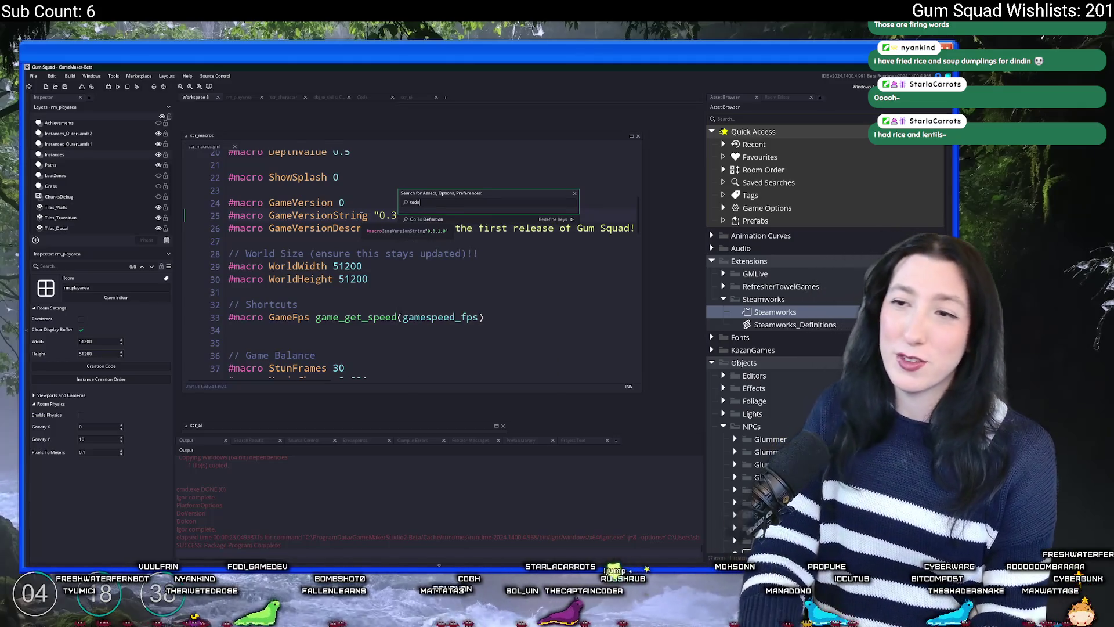
{"action": "key", "text": "Return"}
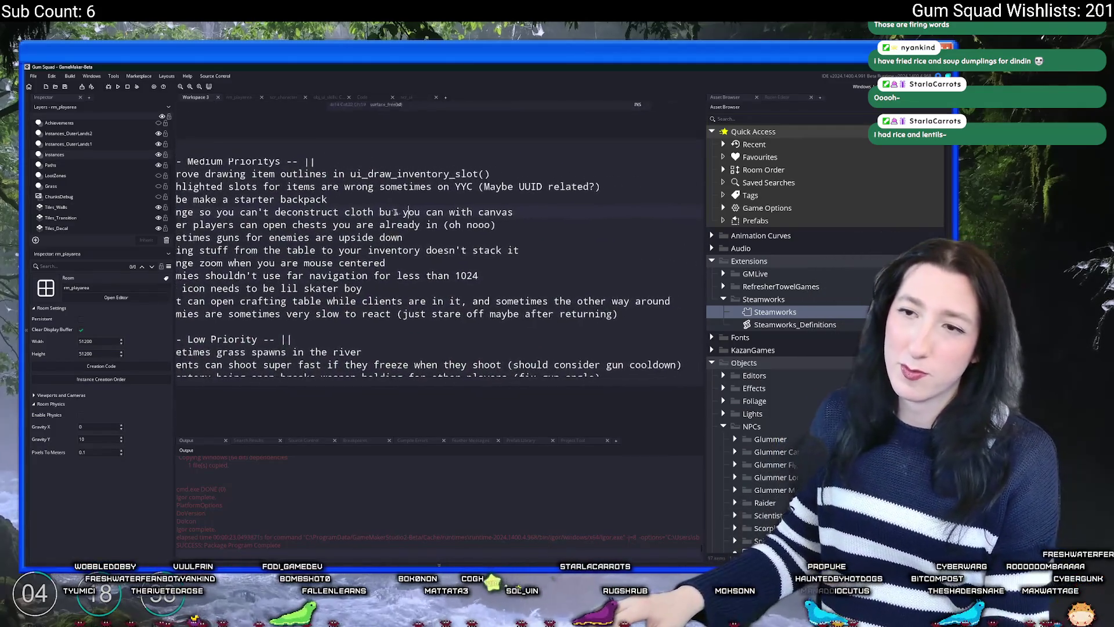
{"action": "left_click", "coordinate": [567, 196]}
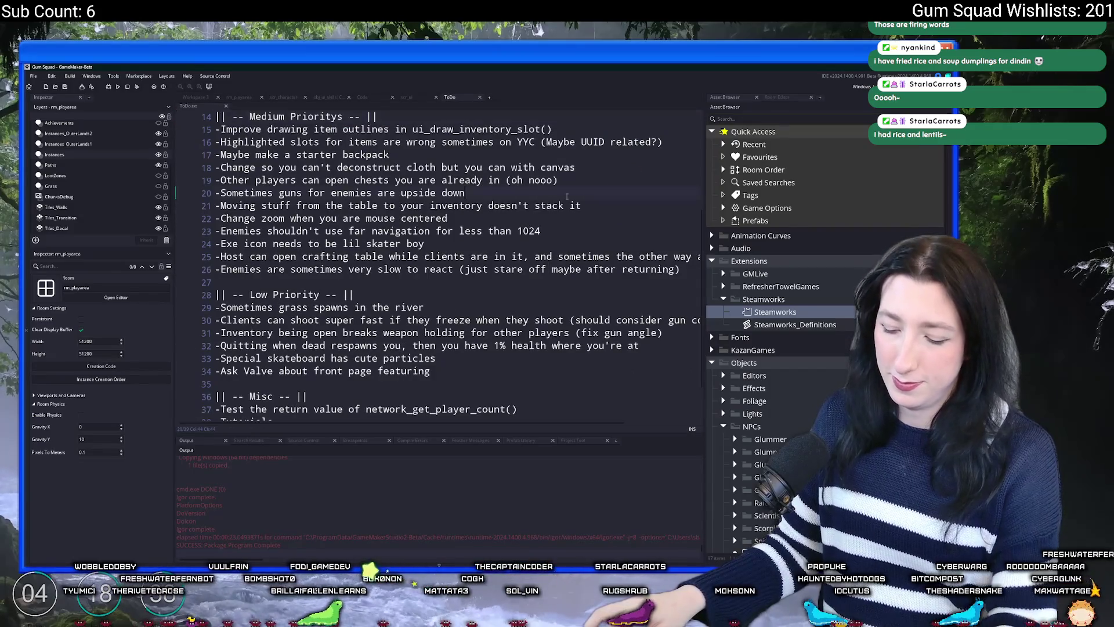
{"action": "key", "text": "F12"}
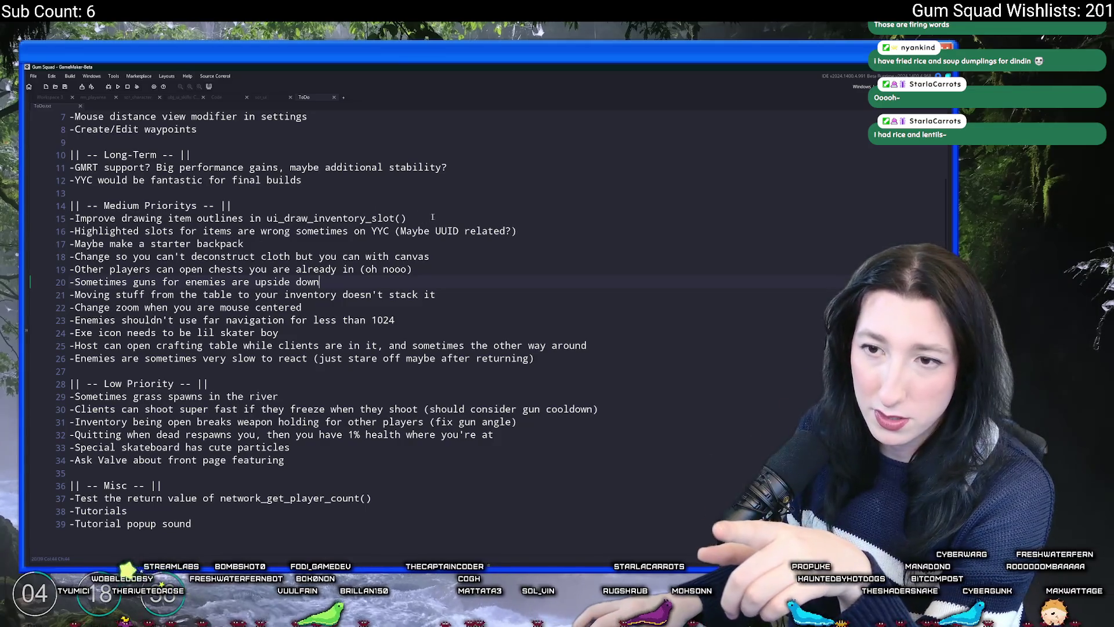
Delete the item outlines task and move the Highlighted slots task under Low Priority, then save
{"action": "left_click_drag", "start_coordinate": [434, 217], "coordinate": [34, 215]}
{"action": "key", "text": "BackSpace"}
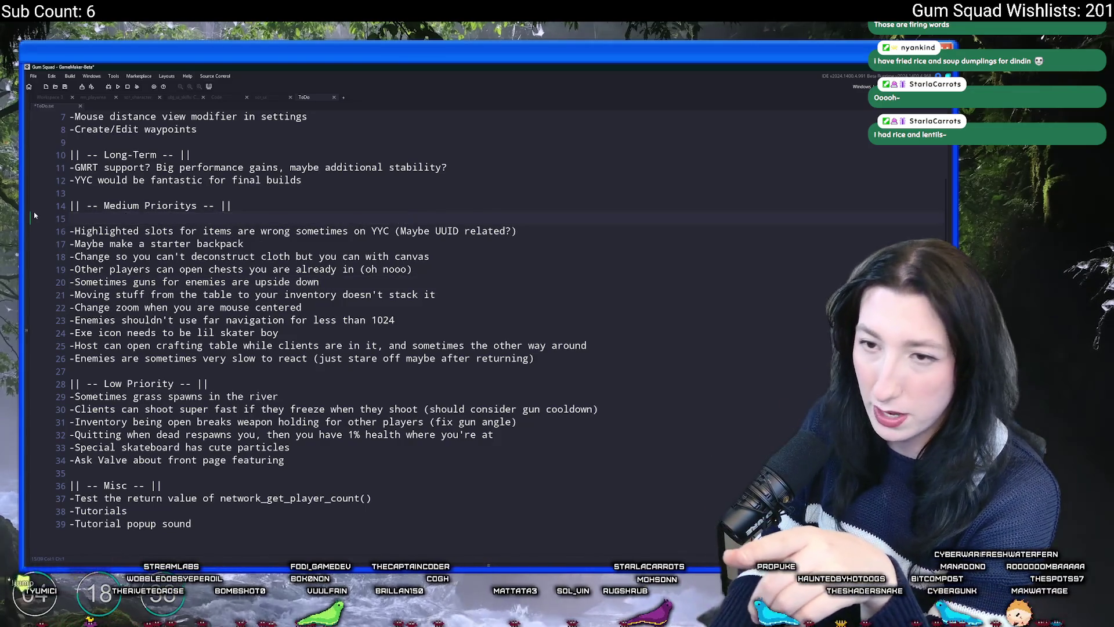
{"action": "key", "text": "BackSpace"}
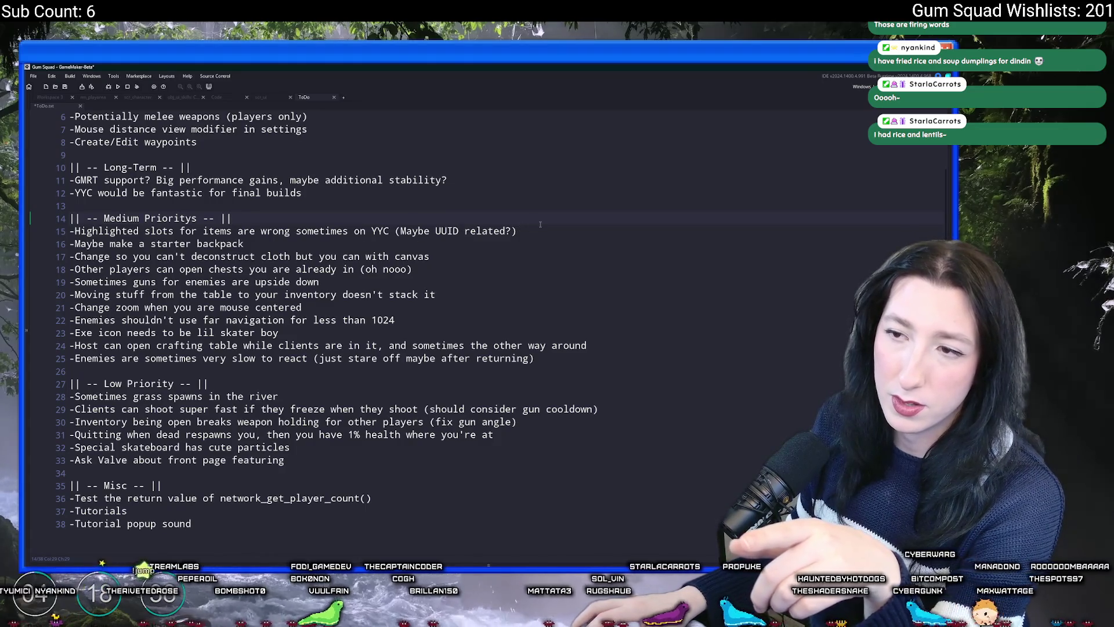
{"action": "left_click_drag", "start_coordinate": [538, 232], "coordinate": [68, 232]}
{"action": "key", "text": "ctrl+c"}
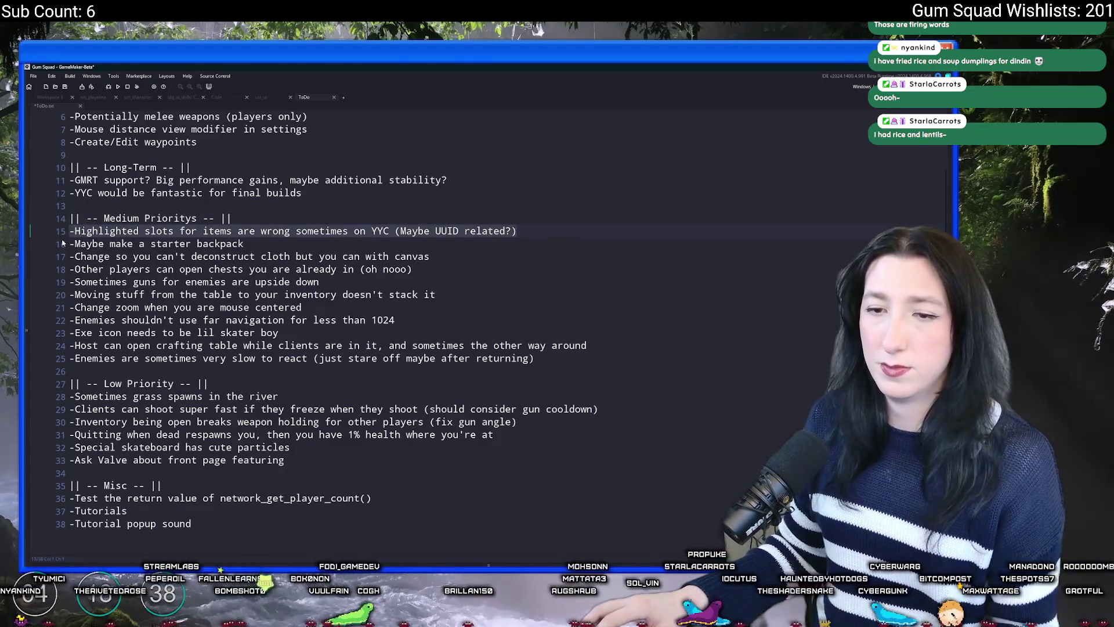
{"action": "key", "text": "BackSpace"}
{"action": "key", "text": "BackSpace"}
{"action": "left_click", "coordinate": [222, 383]}
{"action": "key", "text": "Return"}
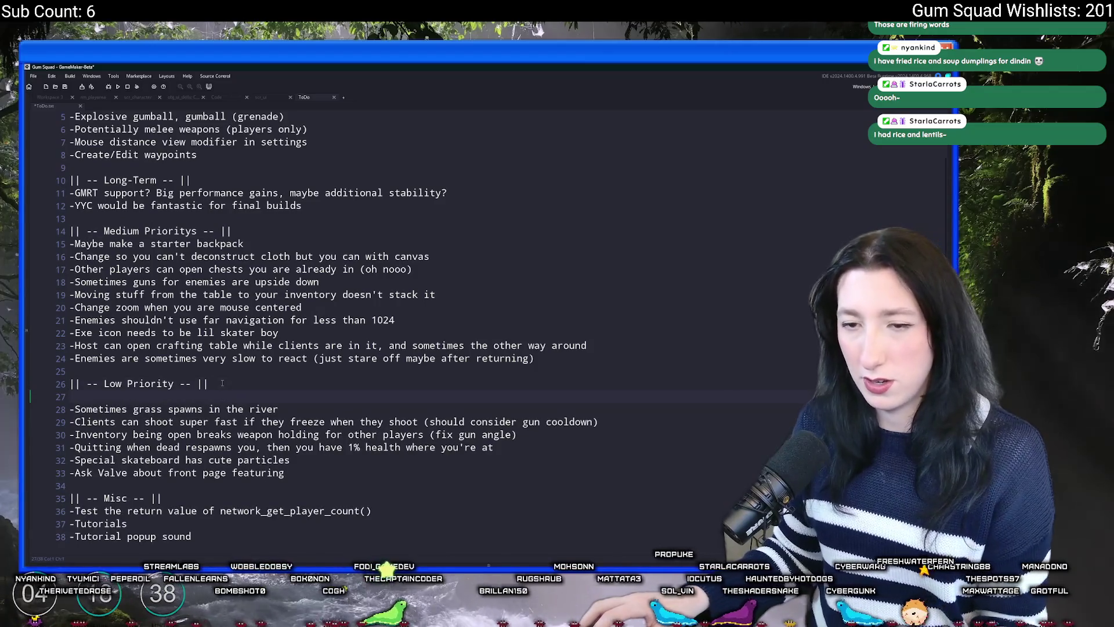
{"action": "key", "text": "ctrl+v"}
{"action": "key", "text": "ctrl+s"}
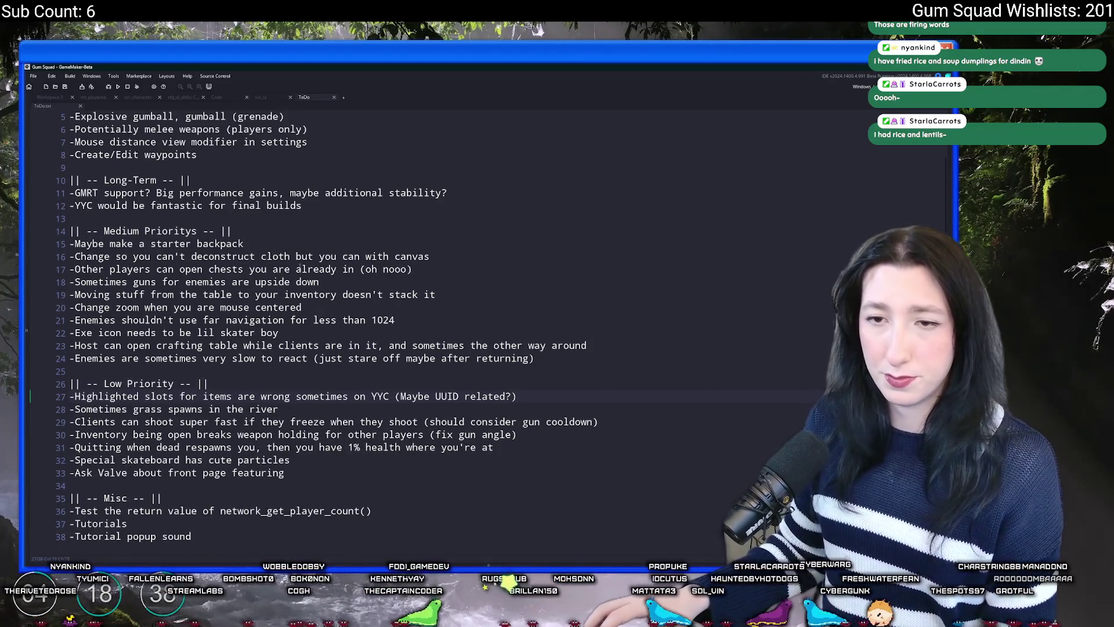
Move the upside-down guns item under Low Priority and save the to-do file
{"action": "left_click_drag", "start_coordinate": [314, 239], "coordinate": [66, 244]}
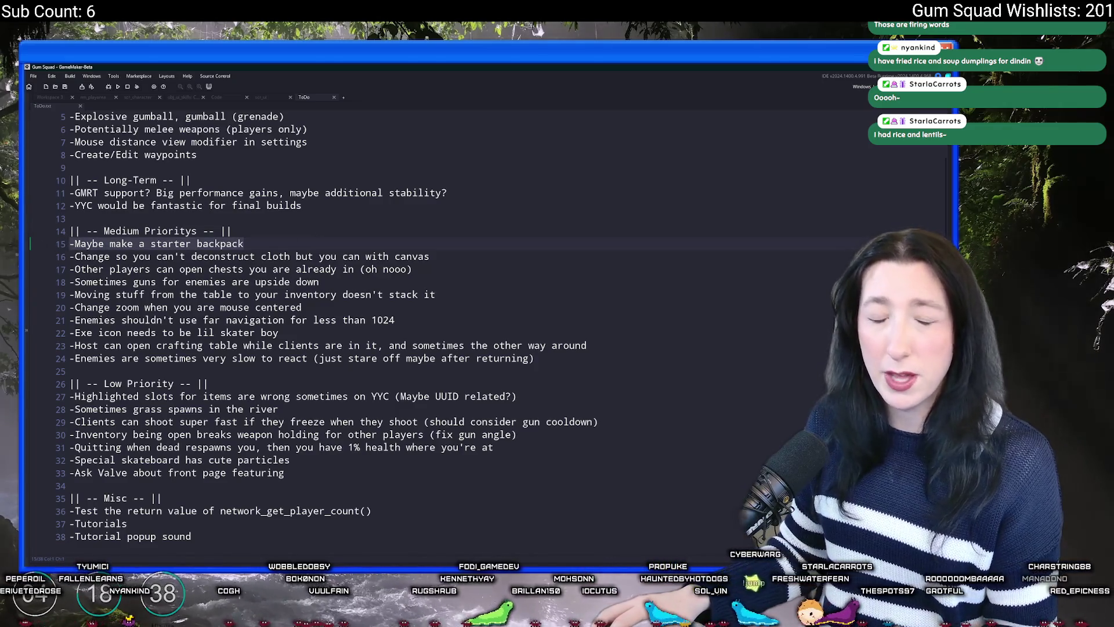
{"action": "left_click", "coordinate": [461, 259]}
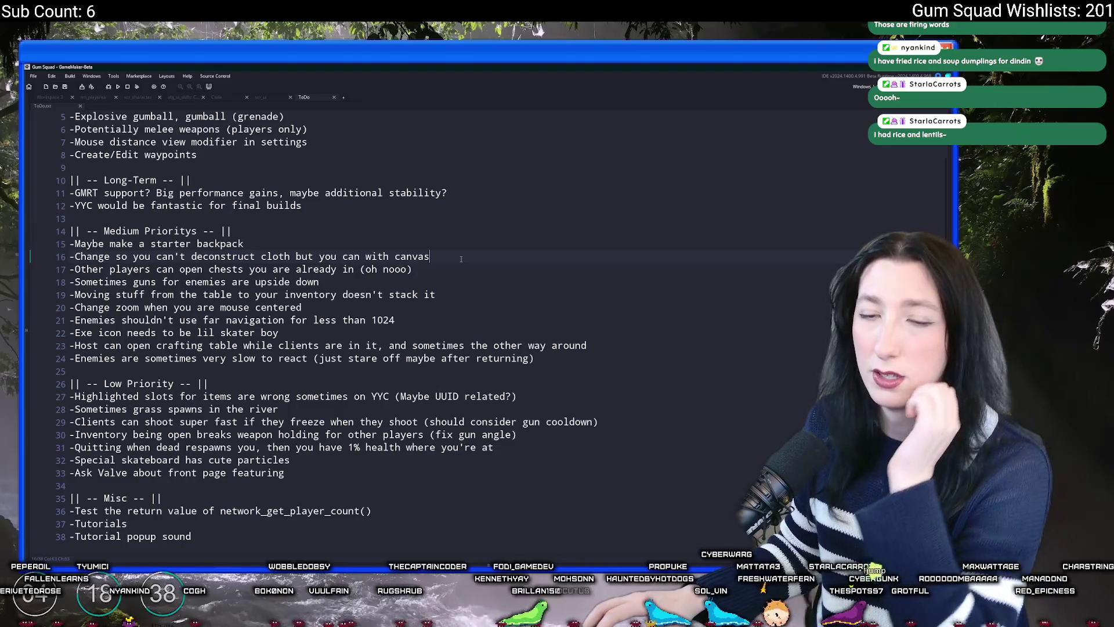
{"action": "left_click_drag", "start_coordinate": [461, 259], "coordinate": [30, 260]}
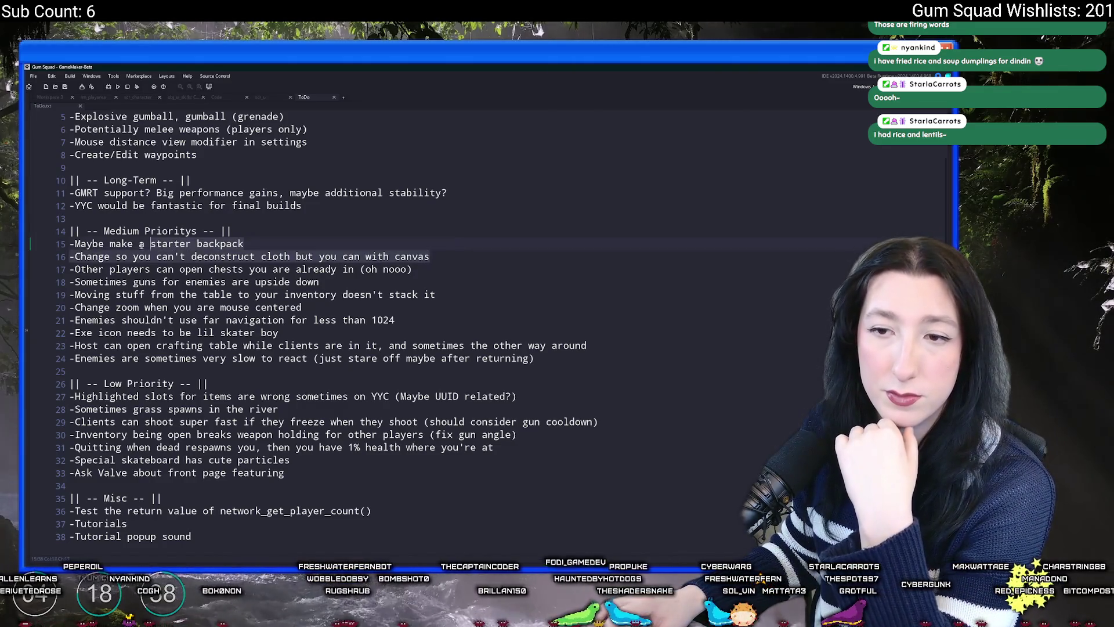
{"action": "left_click", "coordinate": [36, 255]}
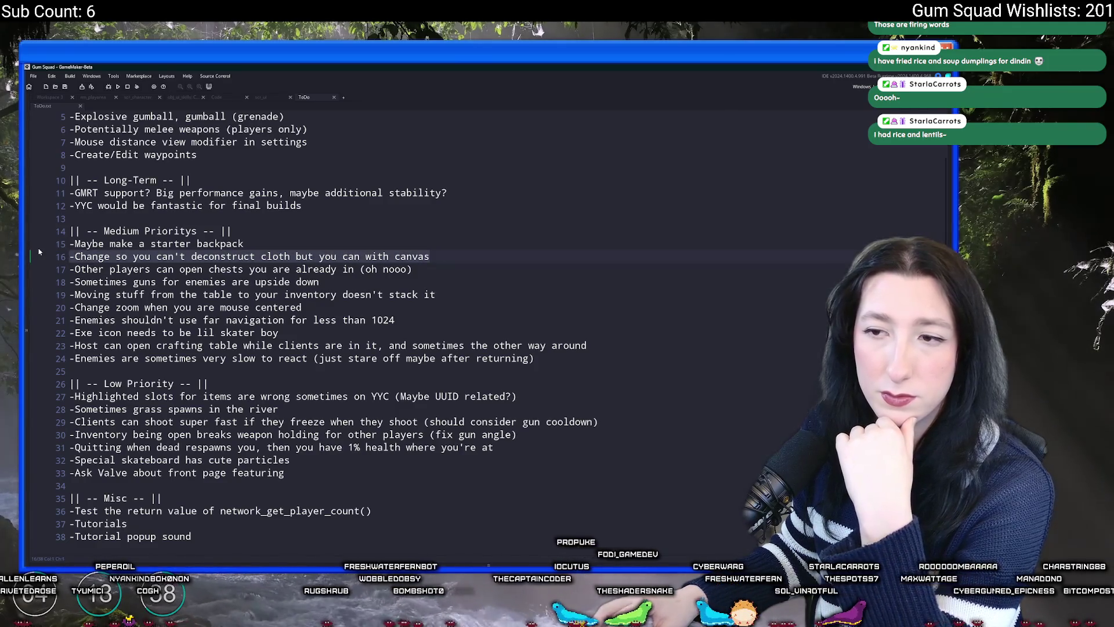
{"action": "key", "text": "End"}
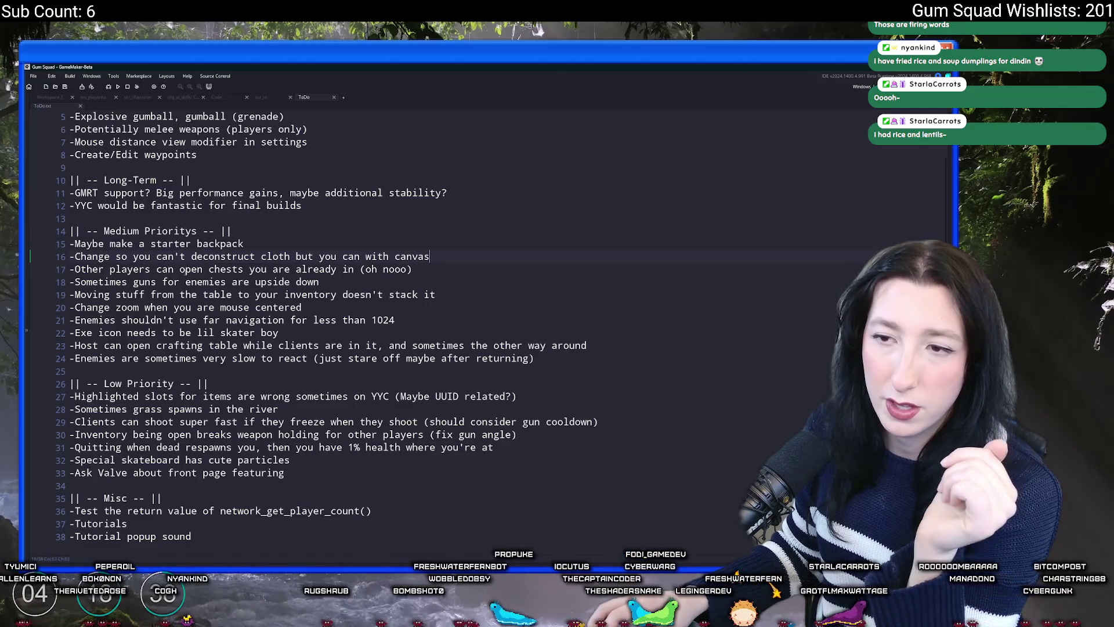
{"action": "left_click_drag", "start_coordinate": [413, 270], "coordinate": [69, 257]}
{"action": "left_click", "coordinate": [47, 268]}
{"action": "left_click_drag", "start_coordinate": [446, 283], "coordinate": [68, 282]}
{"action": "key", "text": "ctrl+c"}
{"action": "key", "text": "BackSpace"}
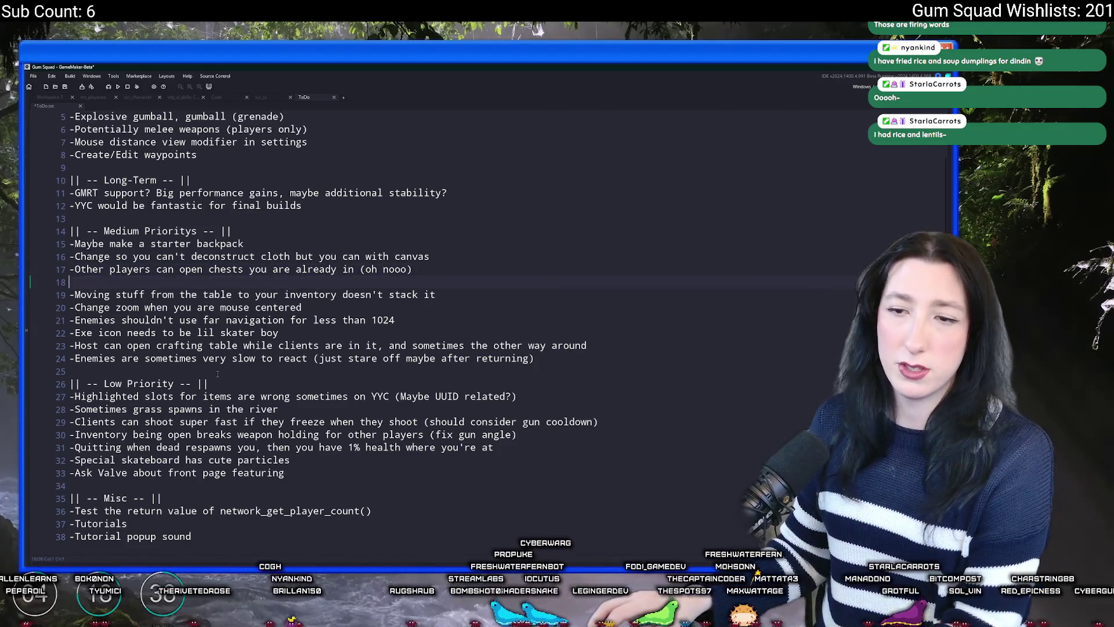
{"action": "key", "text": "BackSpace"}
{"action": "left_click", "coordinate": [228, 371]}
{"action": "key", "text": "Return"}
{"action": "key", "text": "ctrl+v"}
{"action": "key", "text": "ctrl+s"}
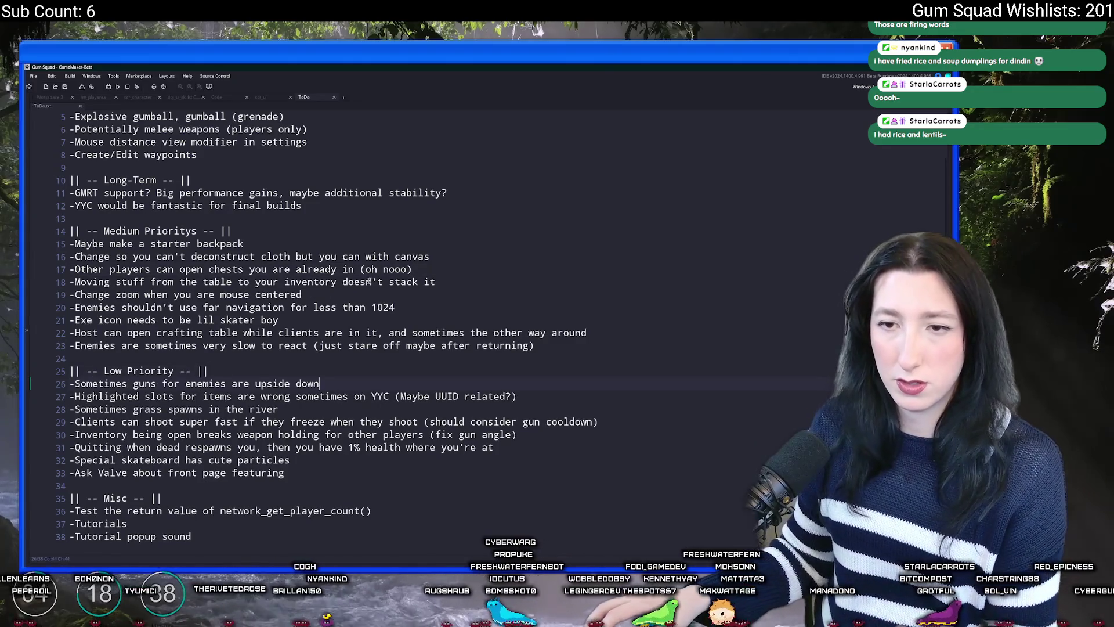
Move the inventory stacking item under Low Priority and save
{"action": "left_click_drag", "start_coordinate": [452, 282], "coordinate": [66, 275]}
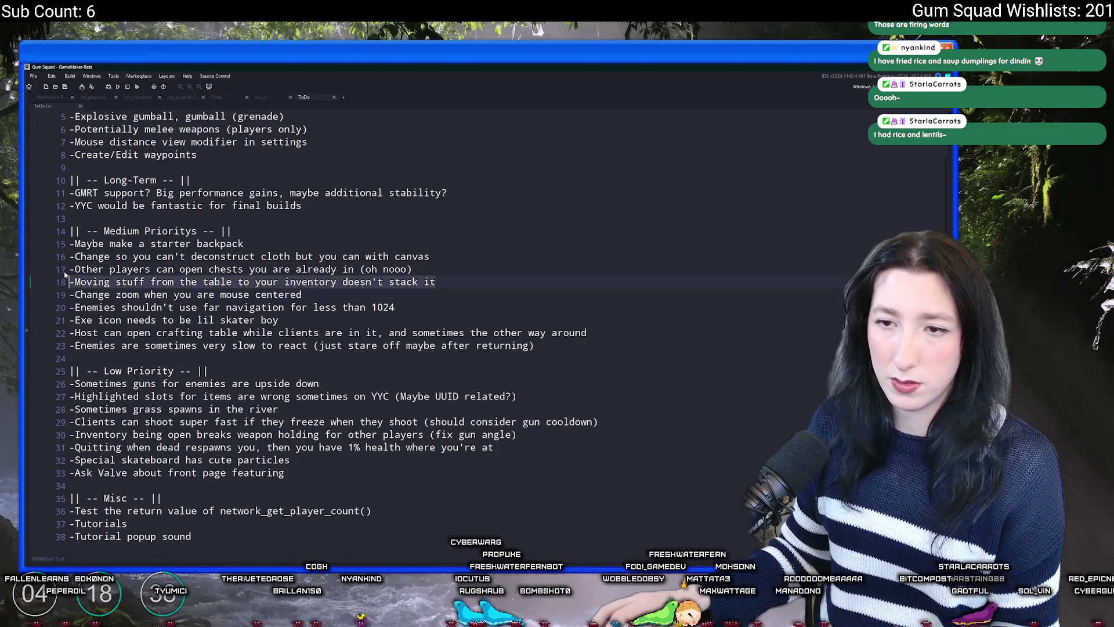
{"action": "left_click", "coordinate": [469, 279]}
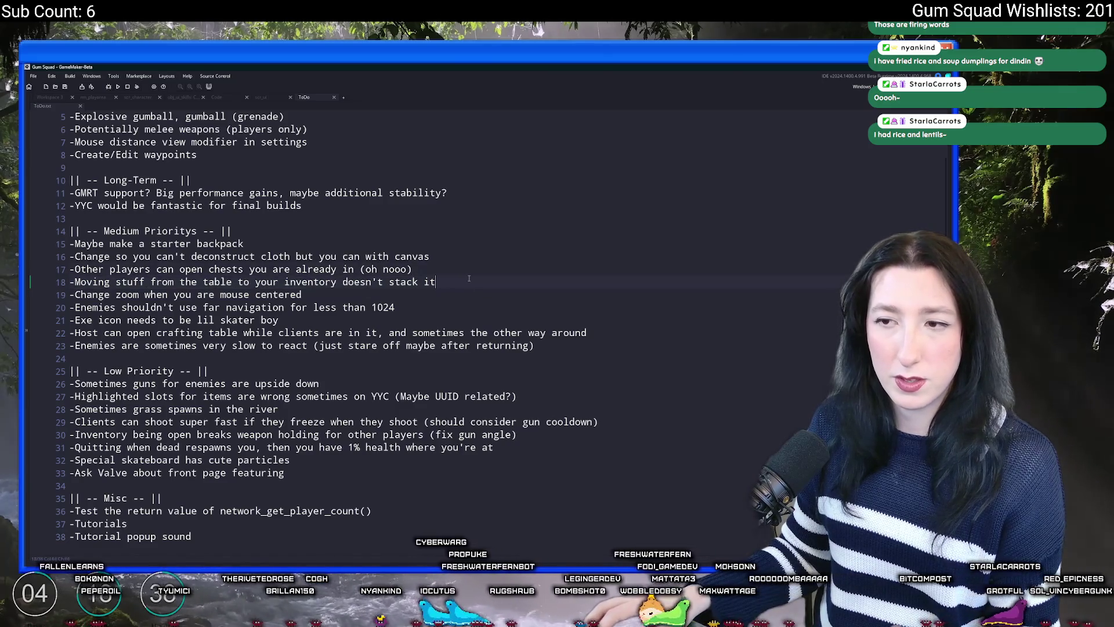
{"action": "left_click_drag", "start_coordinate": [471, 281], "coordinate": [71, 286]}
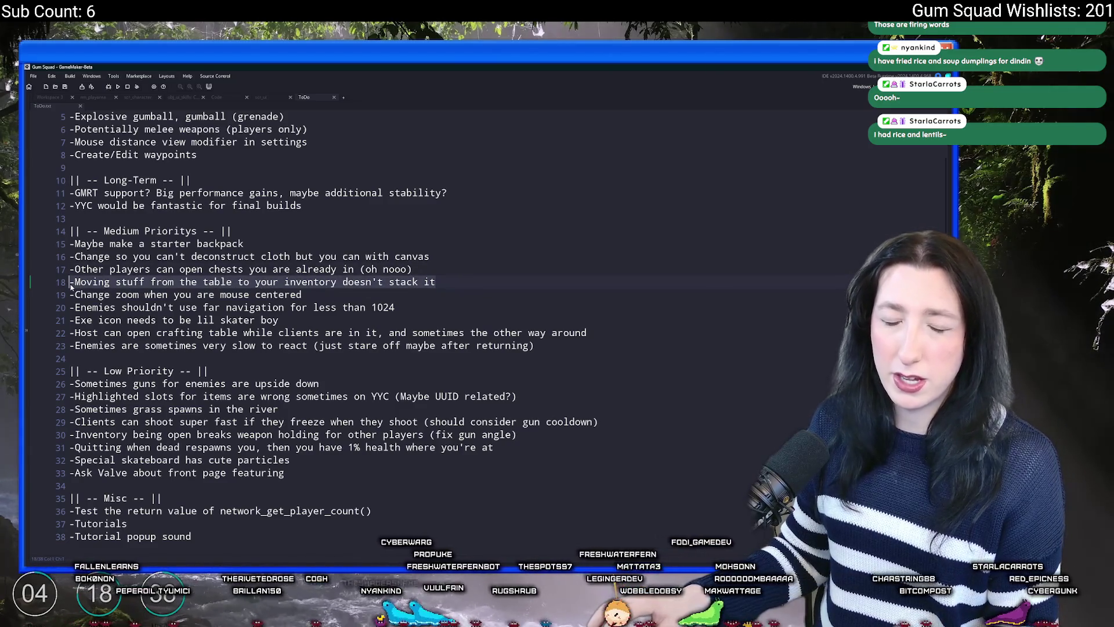
{"action": "key", "text": "ctrl+x"}
{"action": "left_click", "coordinate": [231, 352]}
{"action": "key", "text": "Return"}
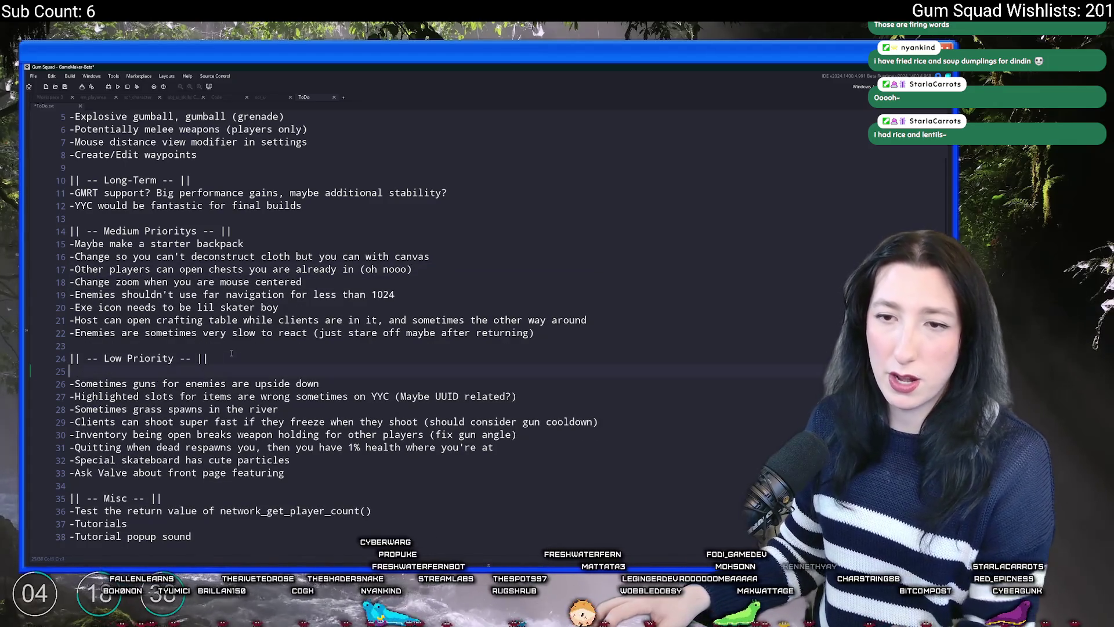
{"action": "key", "text": "ctrl+v"}
{"action": "key", "text": "ctrl+s"}
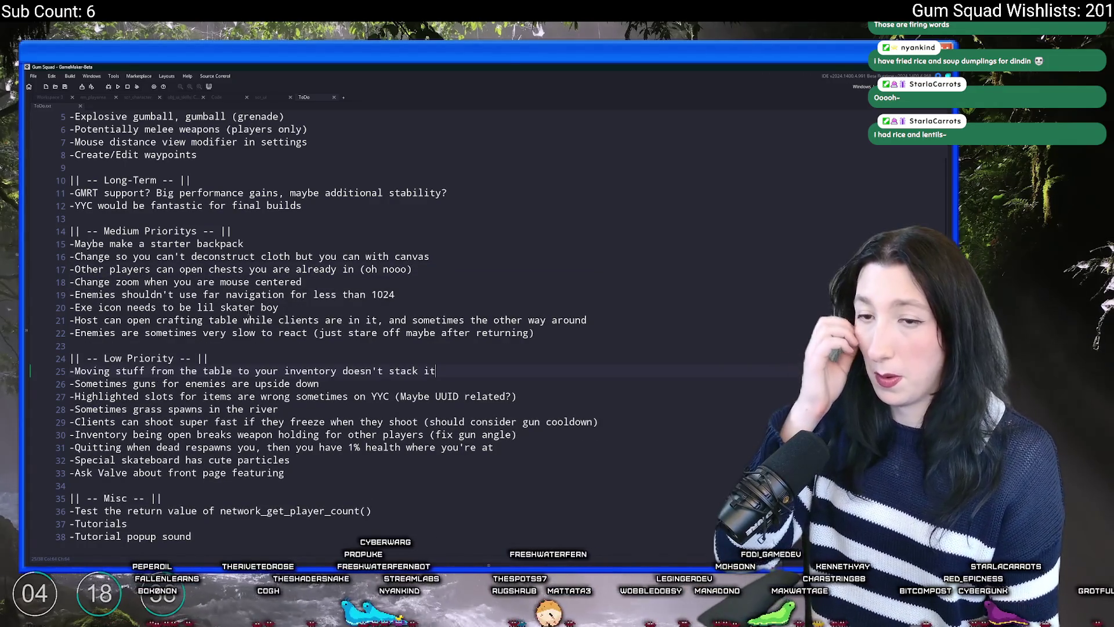
Delete the far-navigation item and select the crafting table item line
{"action": "left_click_drag", "start_coordinate": [309, 307], "coordinate": [57, 306]}
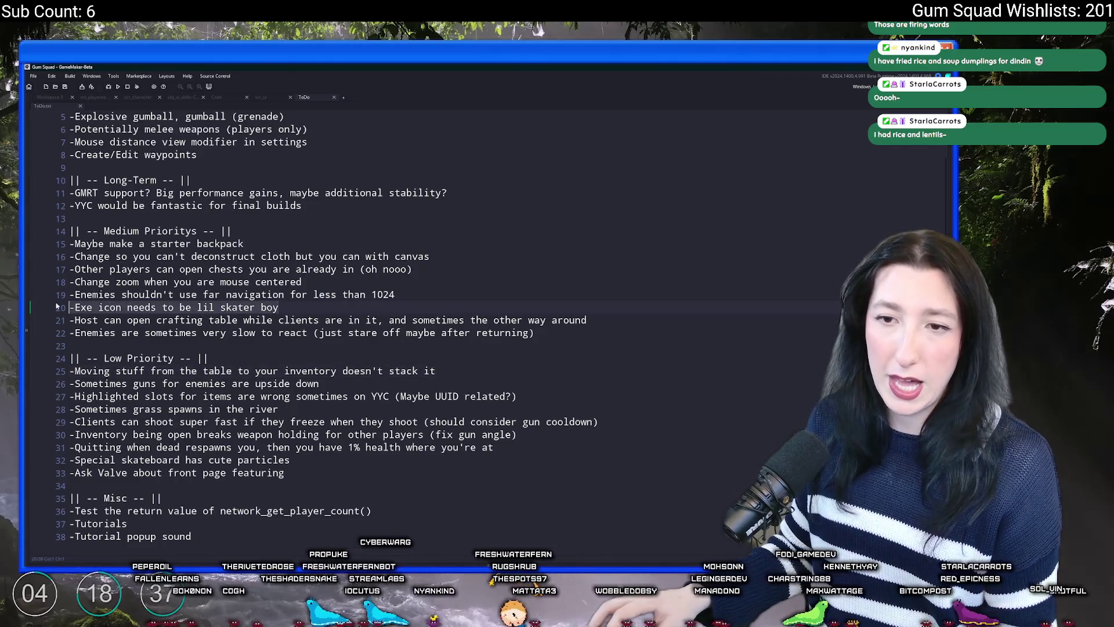
{"action": "left_click", "coordinate": [464, 283]}
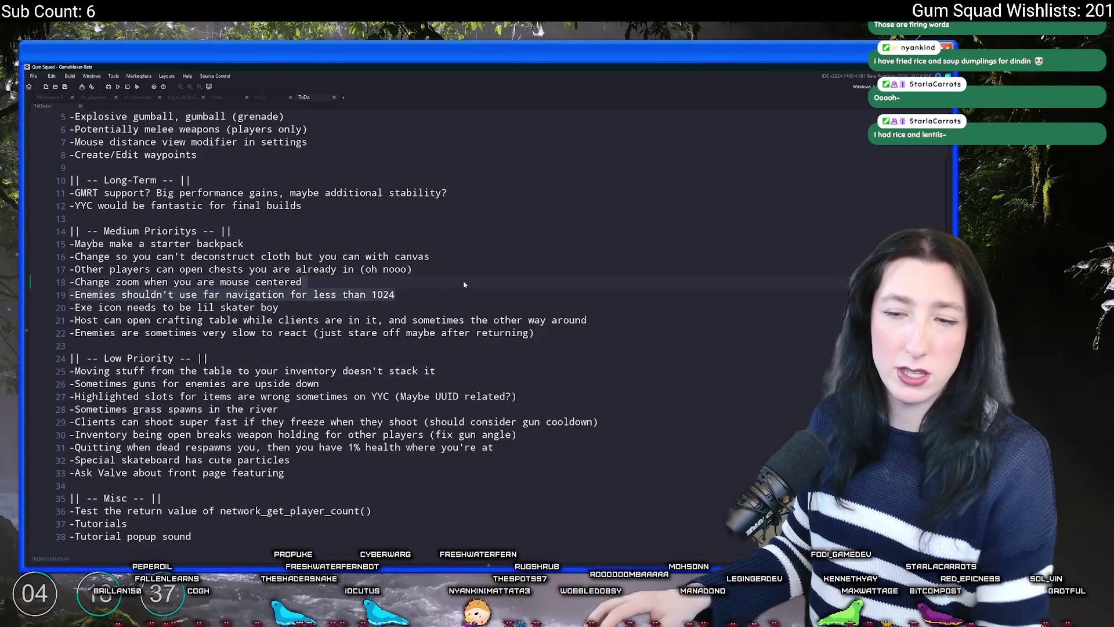
{"action": "key", "text": "BackSpace"}
{"action": "left_click_drag", "start_coordinate": [587, 306], "coordinate": [68, 307]}
Duplicate the Medium Prioritys header above it and rename the copy to High Prioritys
{"action": "left_click", "coordinate": [346, 203]}
{"action": "key", "text": "Return"}
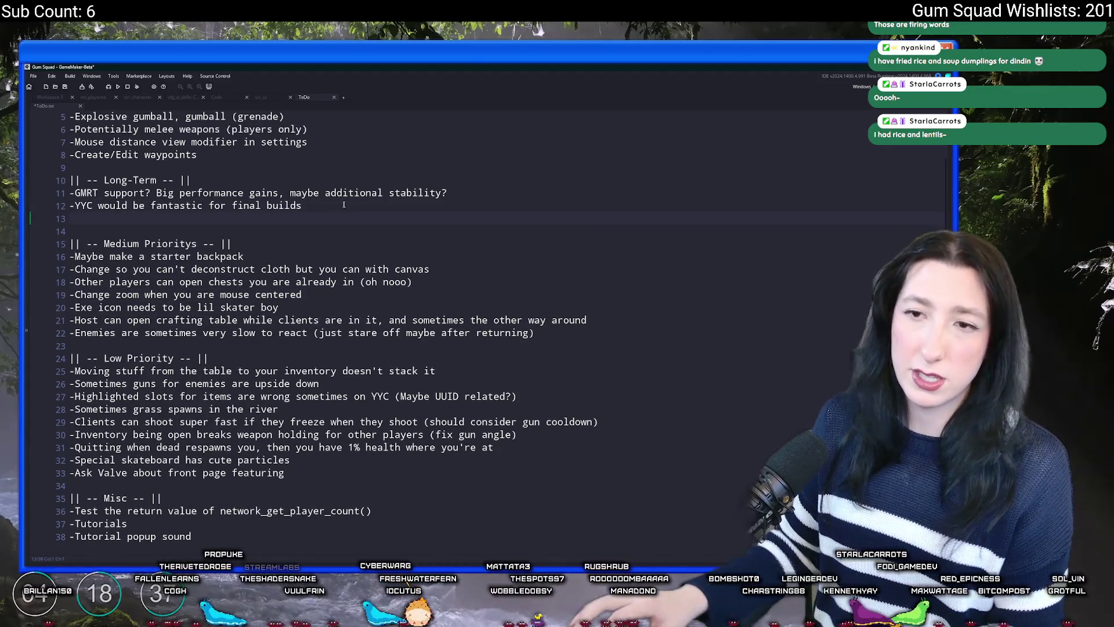
{"action": "left_click", "coordinate": [296, 244]}
{"action": "key", "text": "ctrl+d"}
{"action": "key", "text": "Return"}
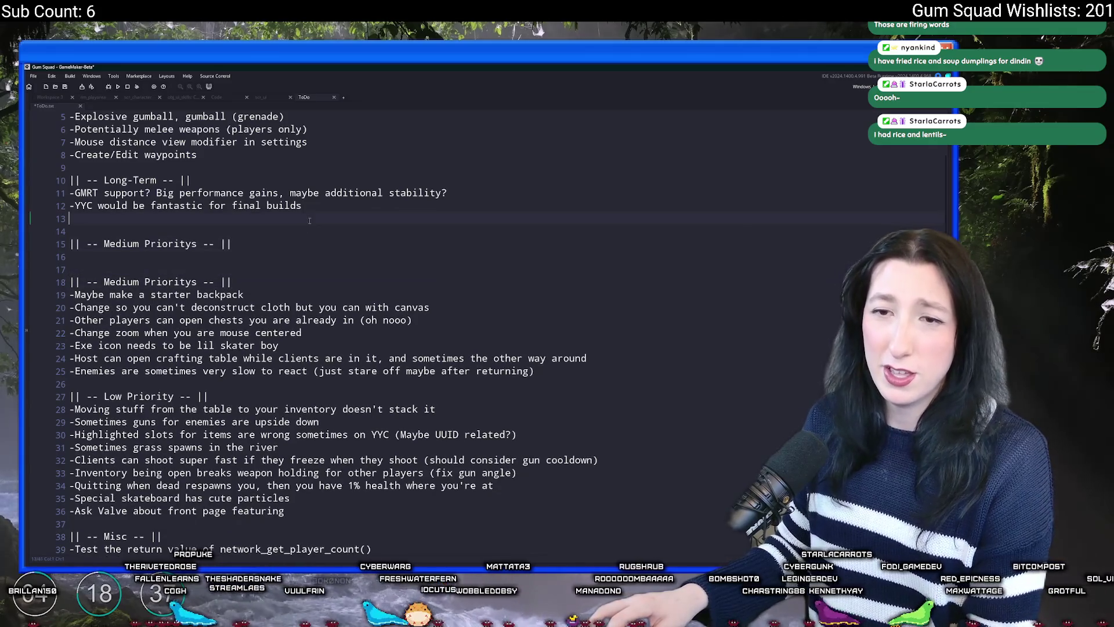
{"action": "key", "text": "ctrl+z"}
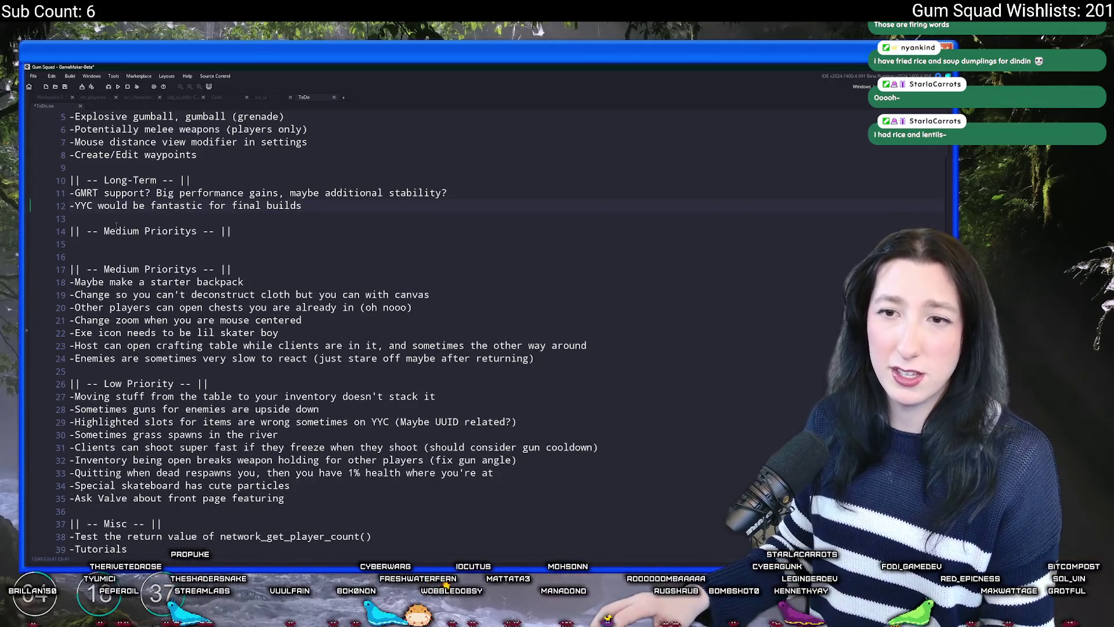
{"action": "double_click", "coordinate": [116, 230]}
{"action": "type", "text": "High"}
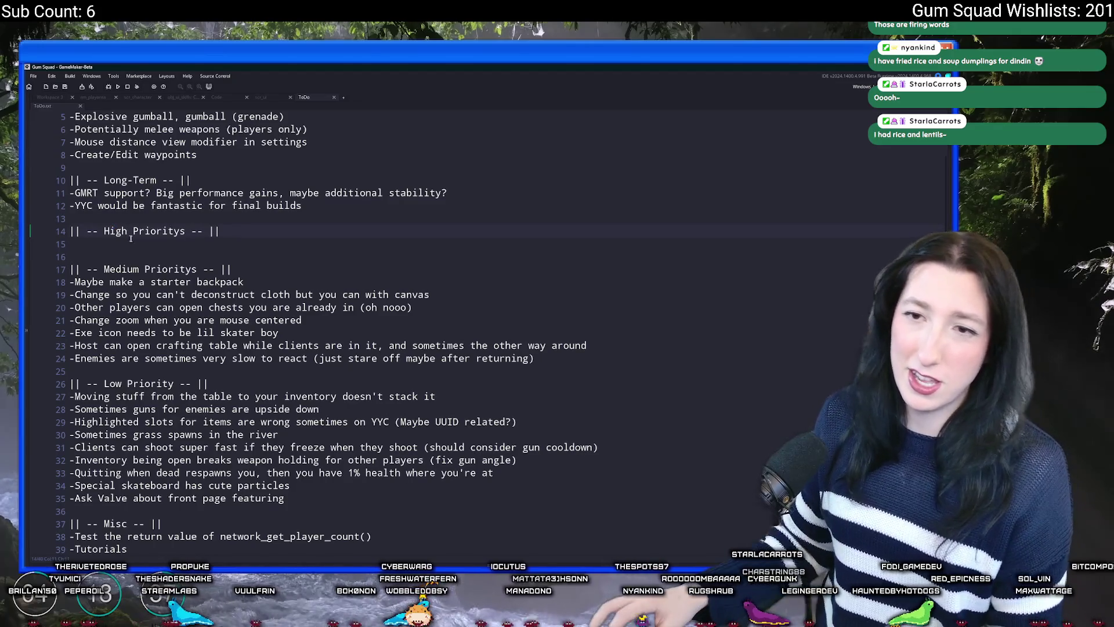
Paste the crafting table item under High Prioritys and delete its old duplicate line
{"action": "left_click", "coordinate": [135, 243]}
{"action": "key", "text": "ctrl+v"}
{"action": "left_click", "coordinate": [603, 345]}
{"action": "key", "text": "shift+Up"}
{"action": "key", "text": "BackSpace"}
Move the Exe icon item into the High Prioritys section
{"action": "left_click", "coordinate": [38, 335]}
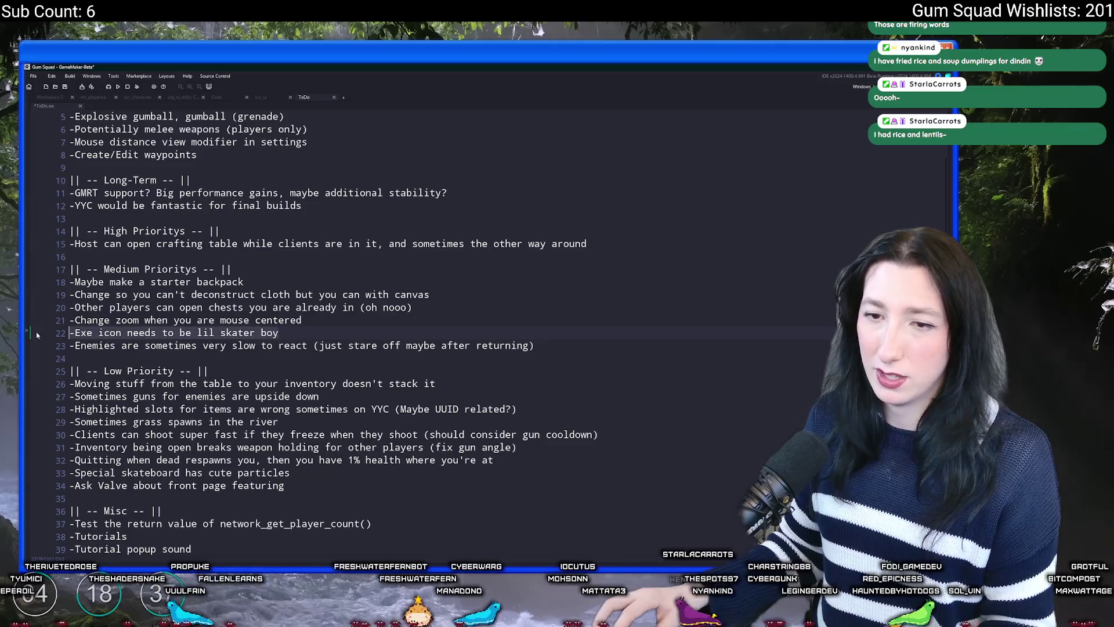
{"action": "key", "text": "ctrl+x"}
{"action": "left_click", "coordinate": [592, 244]}
{"action": "key", "text": "Return"}
{"action": "key", "text": "ctrl+v"}
Move the mouse-centered zoom item under the High Prioritys header
{"action": "left_click", "coordinate": [446, 345]}
{"action": "key", "text": "Up"}
{"action": "left_click", "coordinate": [39, 332]}
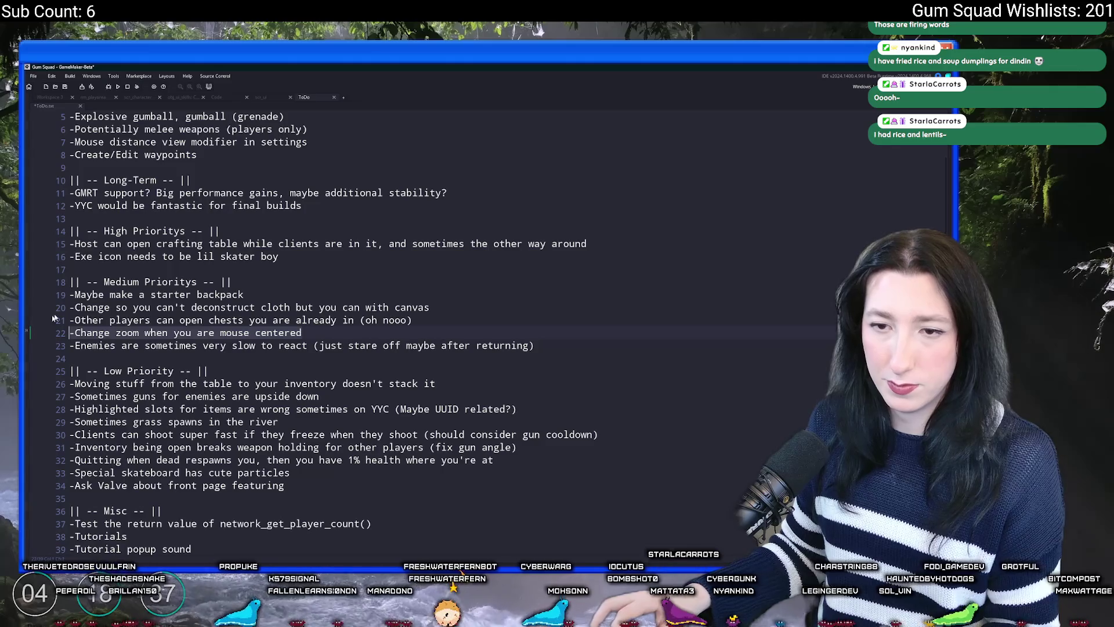
{"action": "key", "text": "ctrl+x"}
{"action": "left_click", "coordinate": [384, 231]}
{"action": "key", "text": "Return"}
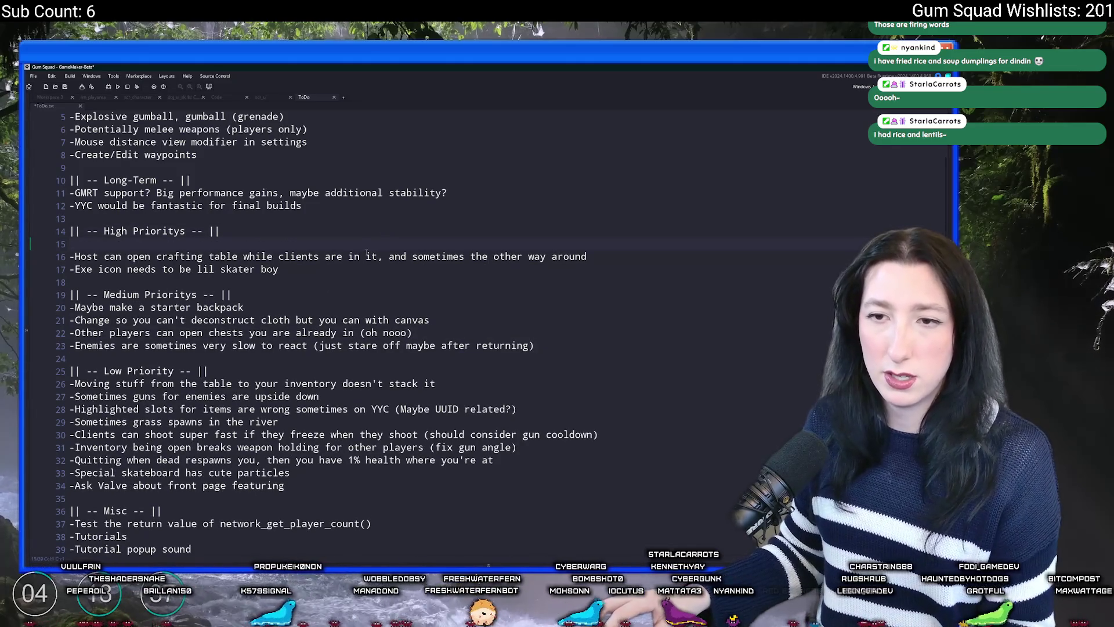
{"action": "key", "text": "ctrl+v"}
Relocate the chests and crafting table items to just after the Exe icon item
{"action": "left_click", "coordinate": [483, 321]}
{"action": "left_click", "coordinate": [472, 329]}
{"action": "left_click", "coordinate": [58, 336]}
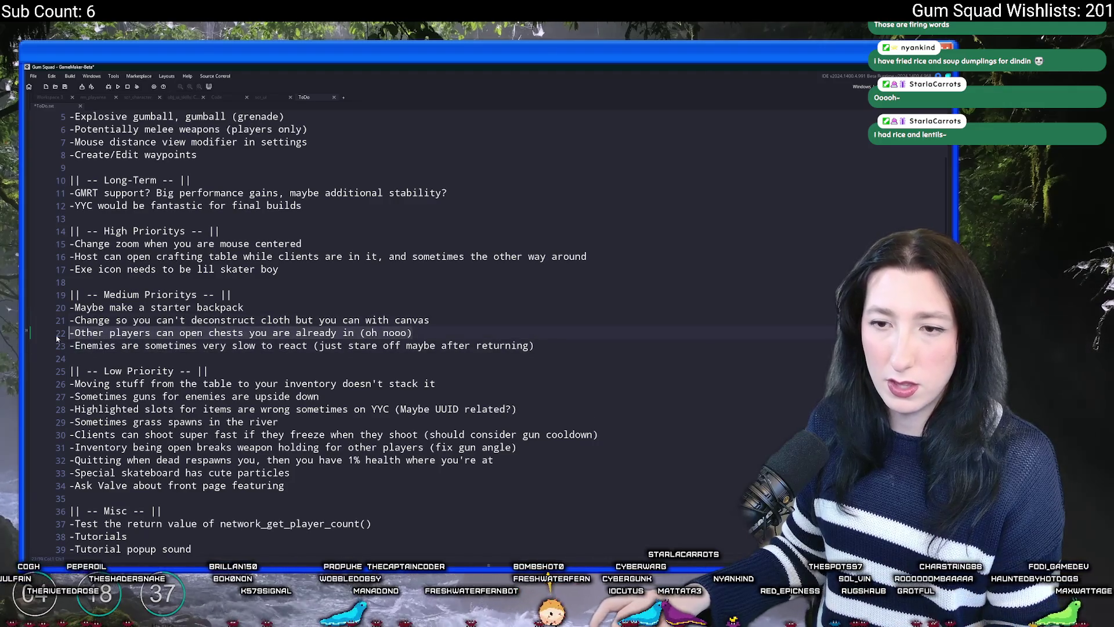
{"action": "key", "text": "shift+End"}
{"action": "key", "text": "BackSpace"}
{"action": "key", "text": "BackSpace"}
{"action": "key", "text": "Return"}
{"action": "key", "text": "ctrl+v"}
{"action": "key", "text": "shift+Down"}
{"action": "key", "text": "shift+Down"}
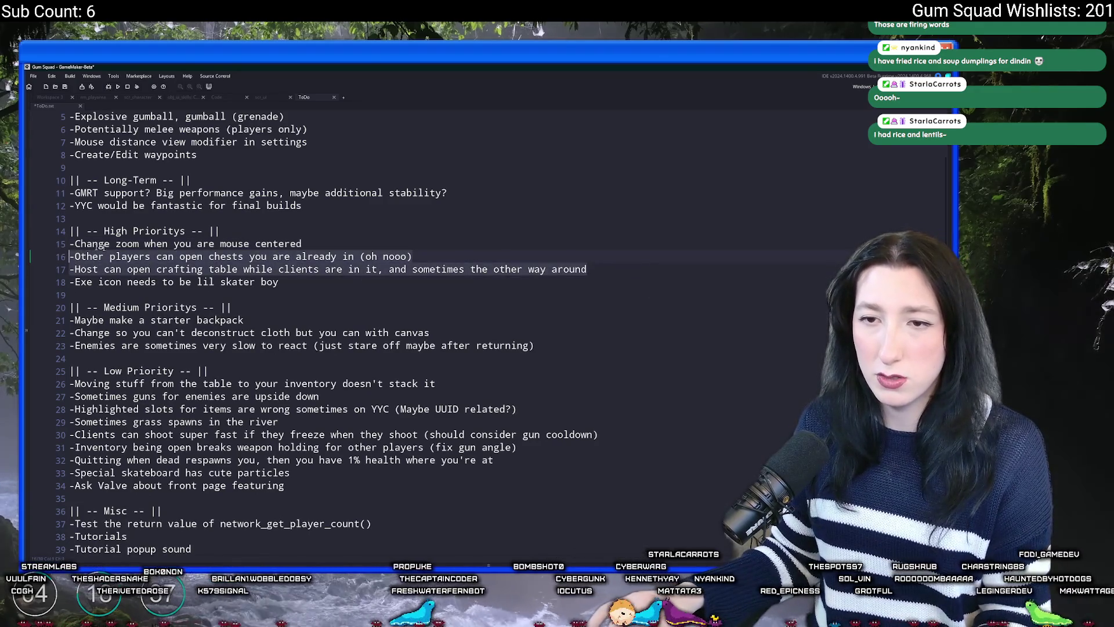
{"action": "key", "text": "BackSpace"}
{"action": "left_click", "coordinate": [319, 253]}
{"action": "key", "text": "Return"}
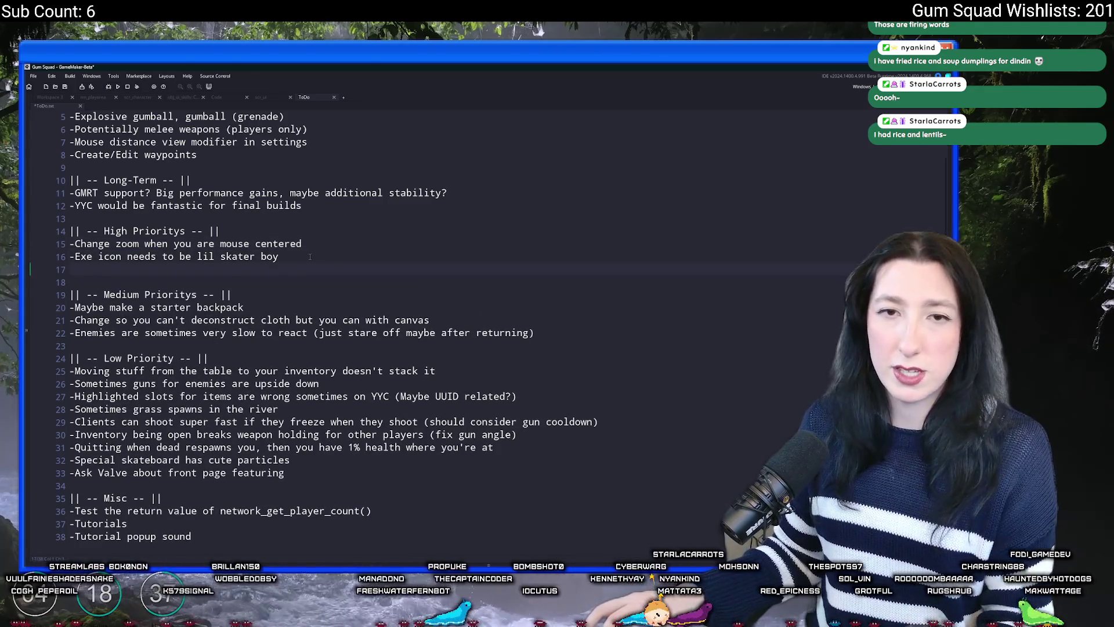
{"action": "key", "text": "ctrl+v"}
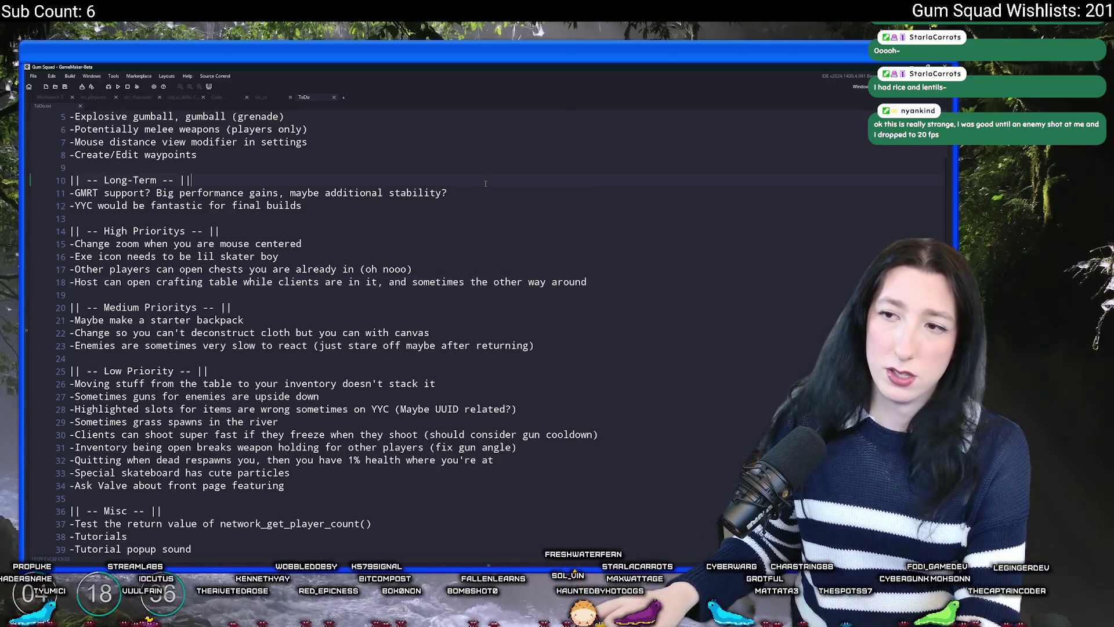
{"action": "left_click", "coordinate": [478, 188]}
{"action": "key", "text": "F5"}
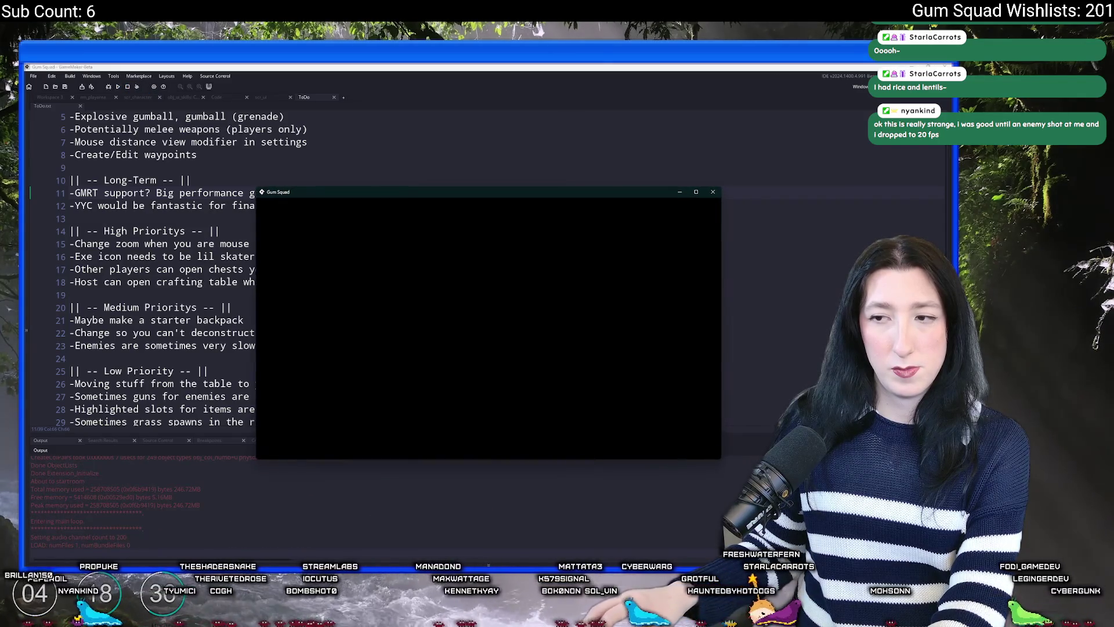
Maximise the game window and host a new world
{"action": "double_click", "coordinate": [487, 199]}
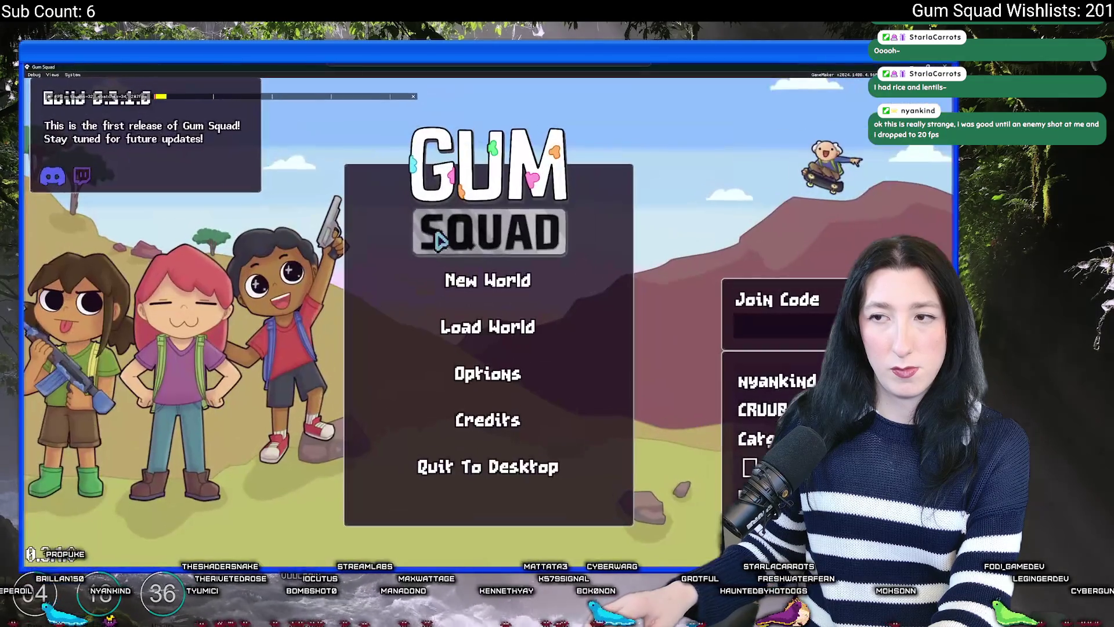
{"action": "left_click", "coordinate": [464, 280]}
{"action": "left_click", "coordinate": [475, 430]}
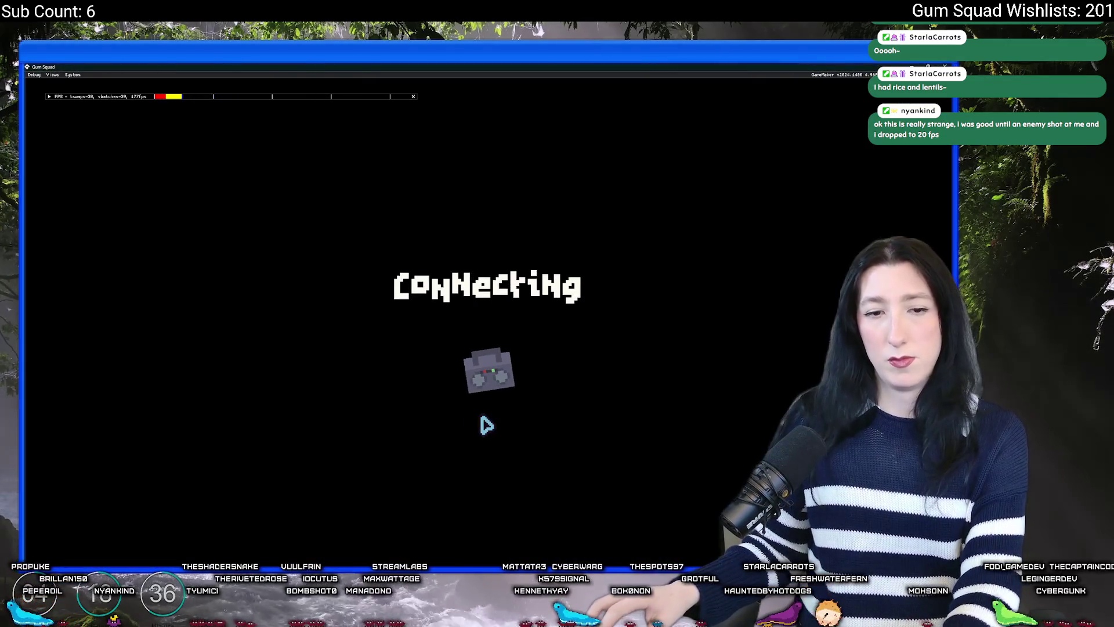
Walk the character up the road toward the enemy until game over, then close the game
{"action": "key", "text": "d"}
{"action": "key", "text": "w"}
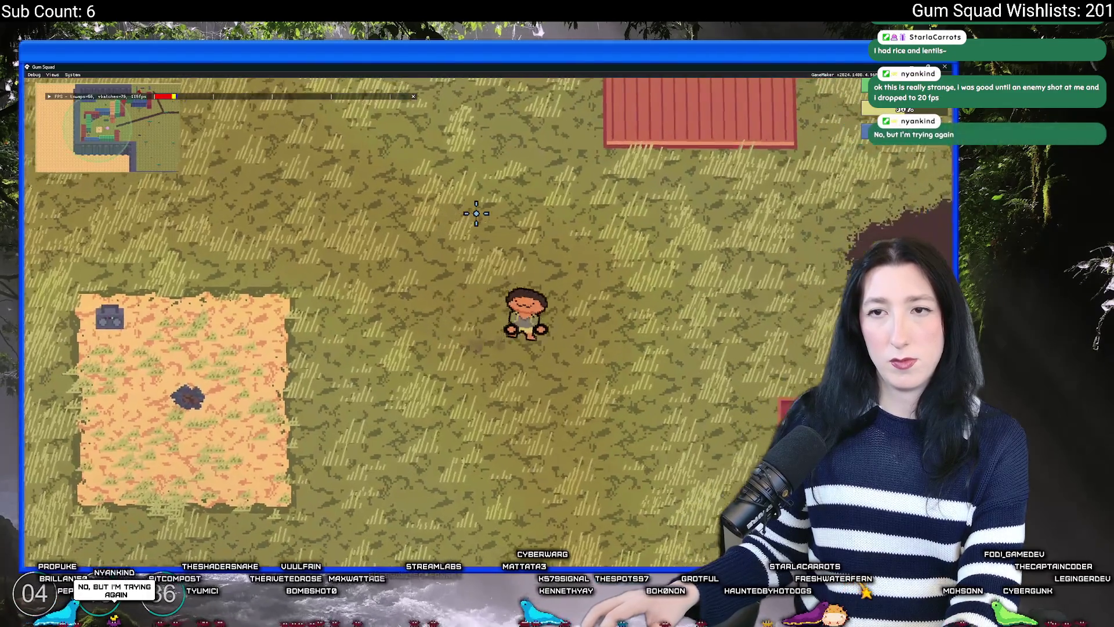
{"action": "key", "text": "d"}
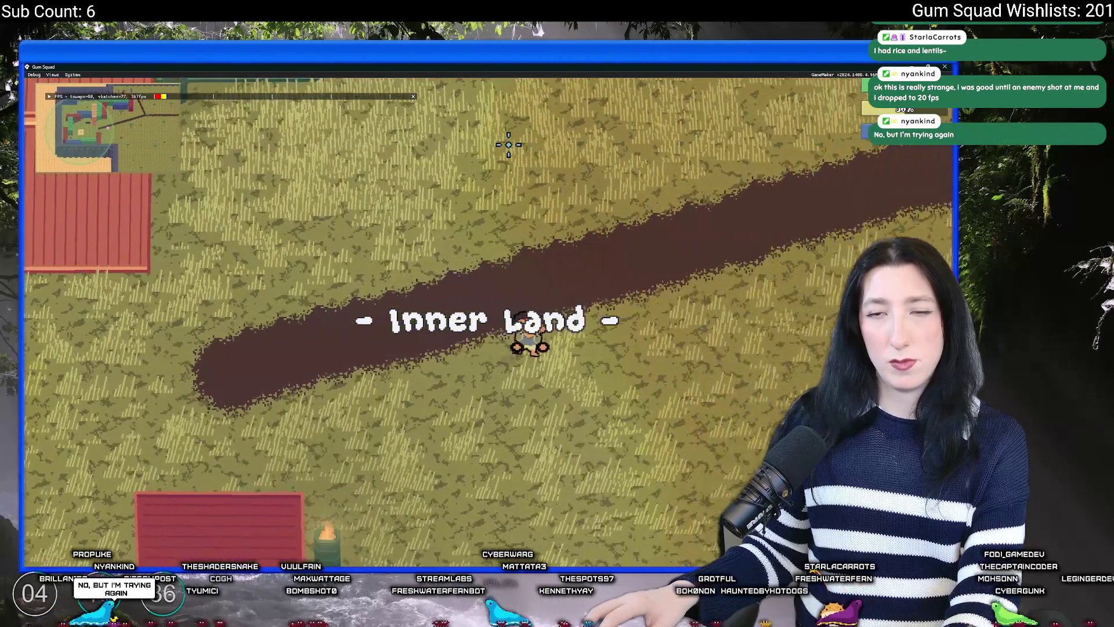
{"action": "key", "text": "w"}
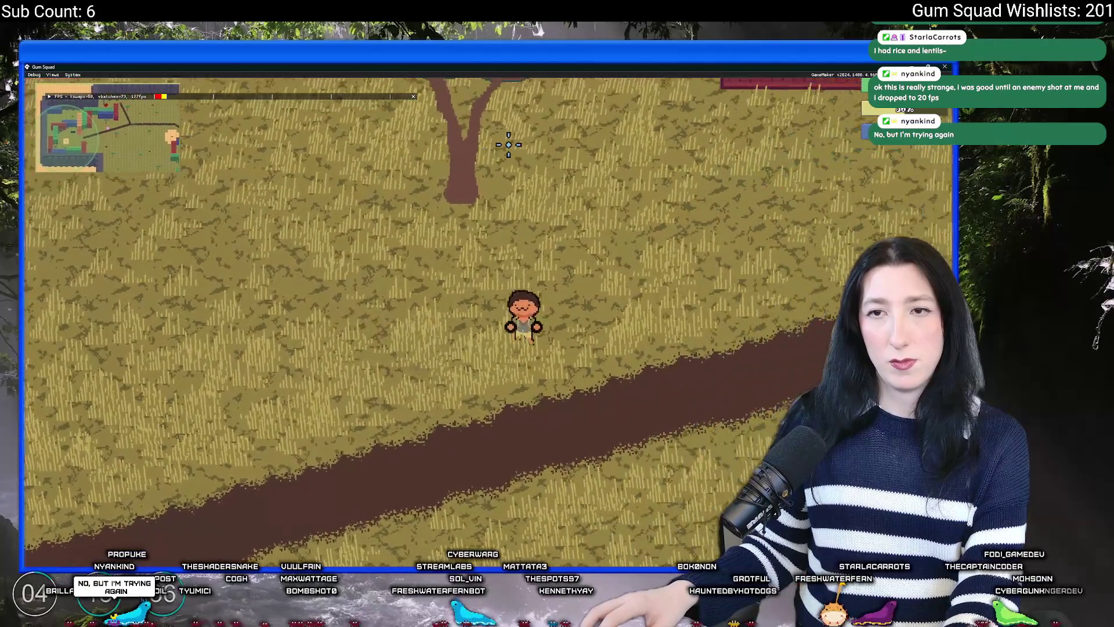
{"action": "key", "text": "w"}
{"action": "key", "text": "d"}
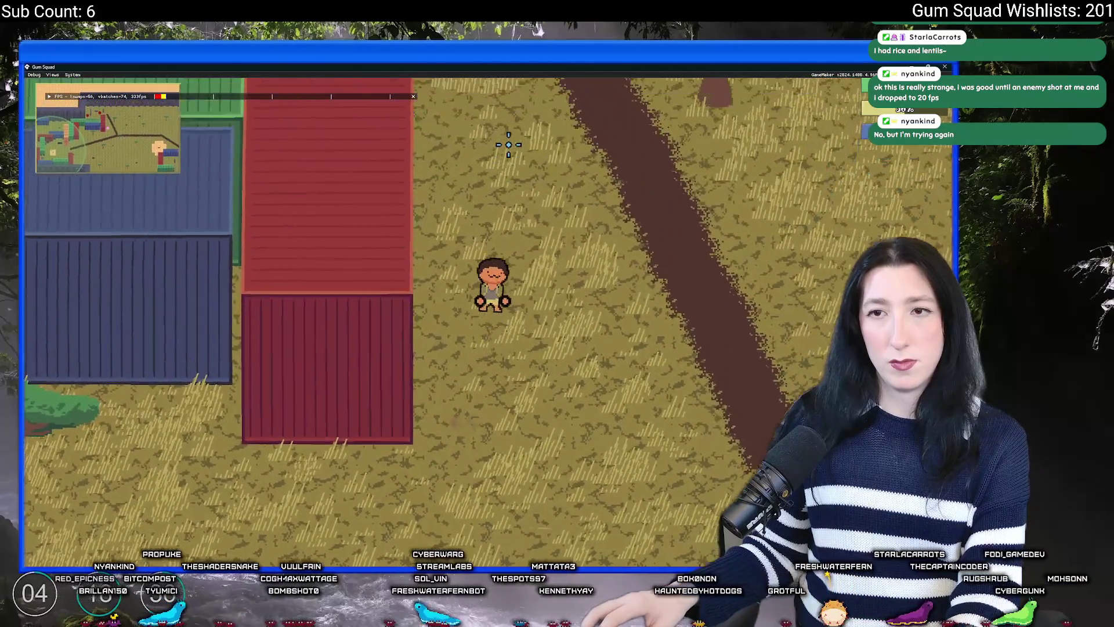
{"action": "key", "text": "w"}
{"action": "key", "text": "a"}
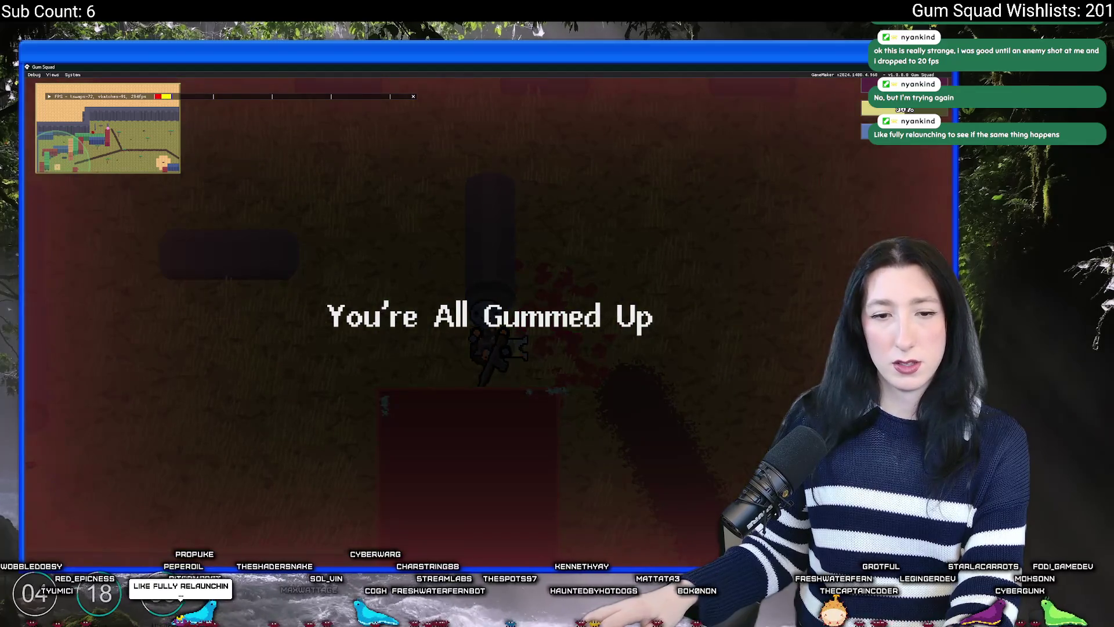
{"action": "key", "text": "Escape"}
{"action": "left_click", "coordinate": [538, 201]}
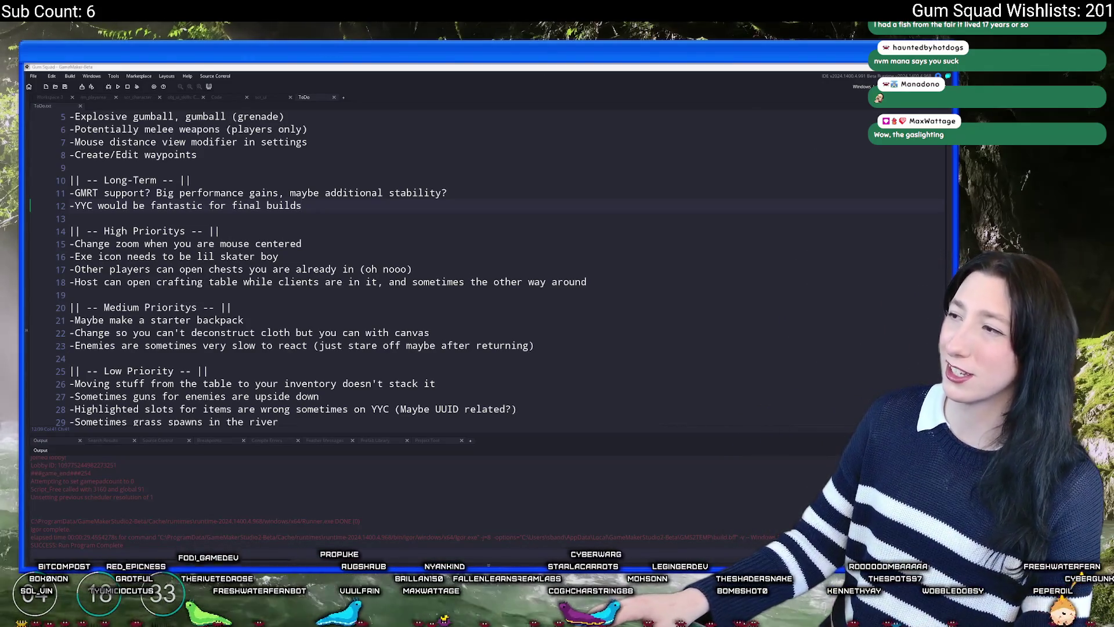
Search Bing for 'how long do goldfish live for', note the 10.0 figure, and scroll the results
{"action": "type", "text": "how long do goldk"}
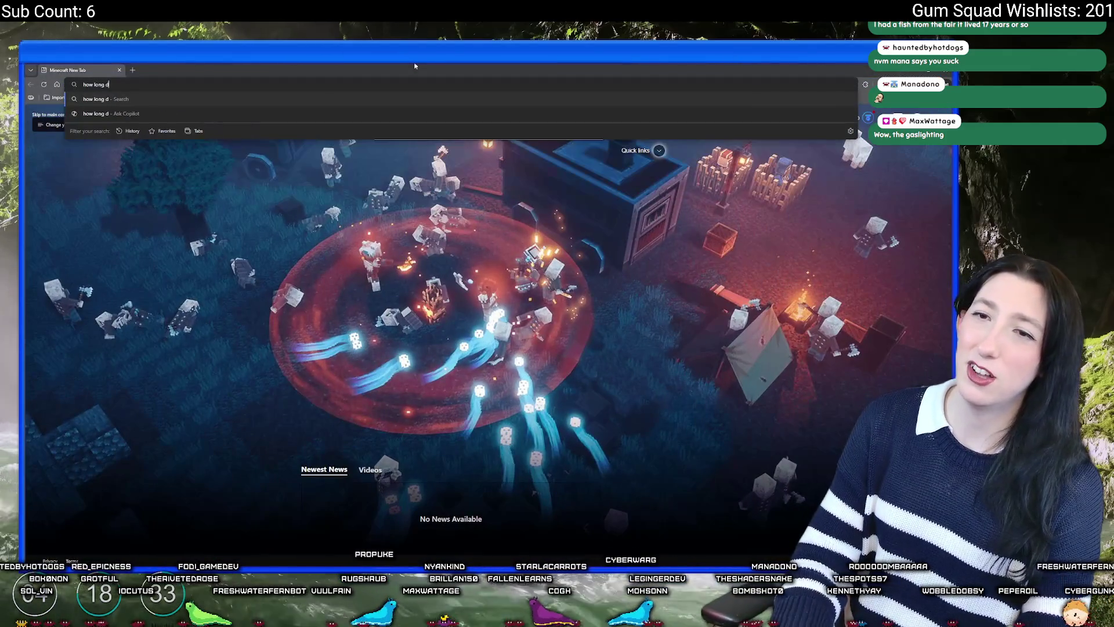
{"action": "key", "text": "BackSpace"}
{"action": "type", "text": "fish live for"}
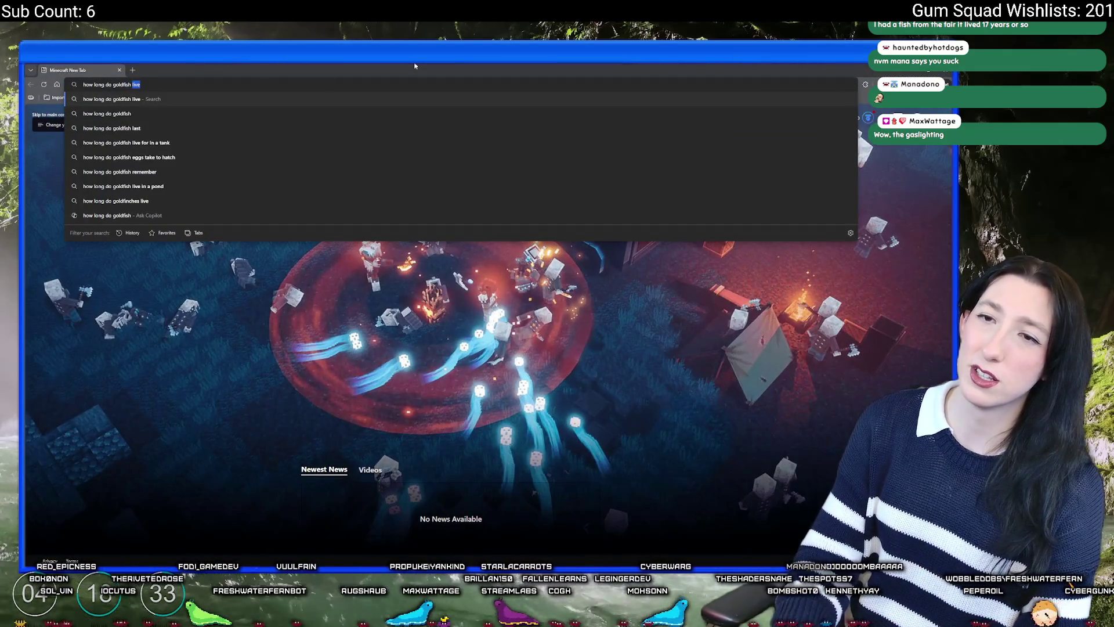
{"action": "key", "text": "Return"}
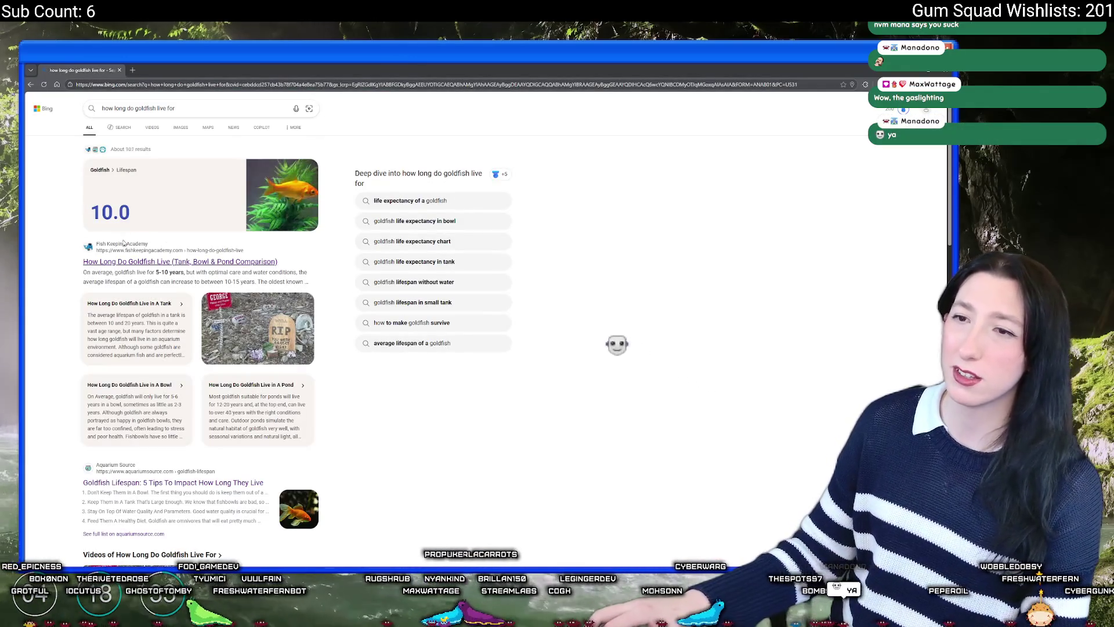
{"action": "left_click_drag", "start_coordinate": [131, 212], "coordinate": [89, 214]}
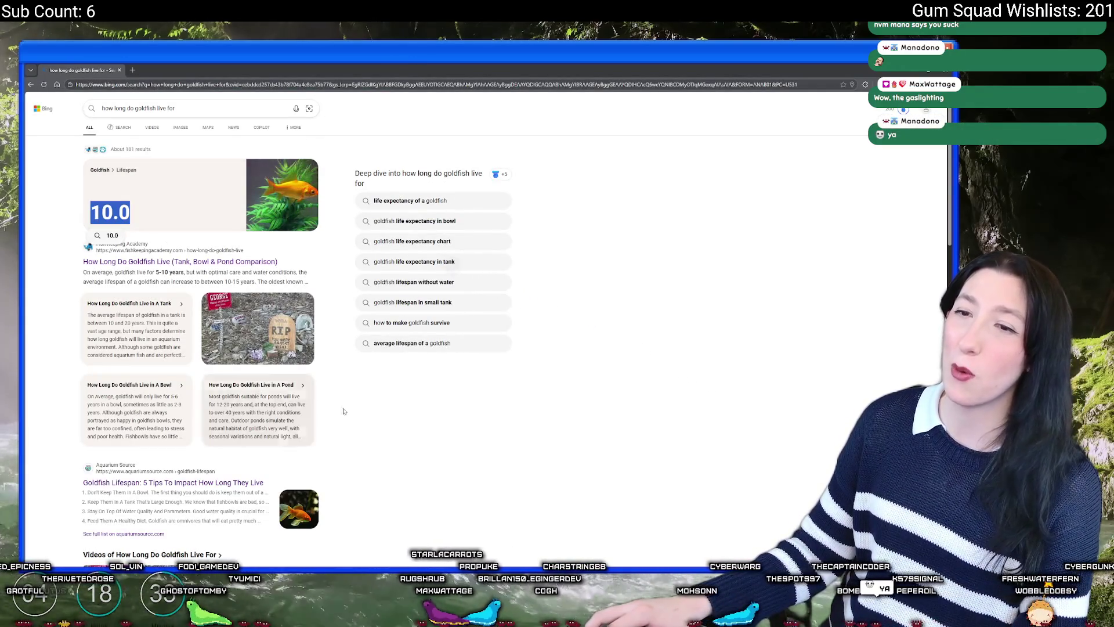
{"action": "left_click", "coordinate": [259, 228]}
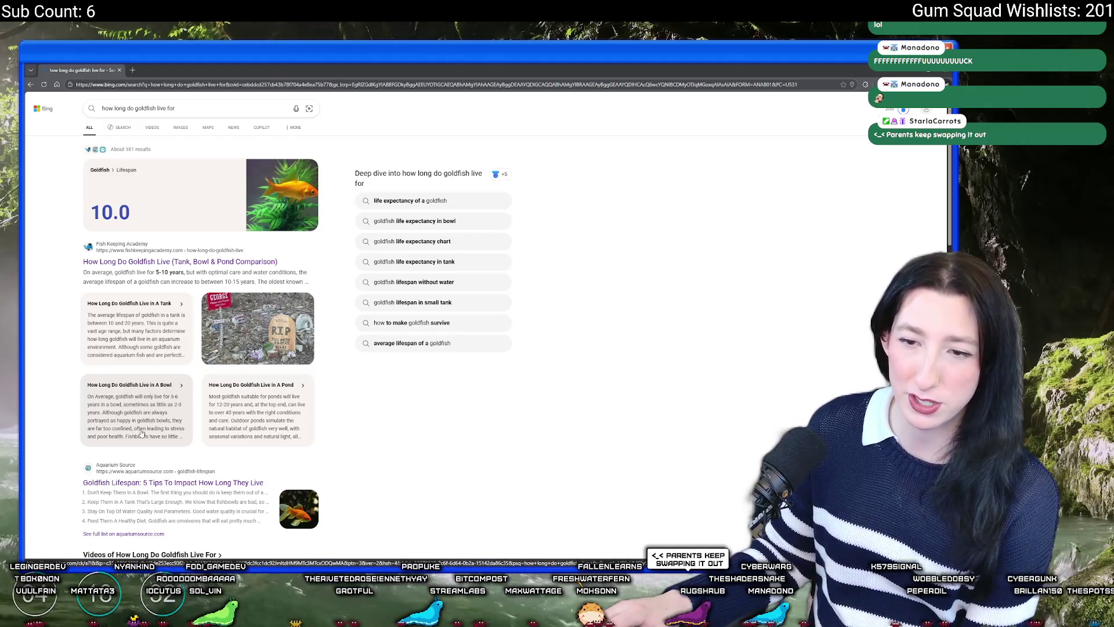
{"action": "scroll", "coordinate": [156, 395], "scroll_direction": "down", "scroll_amount": 10}
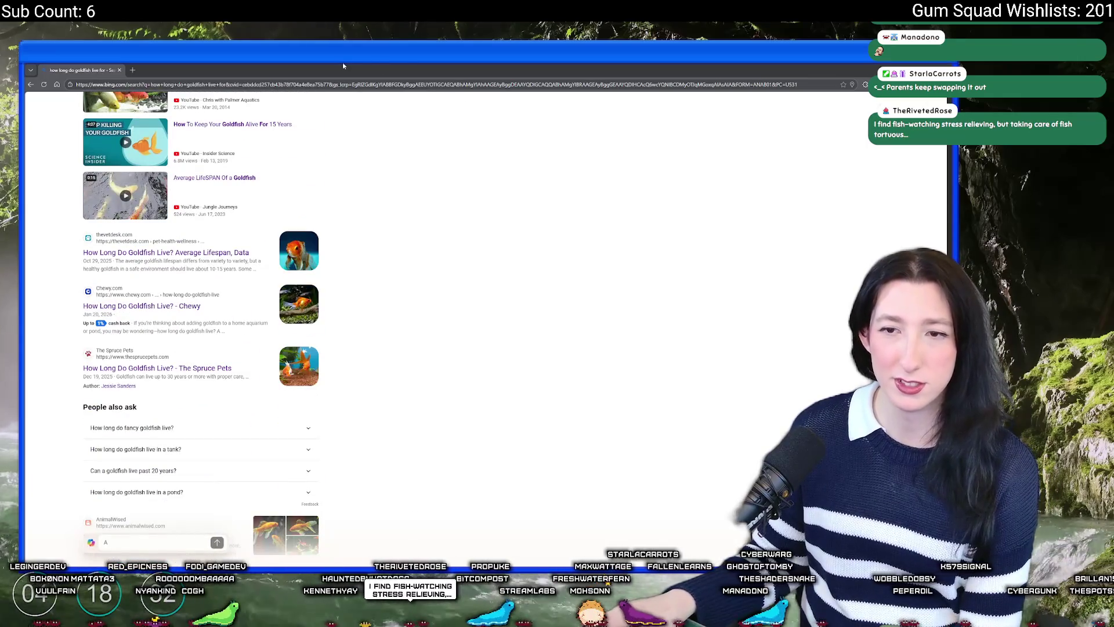
Return to the GameMaker ToDo note at line 12, then bring up the Windows Start menu
{"action": "key", "text": "alt+Tab"}
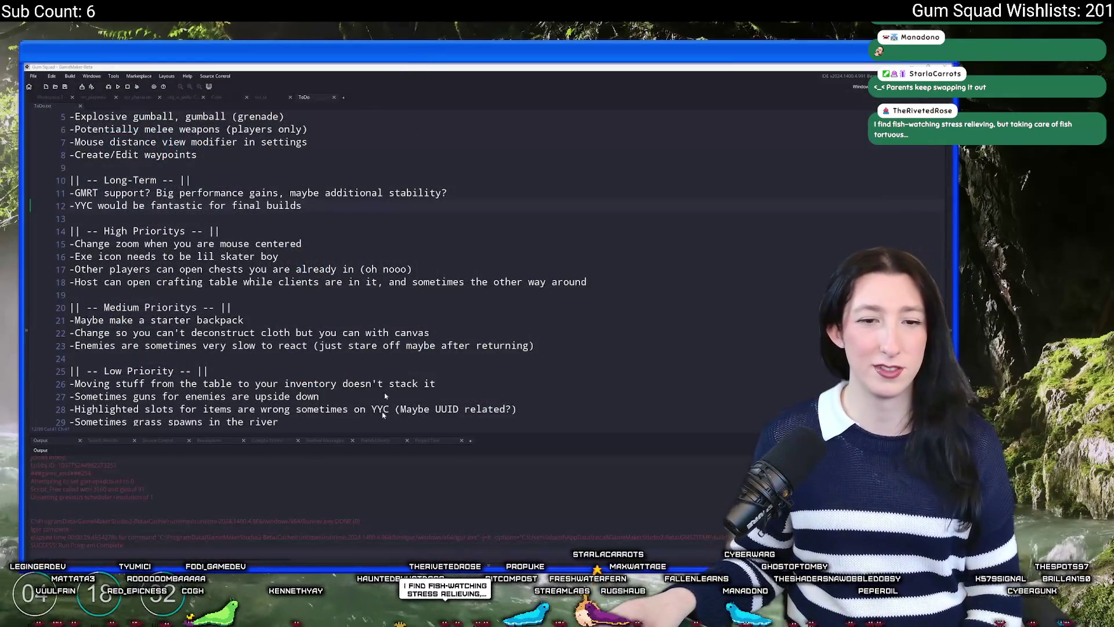
{"action": "left_click", "coordinate": [580, 207]}
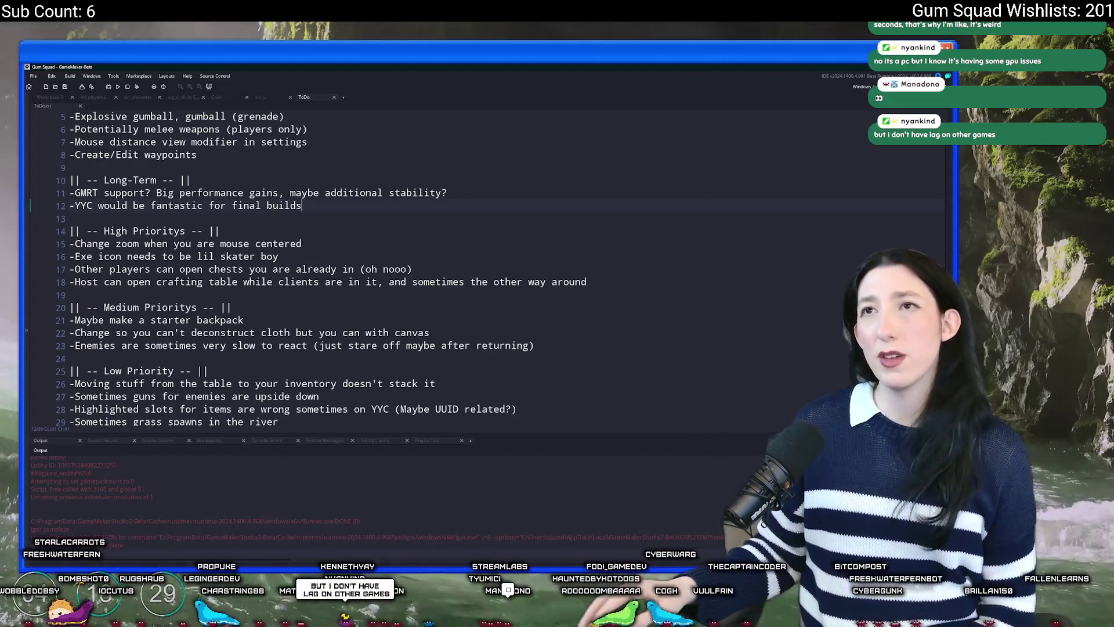
{"action": "key", "text": "super"}
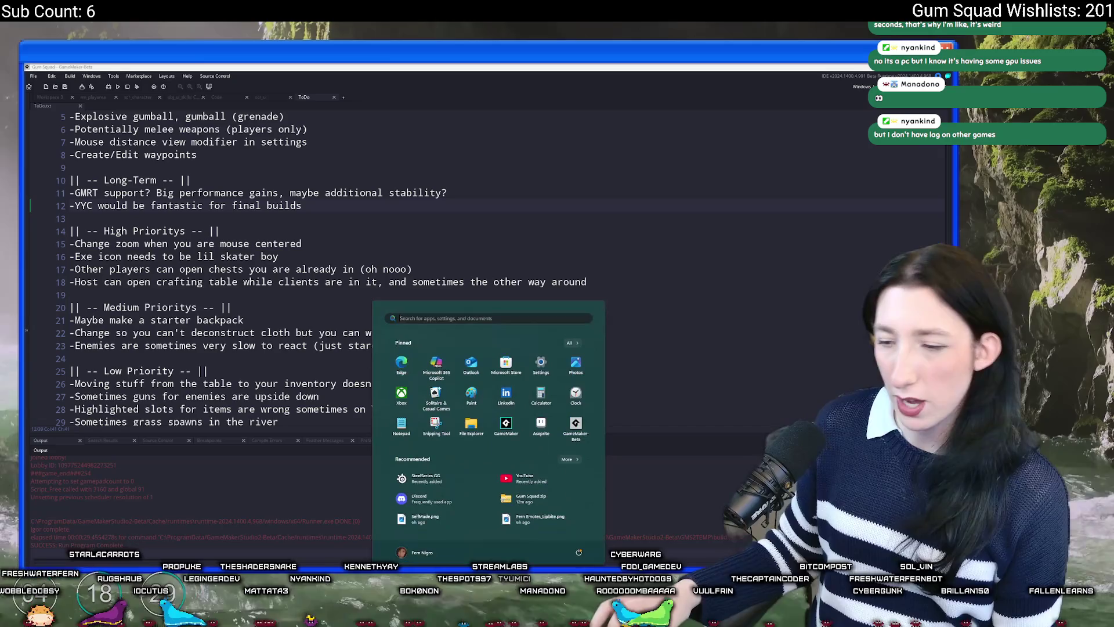
{"action": "type", "text": "nv"}
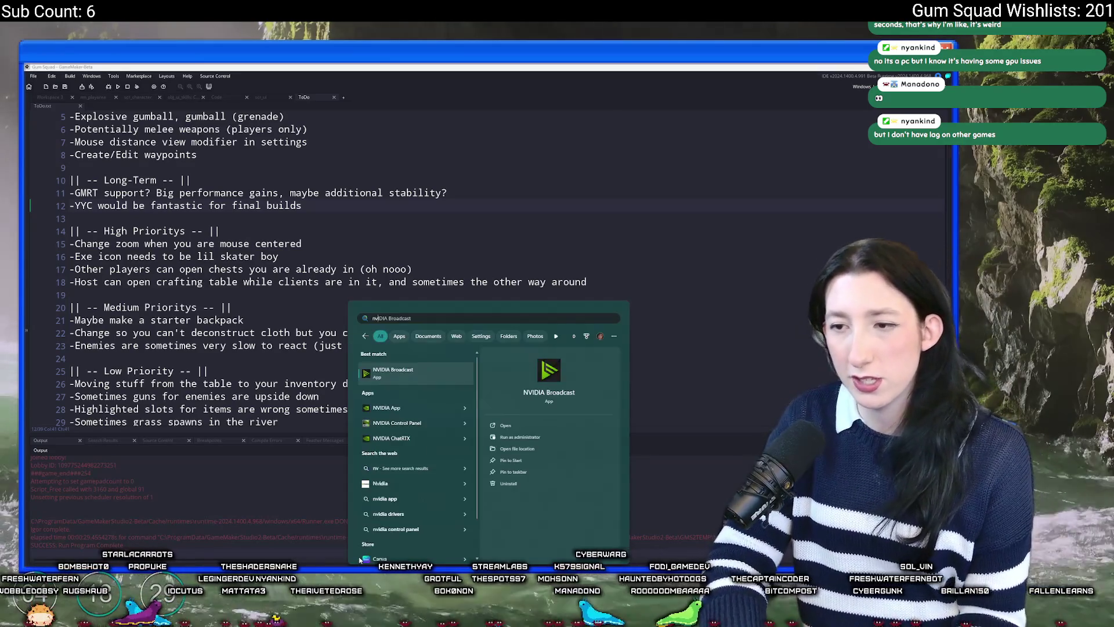
{"action": "key", "text": "Down"}
{"action": "key", "text": "Up"}
{"action": "key", "text": "Down"}
{"action": "key", "text": "Up"}
{"action": "key", "text": "Down"}
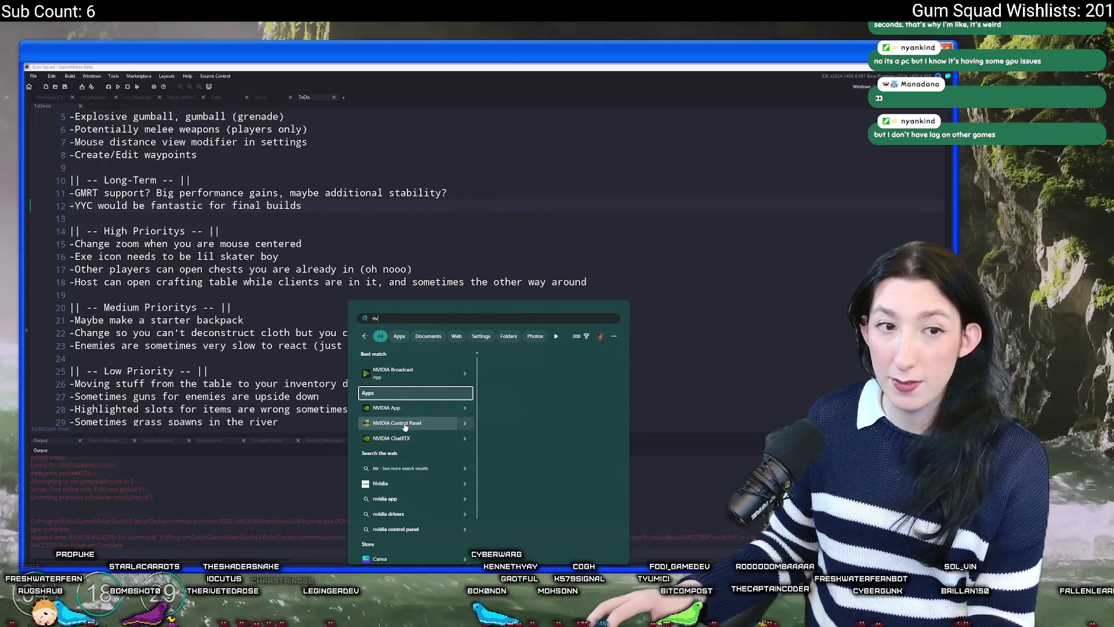
{"action": "left_click", "coordinate": [404, 427]}
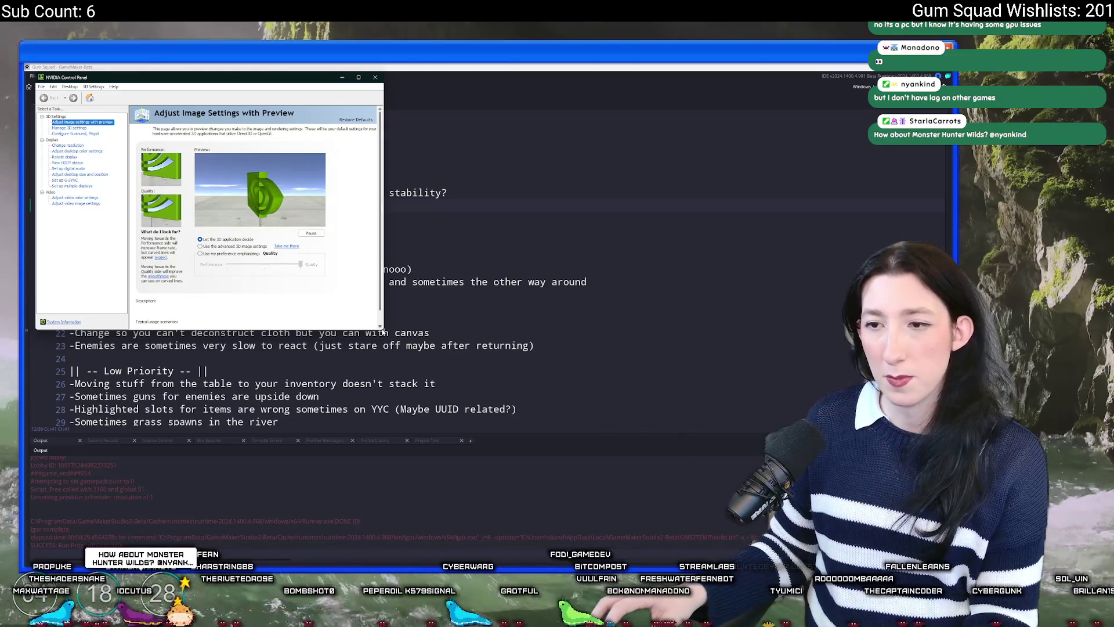
{"action": "left_click_drag", "start_coordinate": [375, 314], "coordinate": [618, 439]}
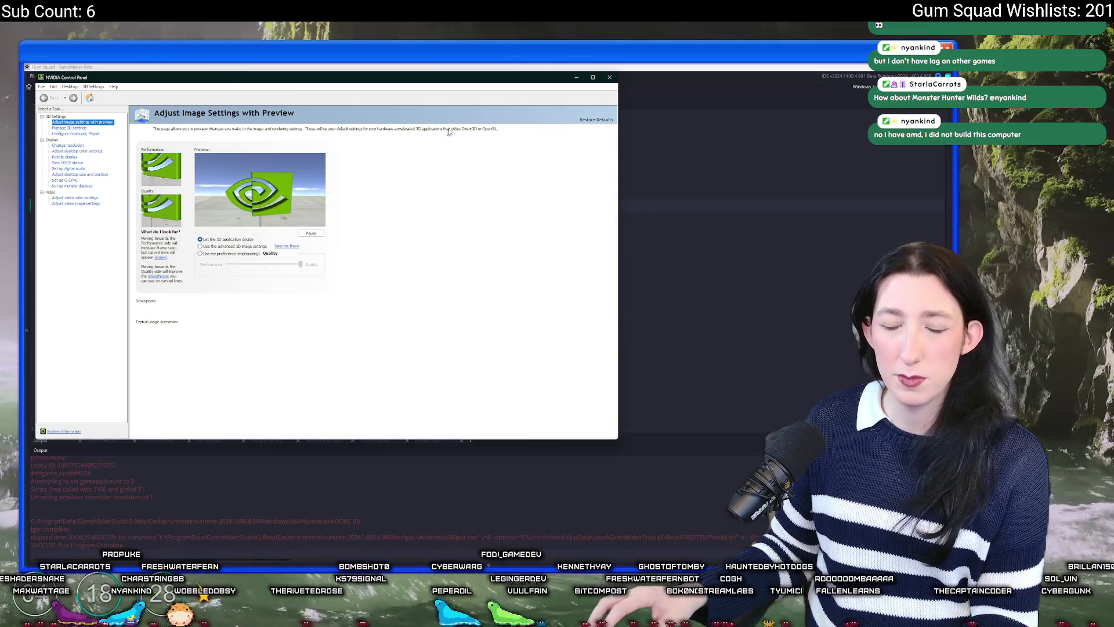
{"action": "left_click", "coordinate": [609, 78]}
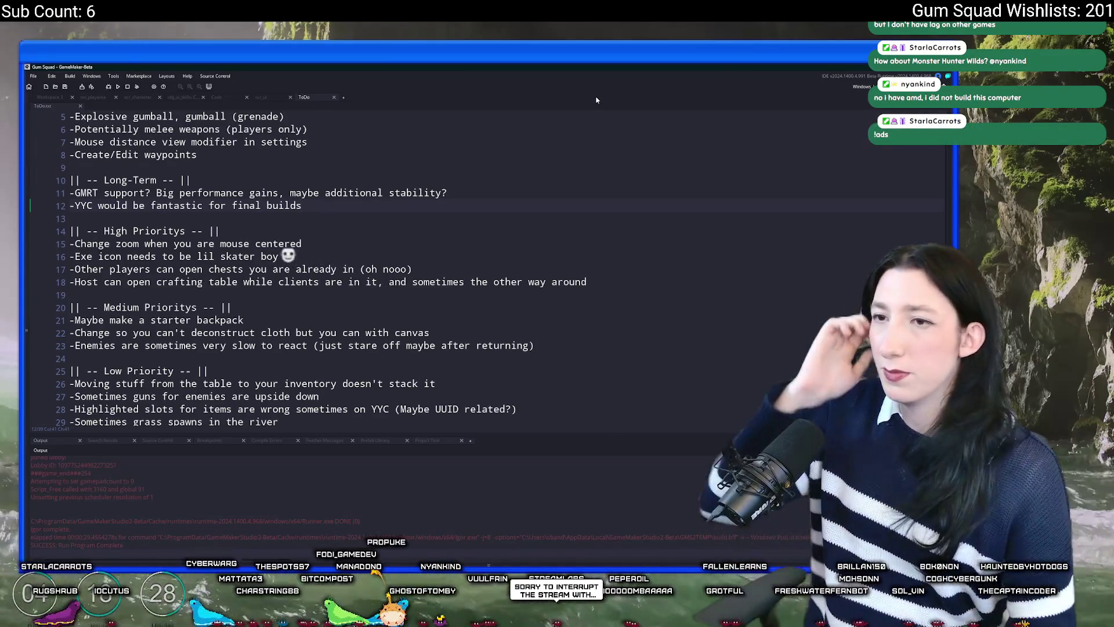
Open the GameMaker Manual from the ToDo notes and search it for 'timer'
{"action": "left_click", "coordinate": [596, 125]}
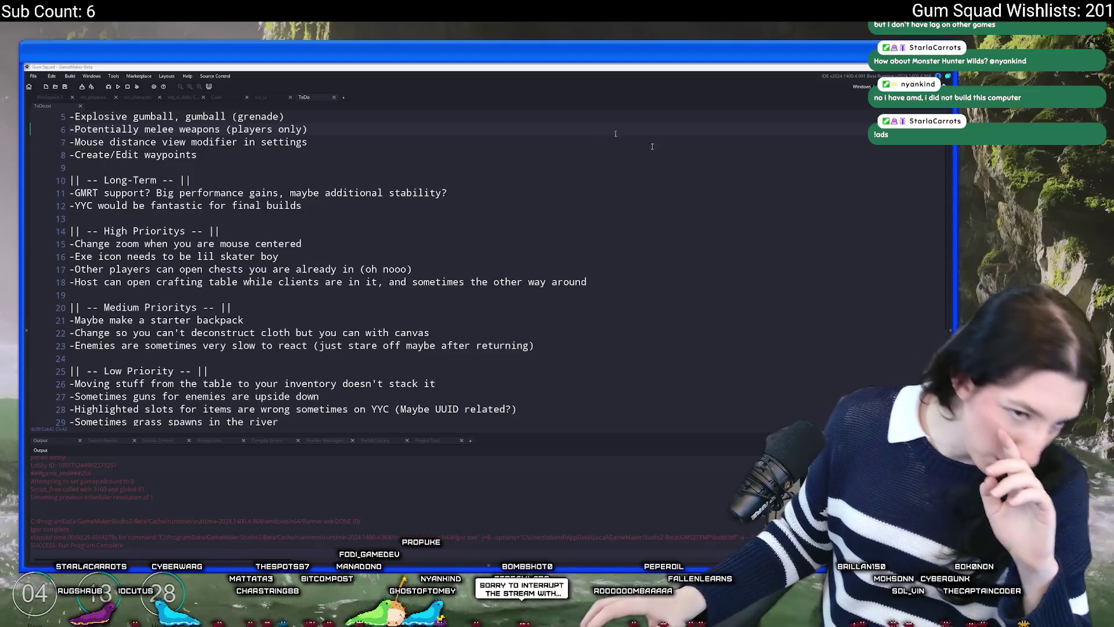
{"action": "key", "text": "F1"}
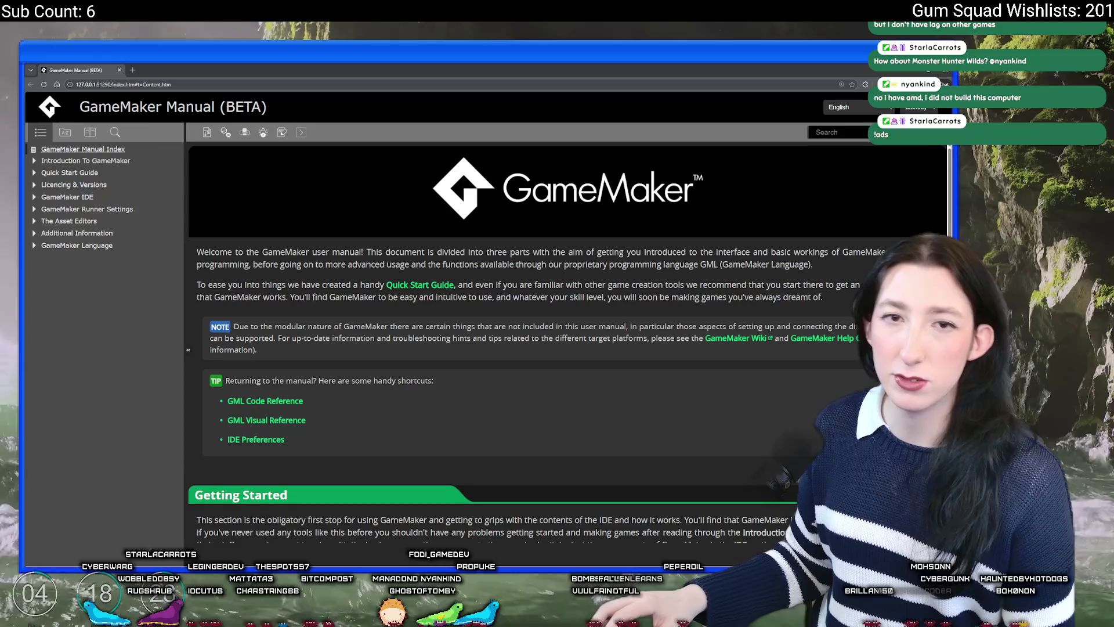
{"action": "type", "text": "timer"}
{"action": "key", "text": "Return"}
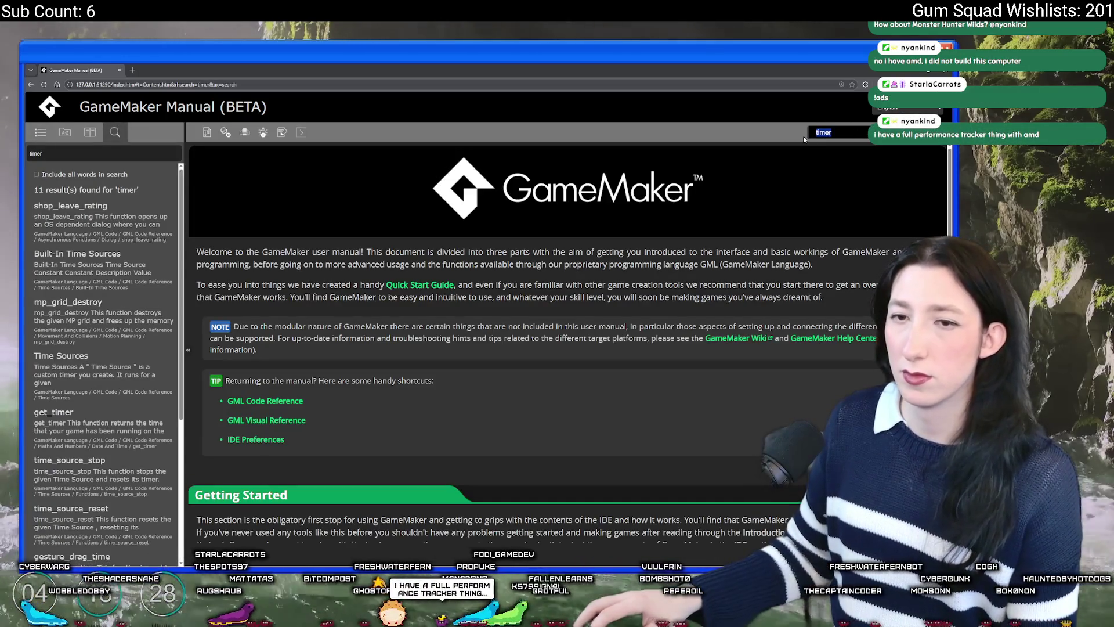
{"action": "scroll", "coordinate": [77, 298], "scroll_direction": "down", "scroll_amount": 3}
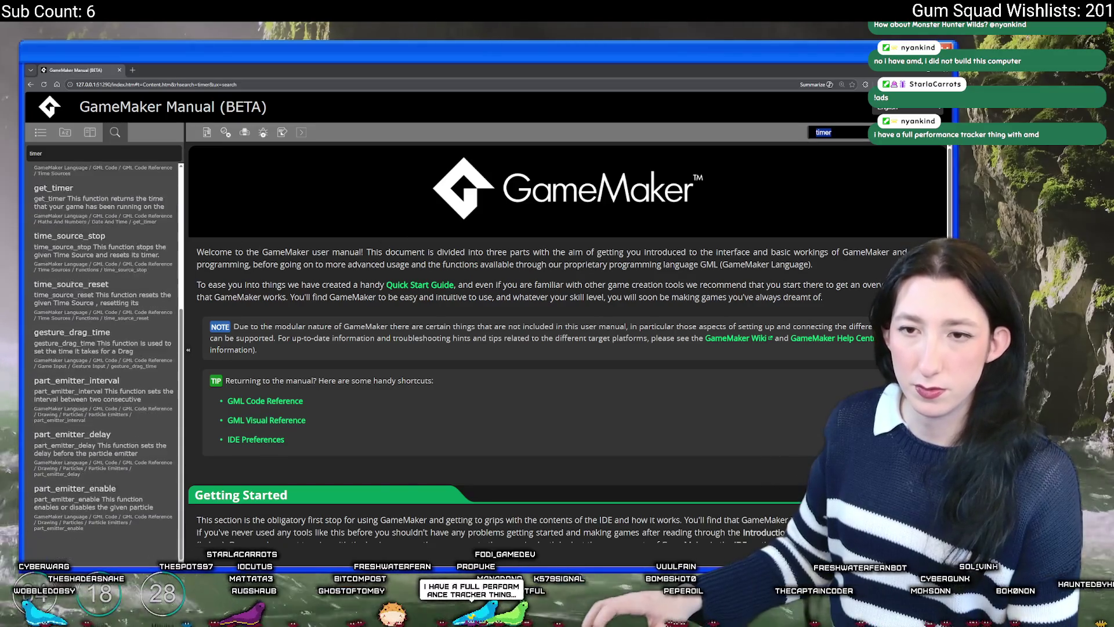
{"action": "scroll", "coordinate": [83, 489], "scroll_direction": "up", "scroll_amount": 3}
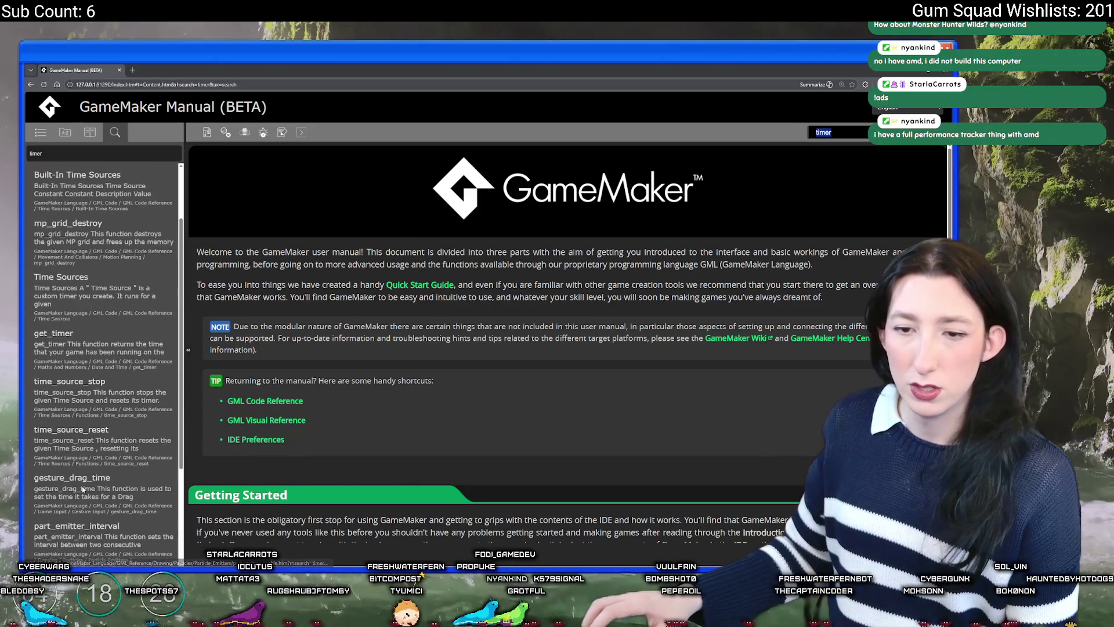
Search the manual for 'display_set' and open the display_get_sleep_margin page
{"action": "type", "text": "displ"}
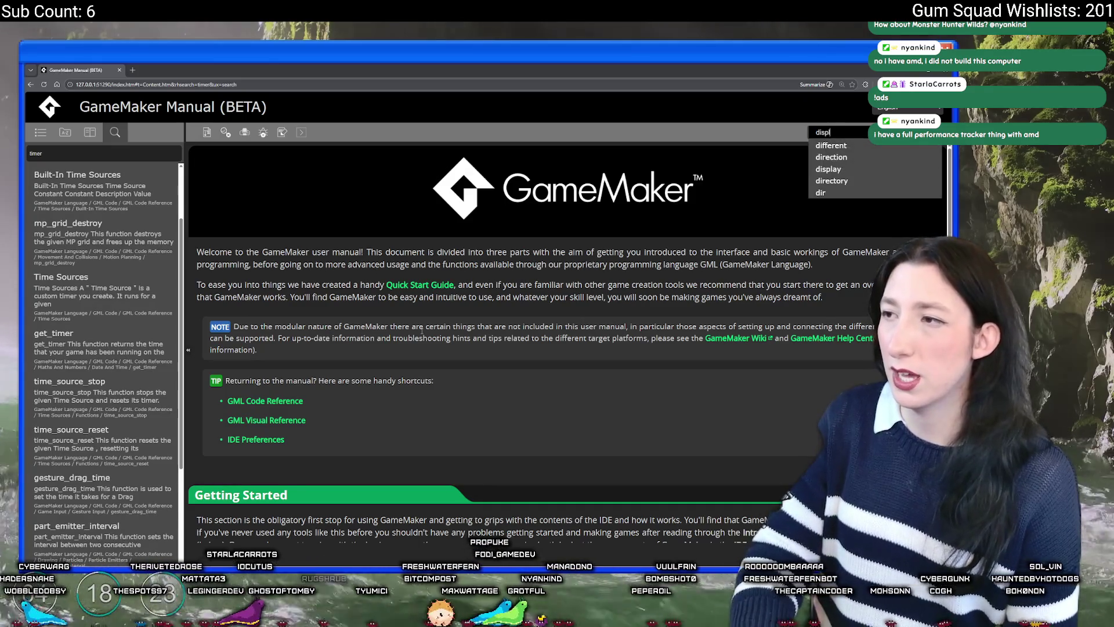
{"action": "type", "text": "ay_set"}
{"action": "key", "text": "Return"}
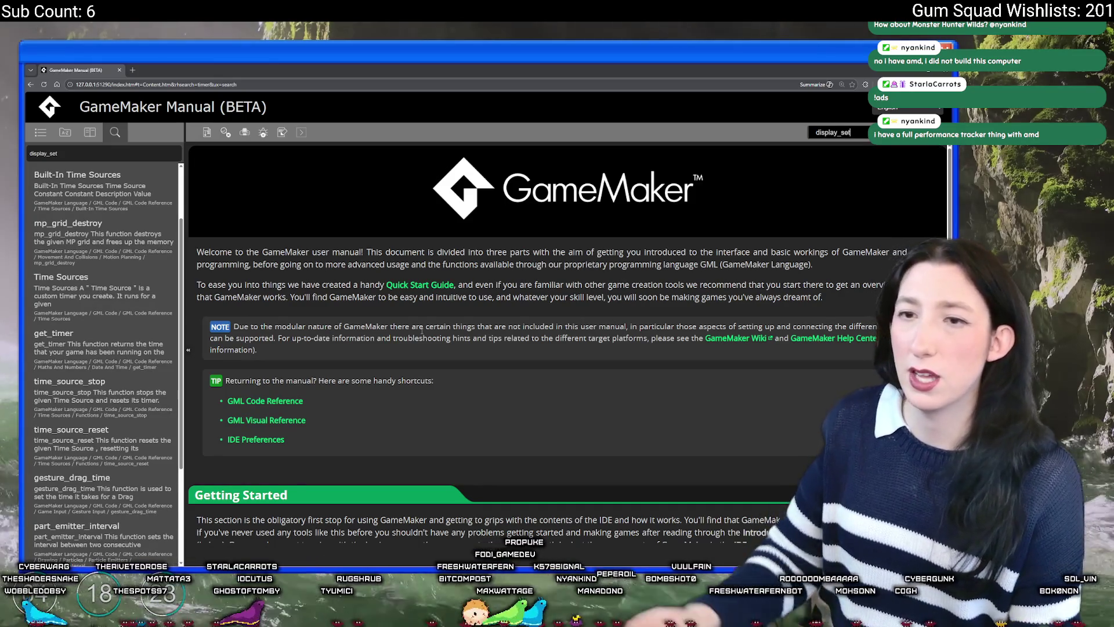
{"action": "scroll", "coordinate": [92, 290], "scroll_direction": "down", "scroll_amount": 3}
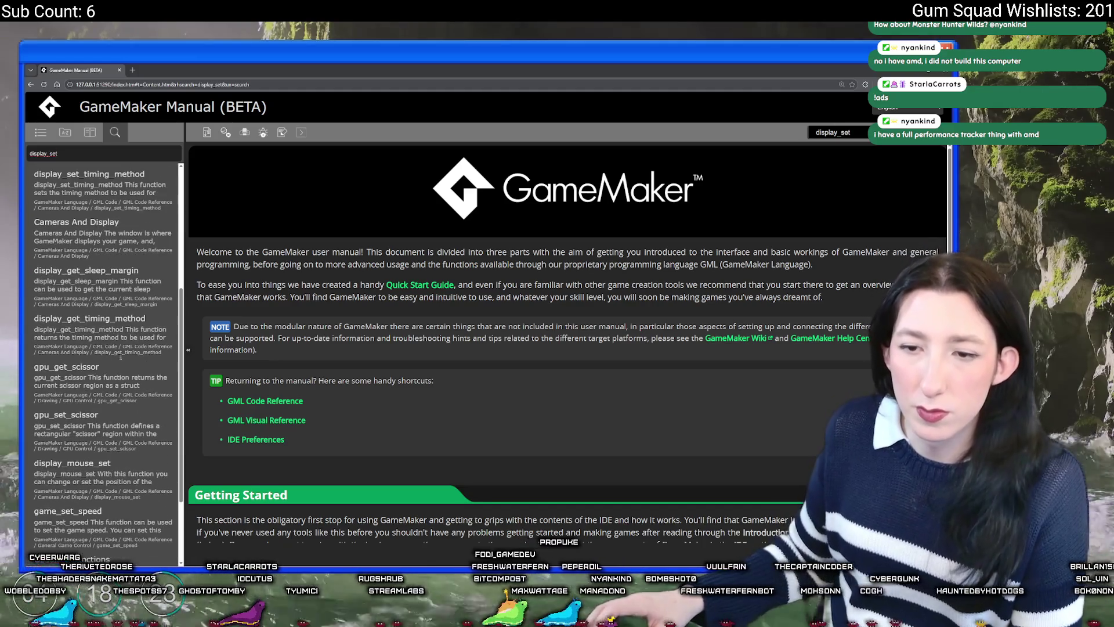
{"action": "left_click", "coordinate": [96, 278]}
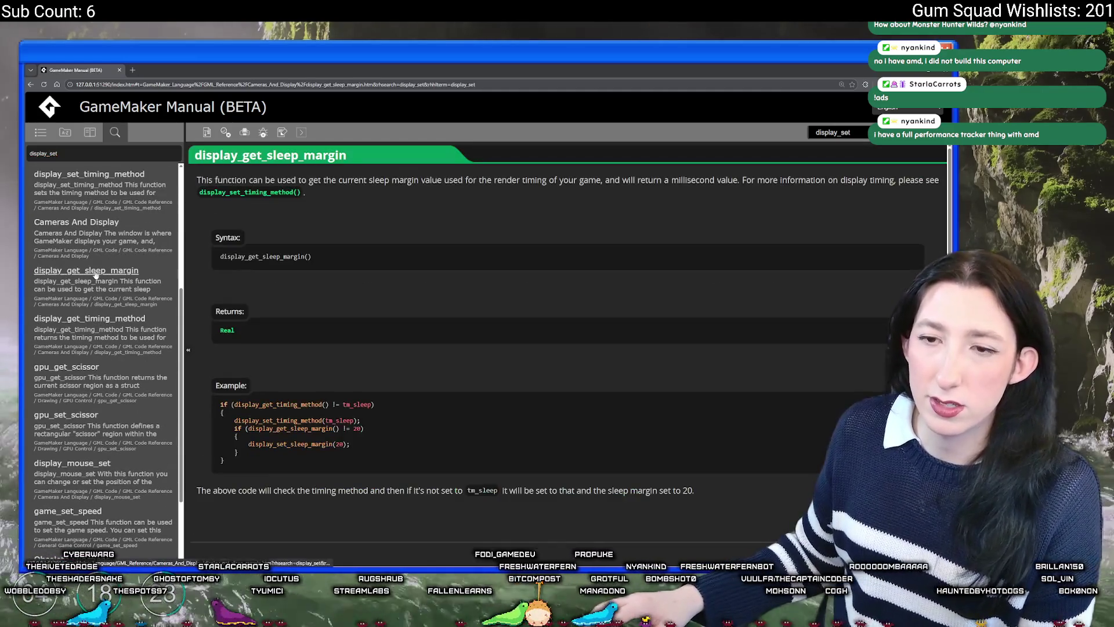
Go through the Cameras And Display overview to the display_set_timing_method reference page
{"action": "scroll", "coordinate": [272, 441], "scroll_direction": "down", "scroll_amount": 1}
{"action": "left_click", "coordinate": [269, 518]}
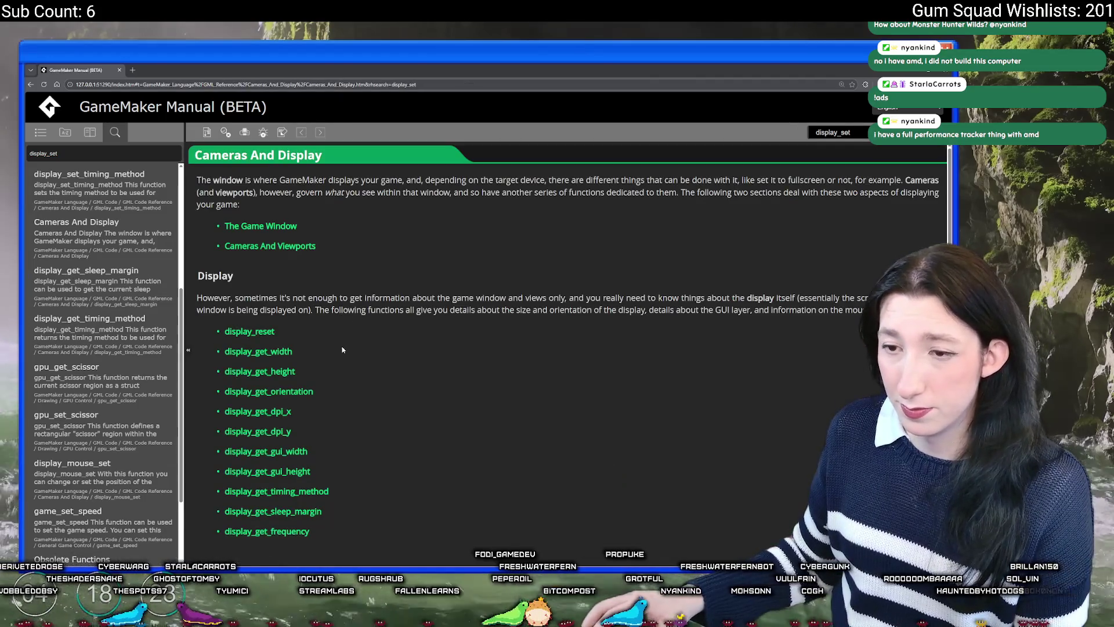
{"action": "scroll", "coordinate": [272, 325], "scroll_direction": "down", "scroll_amount": 6}
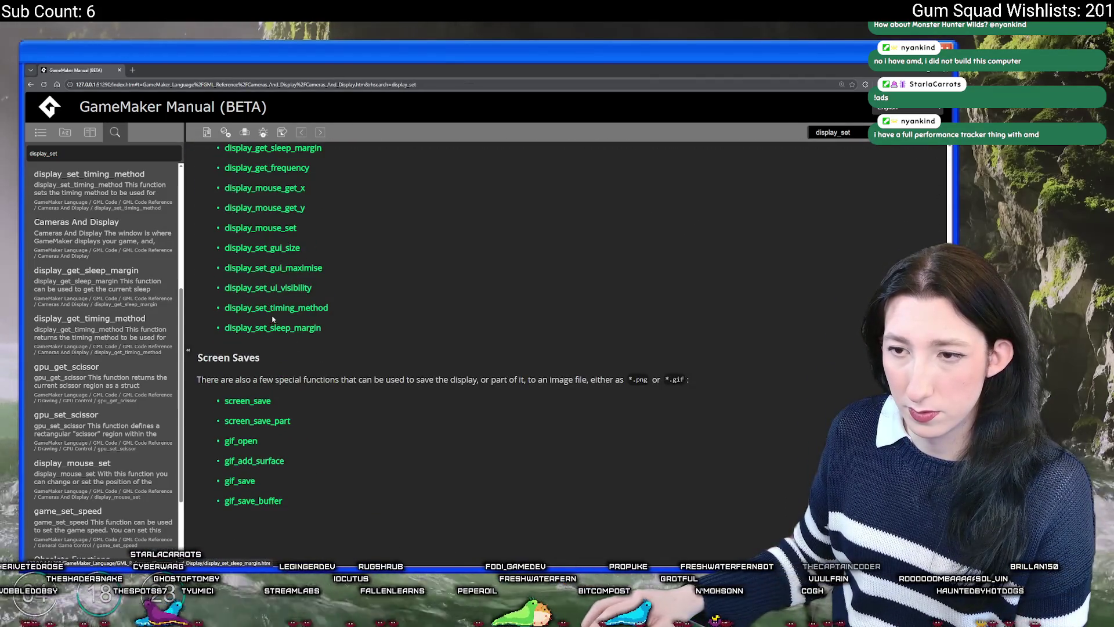
{"action": "scroll", "coordinate": [278, 290], "scroll_direction": "up", "scroll_amount": 2}
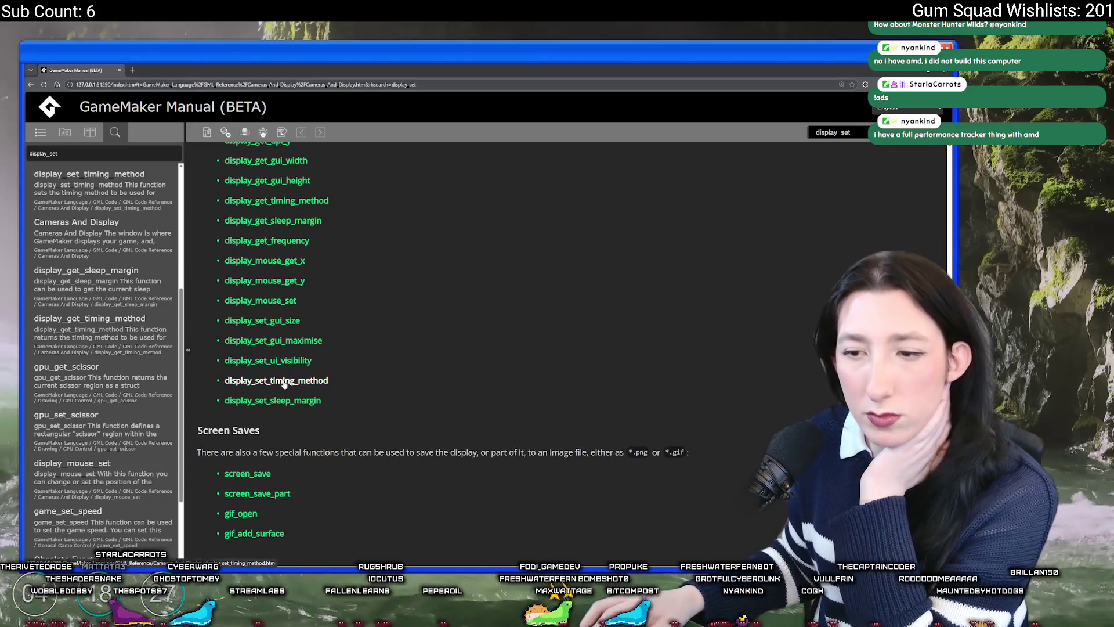
{"action": "left_click", "coordinate": [284, 381]}
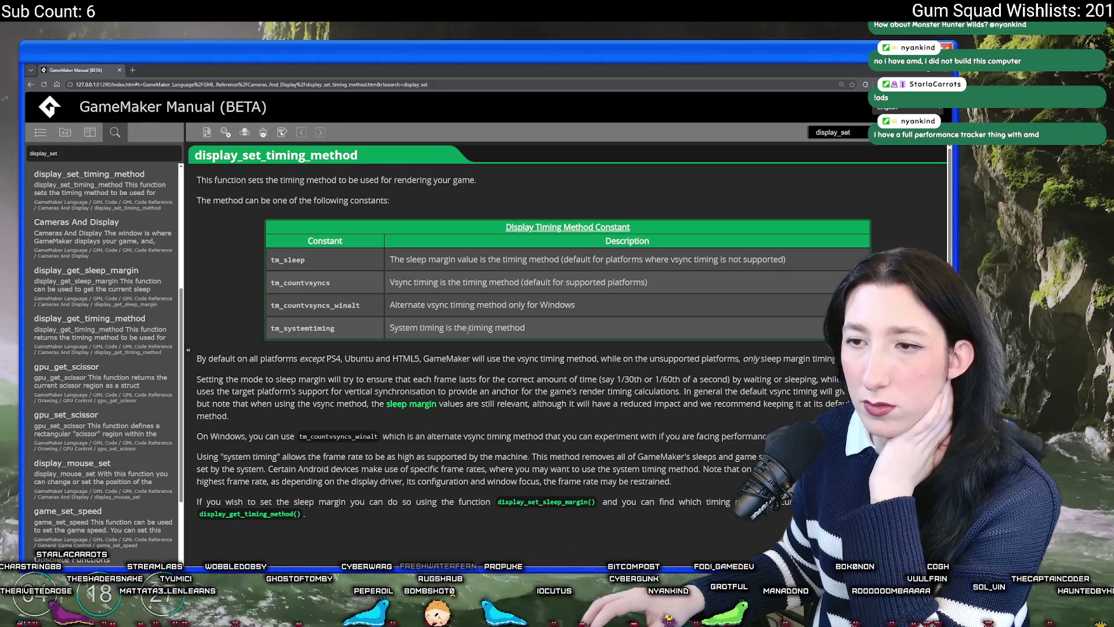
Scroll down to the Syntax section and select the tm_countvsyncs_winalt constant name
{"action": "scroll", "coordinate": [339, 200], "scroll_direction": "down", "scroll_amount": 1}
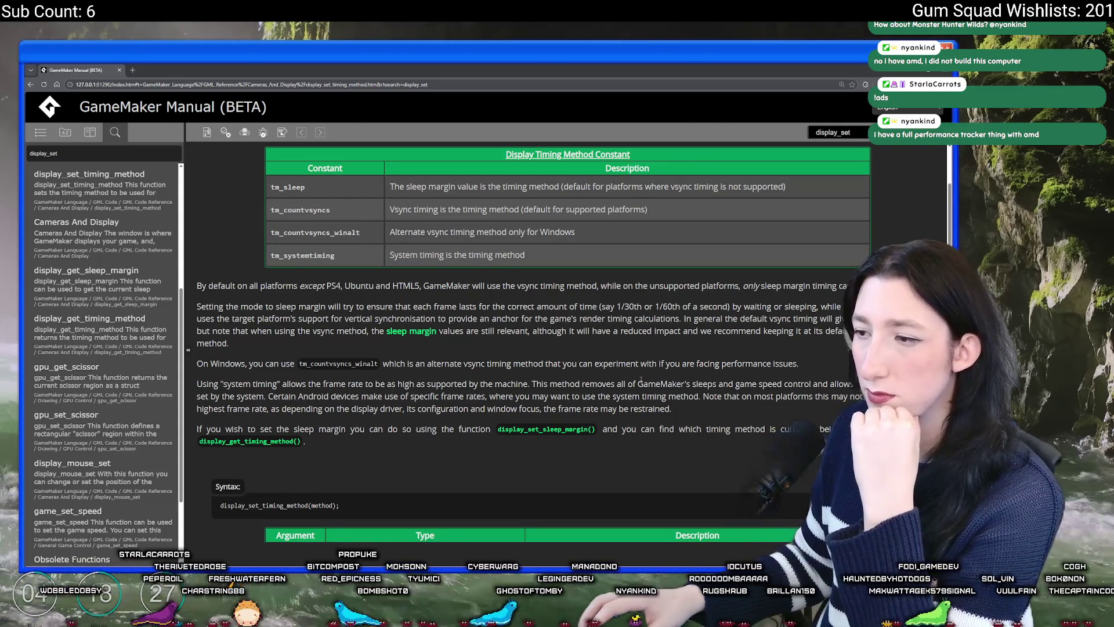
{"action": "scroll", "coordinate": [318, 446], "scroll_direction": "down", "scroll_amount": 7}
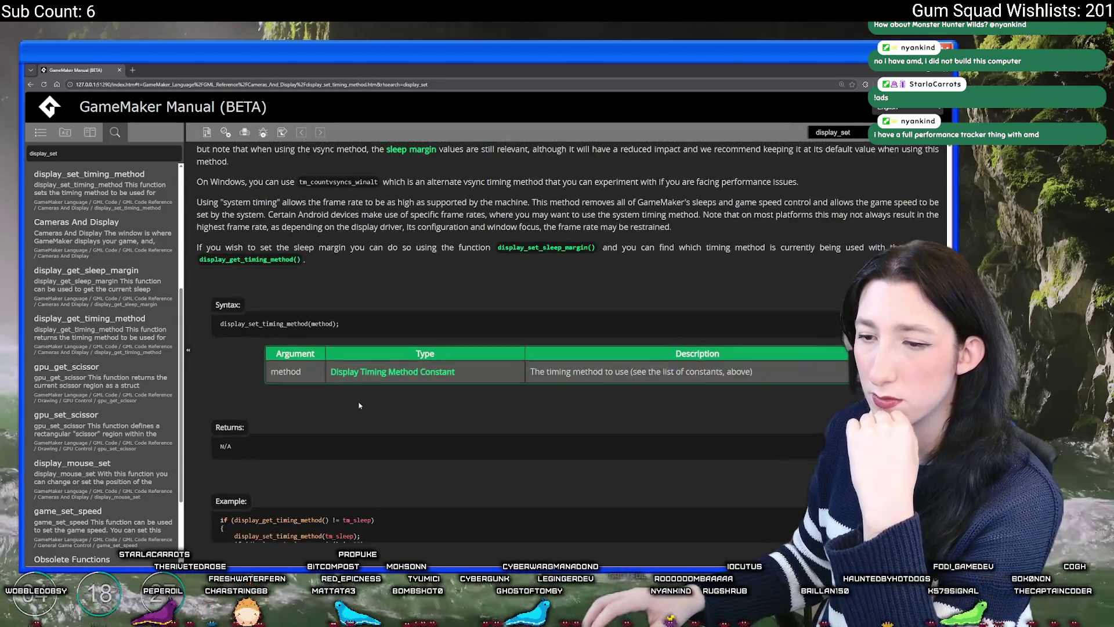
{"action": "scroll", "coordinate": [346, 293], "scroll_direction": "up", "scroll_amount": 5}
{"action": "double_click", "coordinate": [347, 290]}
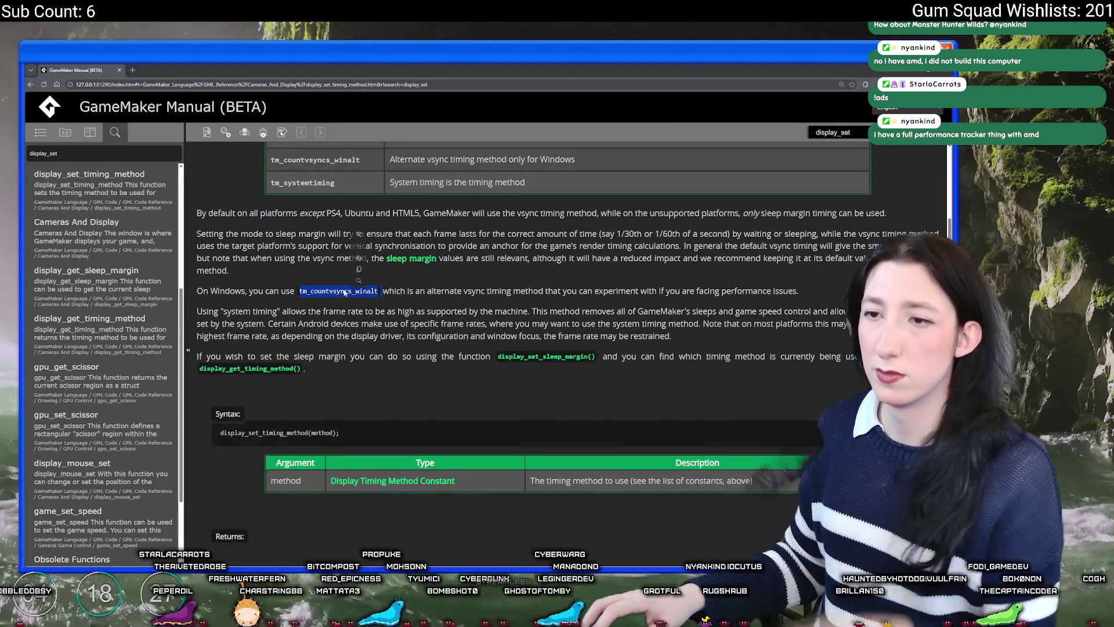
{"action": "left_click", "coordinate": [374, 291]}
{"action": "left_click_drag", "start_coordinate": [375, 290], "coordinate": [299, 291]}
In a new tab, search for 'gamemaker spiking performance on amd gpu'
{"action": "left_click", "coordinate": [132, 69]}
{"action": "type", "text": "game"}
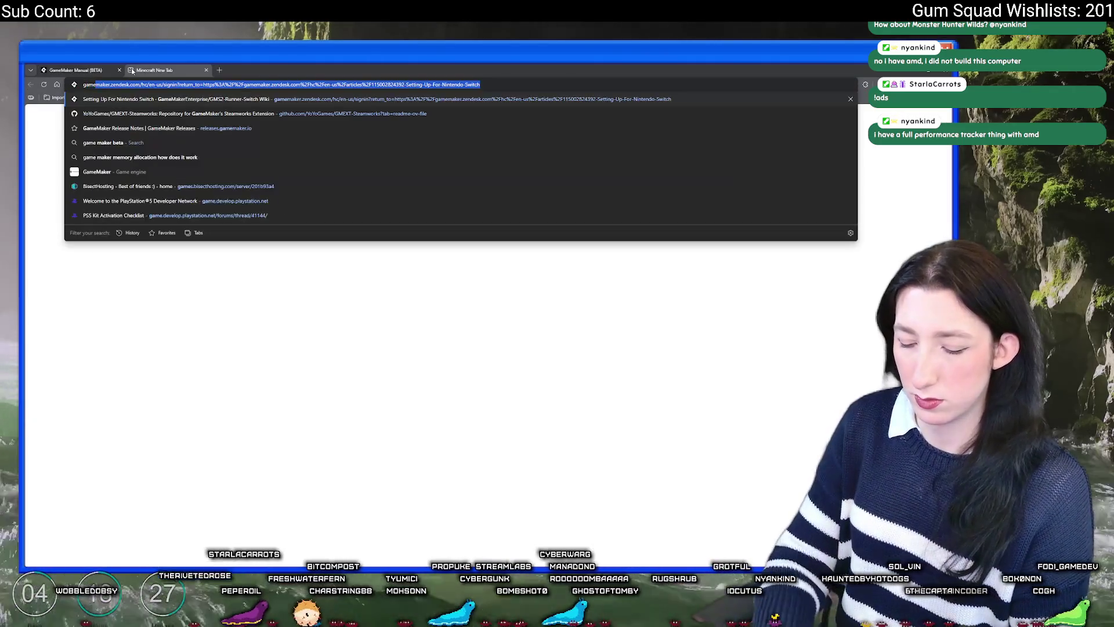
{"action": "type", "text": "maker spik"}
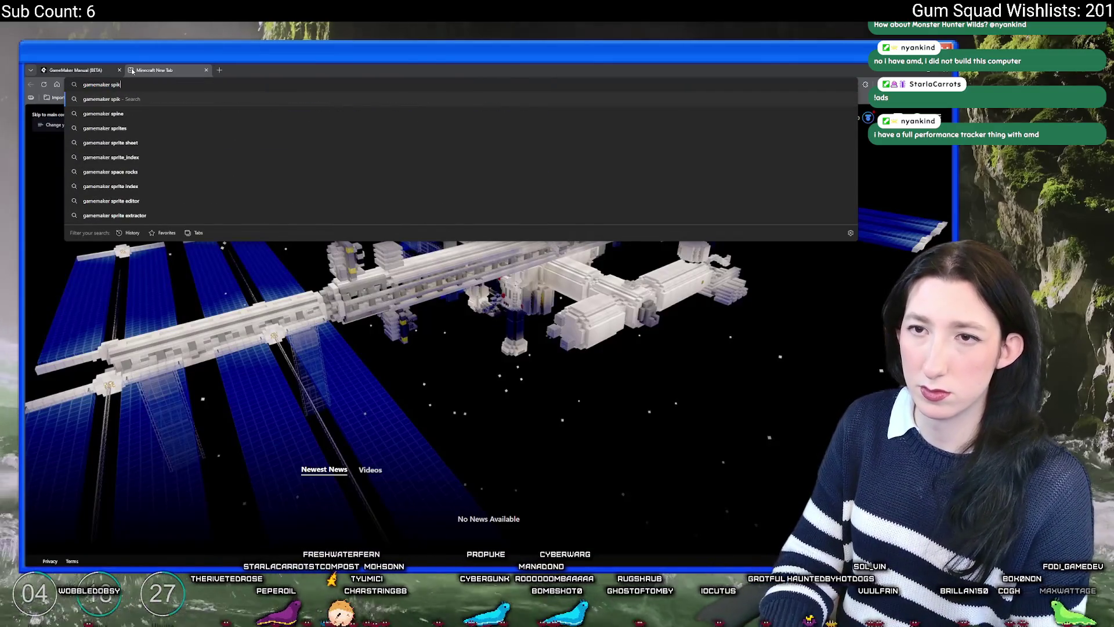
{"action": "type", "text": "ing perof"}
{"action": "key", "text": "BackSpace"}
{"action": "key", "text": "BackSpace"}
{"action": "type", "text": "for"}
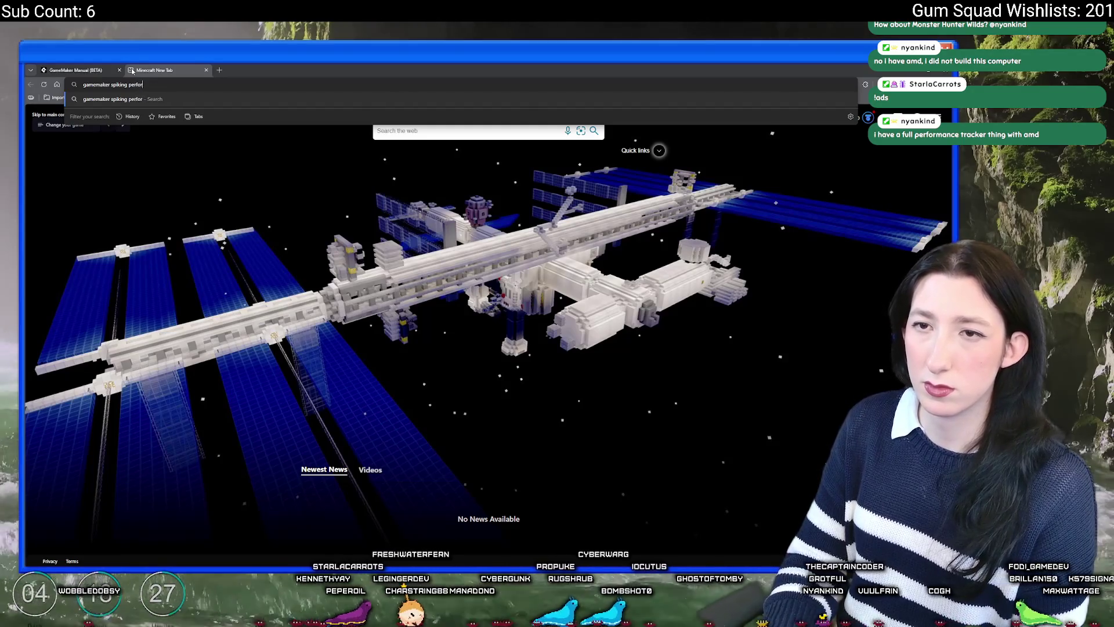
{"action": "type", "text": "mance on amd gpu"}
{"action": "key", "text": "Return"}
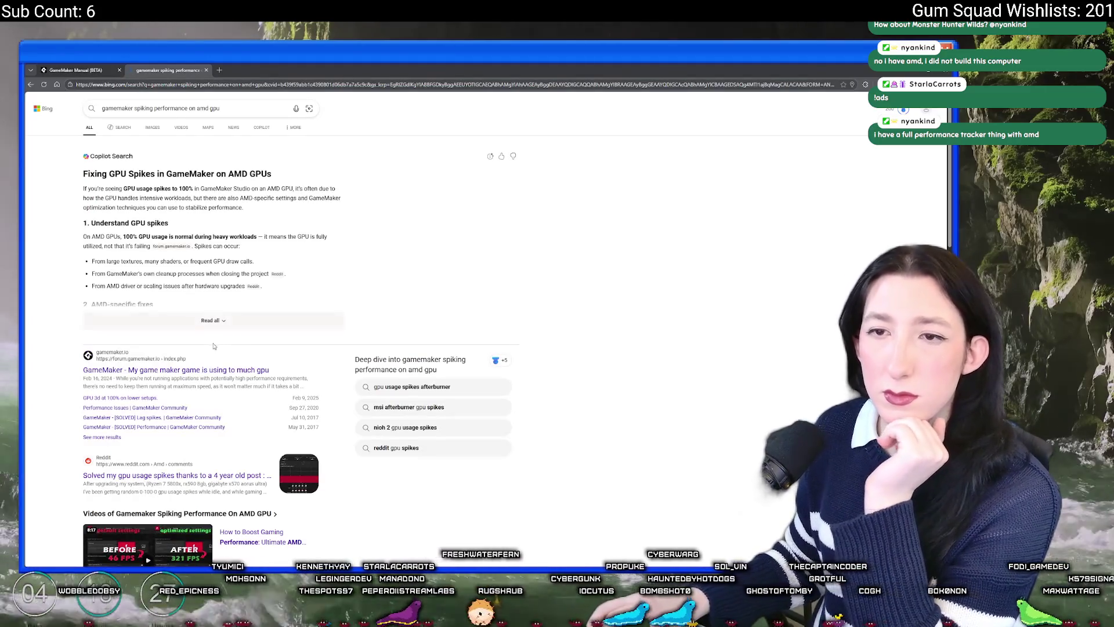
Expand the full Copilot answer on fixing GPU spikes, then open the GameMaker forum result
{"action": "scroll", "coordinate": [178, 380], "scroll_direction": "down", "scroll_amount": 2}
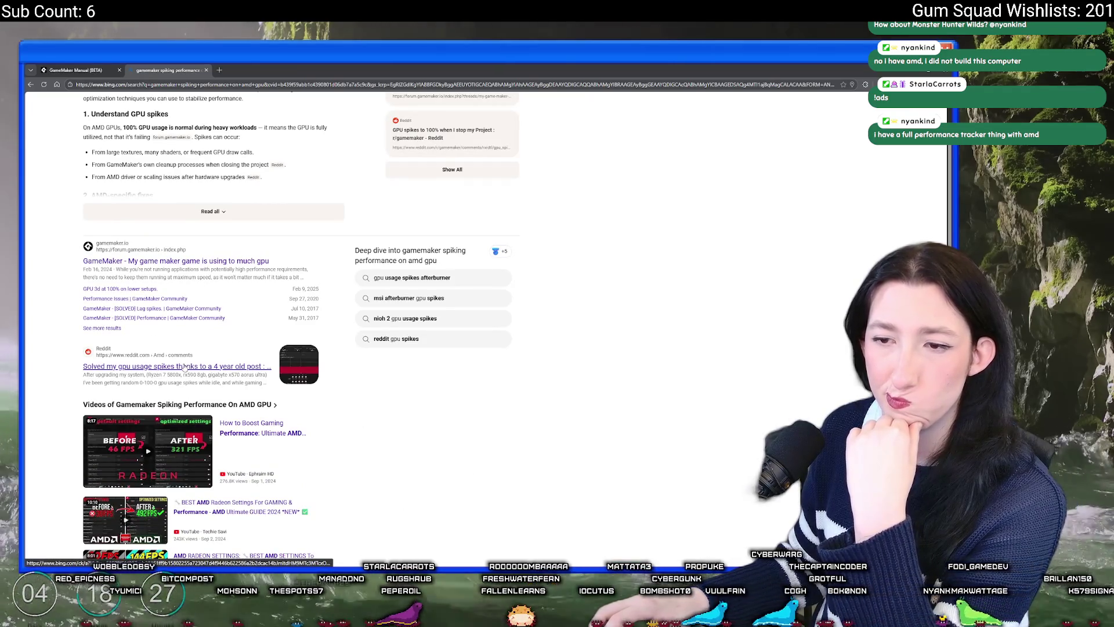
{"action": "scroll", "coordinate": [181, 379], "scroll_direction": "down", "scroll_amount": 10}
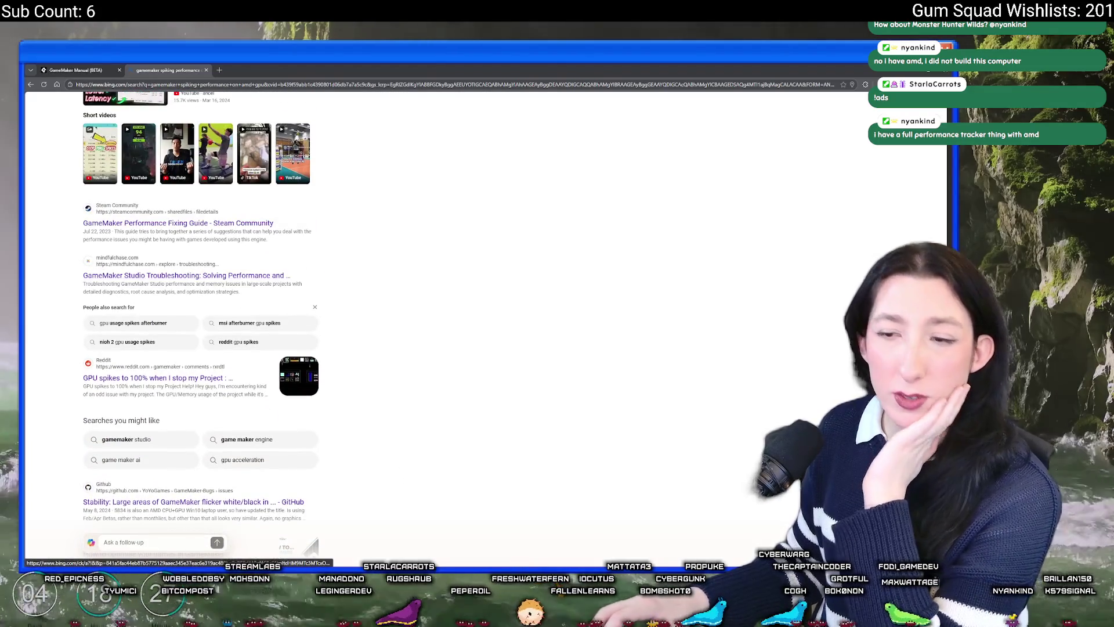
{"action": "scroll", "coordinate": [328, 440], "scroll_direction": "up", "scroll_amount": 8}
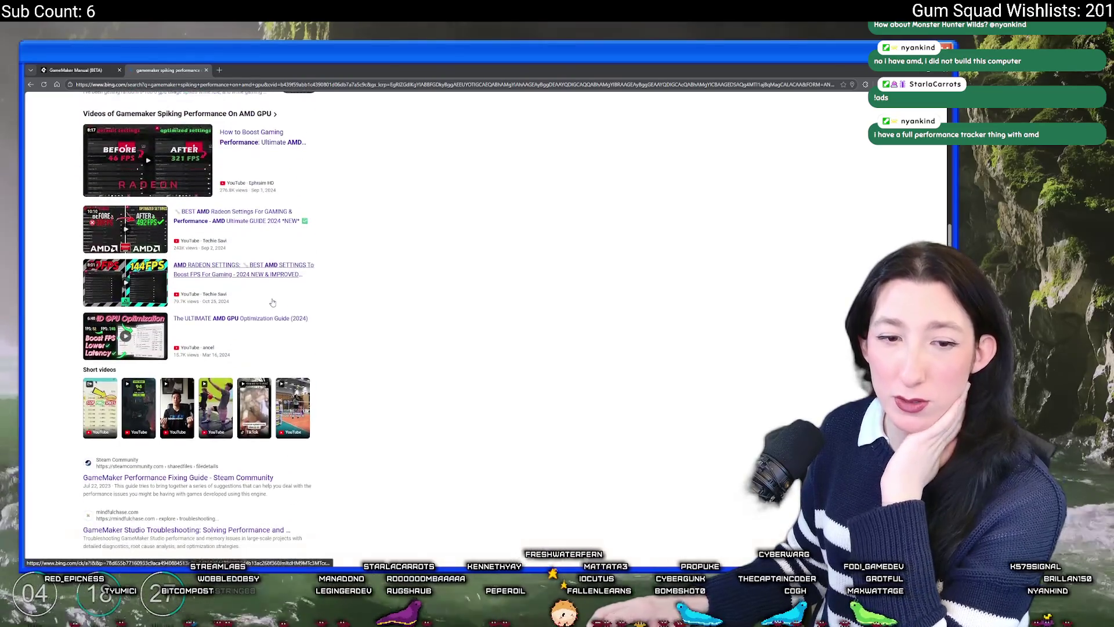
{"action": "scroll", "coordinate": [328, 439], "scroll_direction": "up", "scroll_amount": 3}
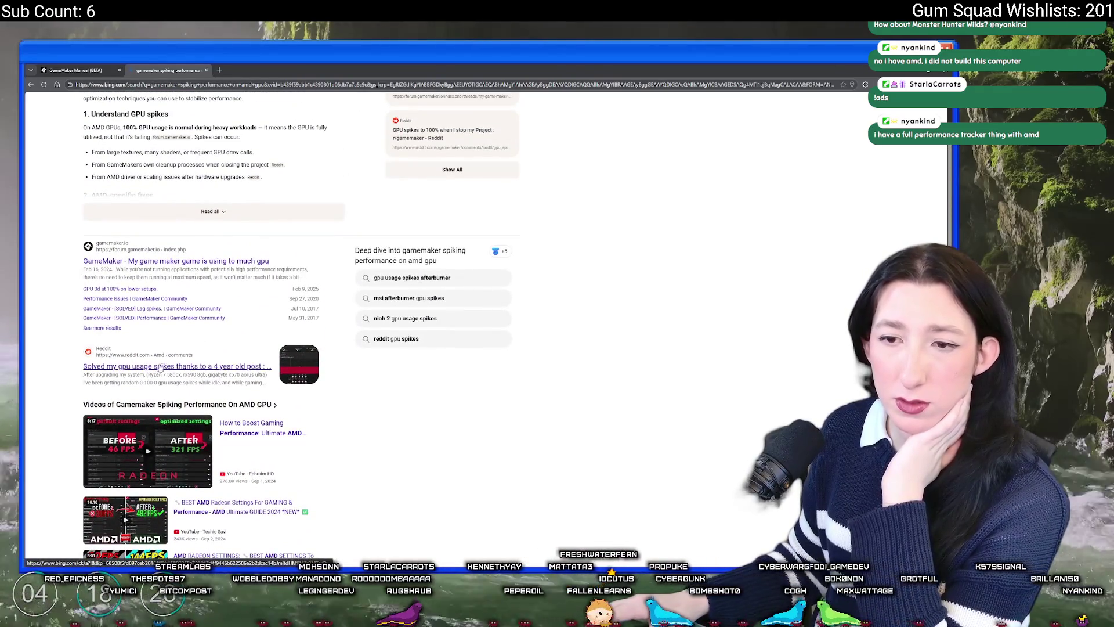
{"action": "left_click", "coordinate": [156, 282]}
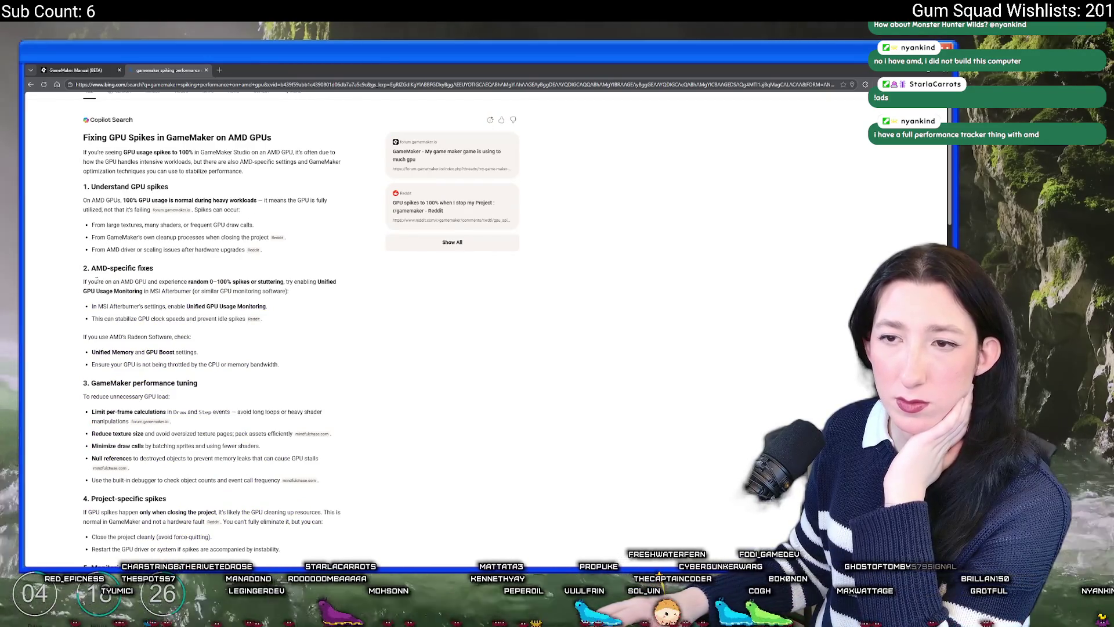
{"action": "scroll", "coordinate": [96, 280], "scroll_direction": "down", "scroll_amount": 10}
{"action": "left_click", "coordinate": [161, 163]}
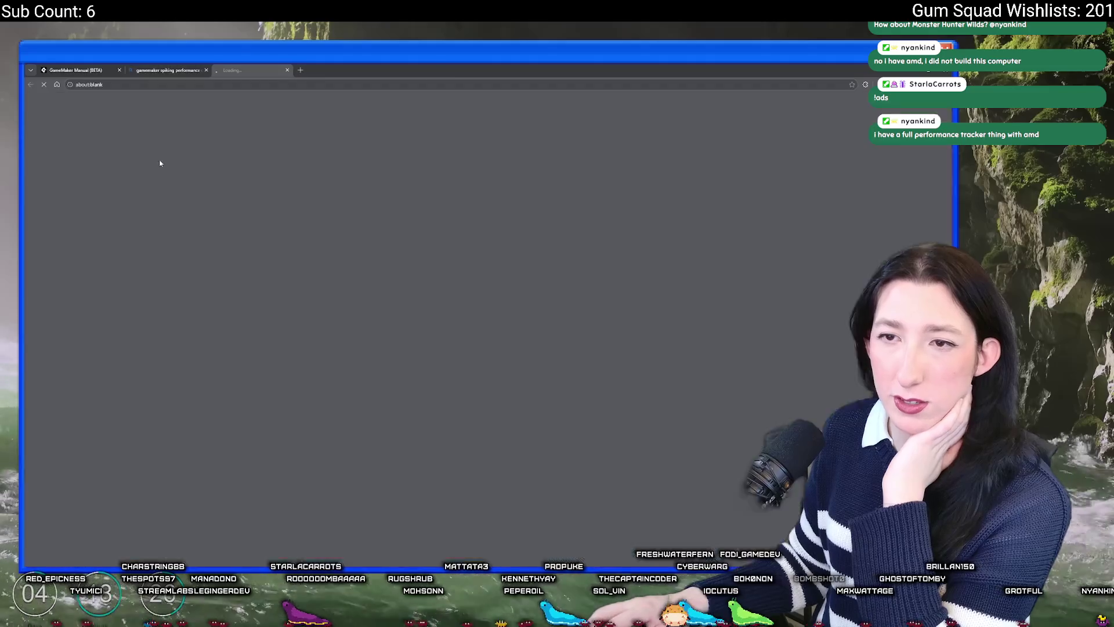
Read the forum thread about a game using too much GPU, then return to the results
{"action": "scroll", "coordinate": [301, 276], "scroll_direction": "down", "scroll_amount": 7}
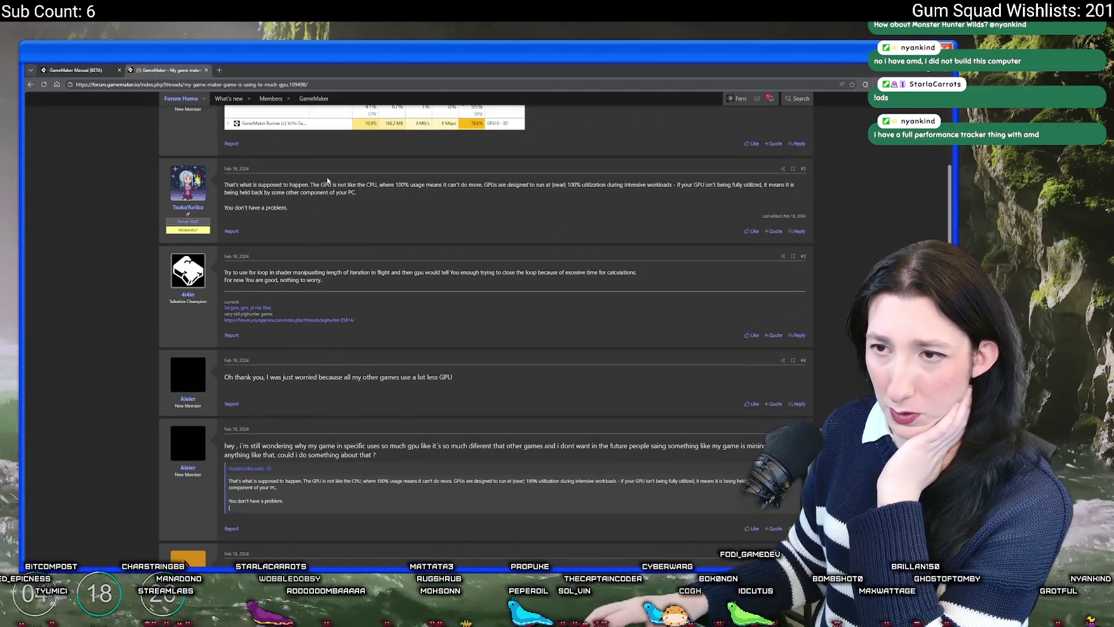
{"action": "scroll", "coordinate": [327, 182], "scroll_direction": "up", "scroll_amount": 2}
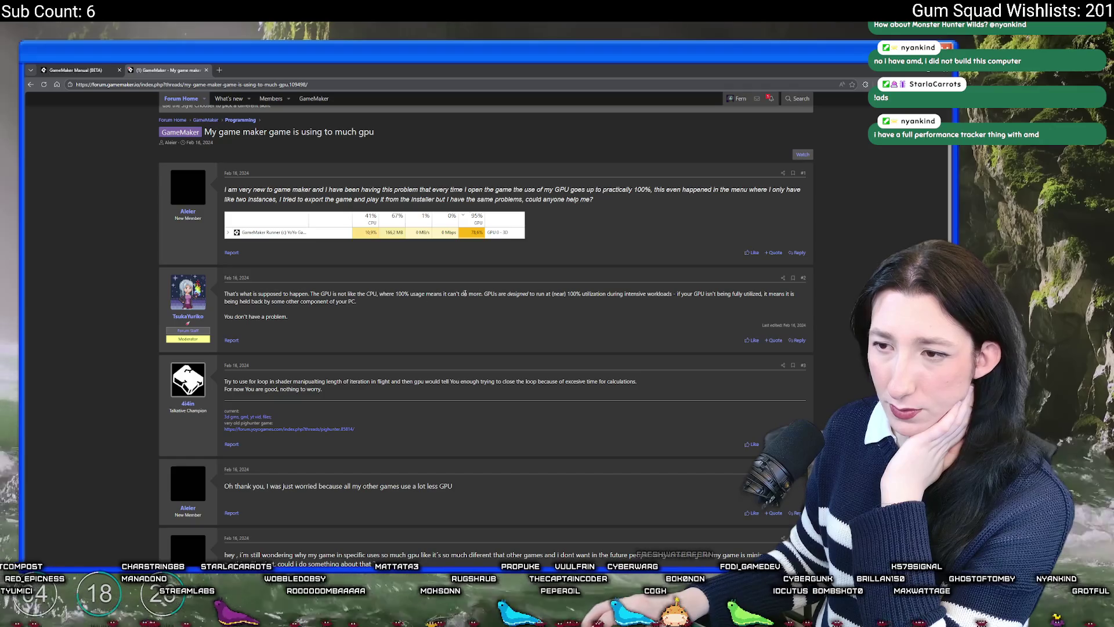
{"action": "scroll", "coordinate": [463, 296], "scroll_direction": "down", "scroll_amount": 10}
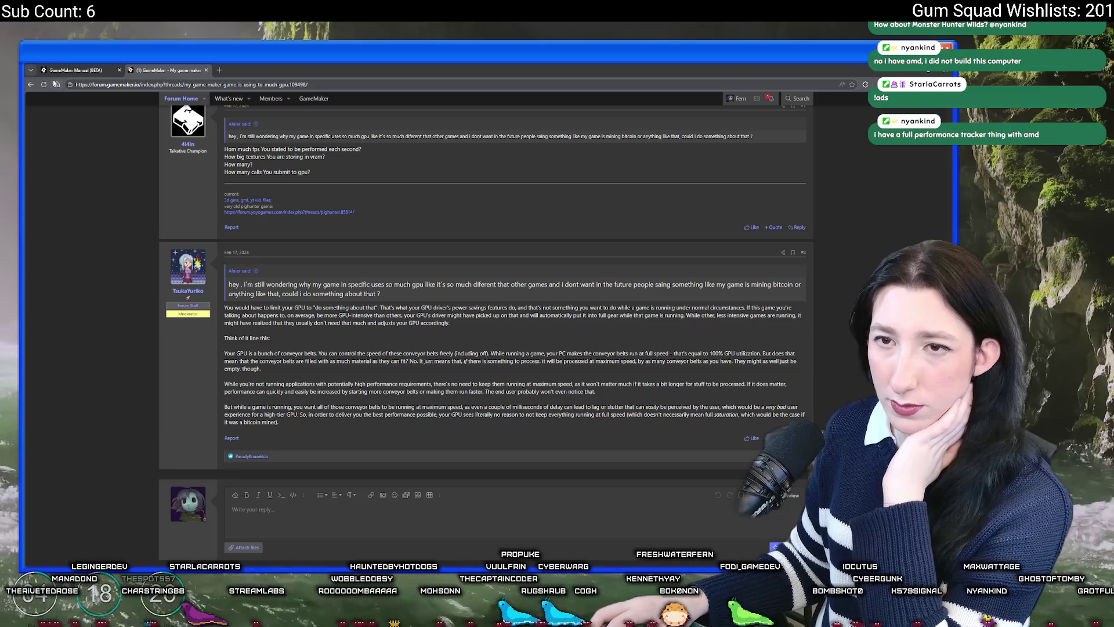
{"action": "left_click", "coordinate": [31, 84]}
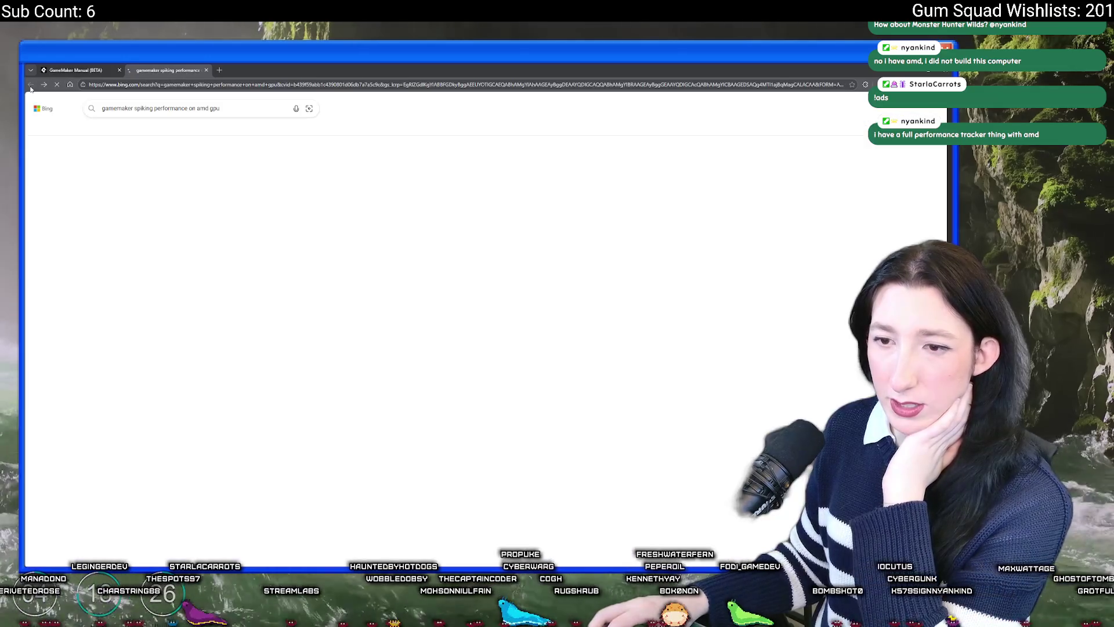
Skim the remaining Bing results and close the search tab to get back to the Manual
{"action": "scroll", "coordinate": [307, 381], "scroll_direction": "down", "scroll_amount": 5}
{"action": "scroll", "coordinate": [307, 381], "scroll_direction": "down", "scroll_amount": 3}
{"action": "scroll", "coordinate": [348, 290], "scroll_direction": "up", "scroll_amount": 1}
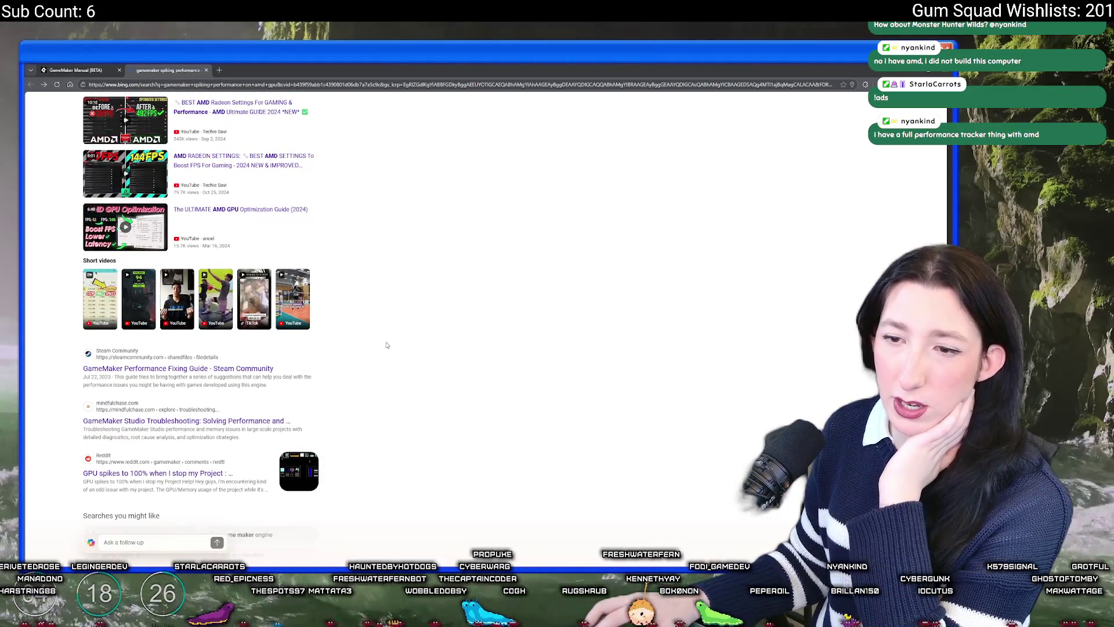
{"action": "scroll", "coordinate": [386, 344], "scroll_direction": "down", "scroll_amount": 6}
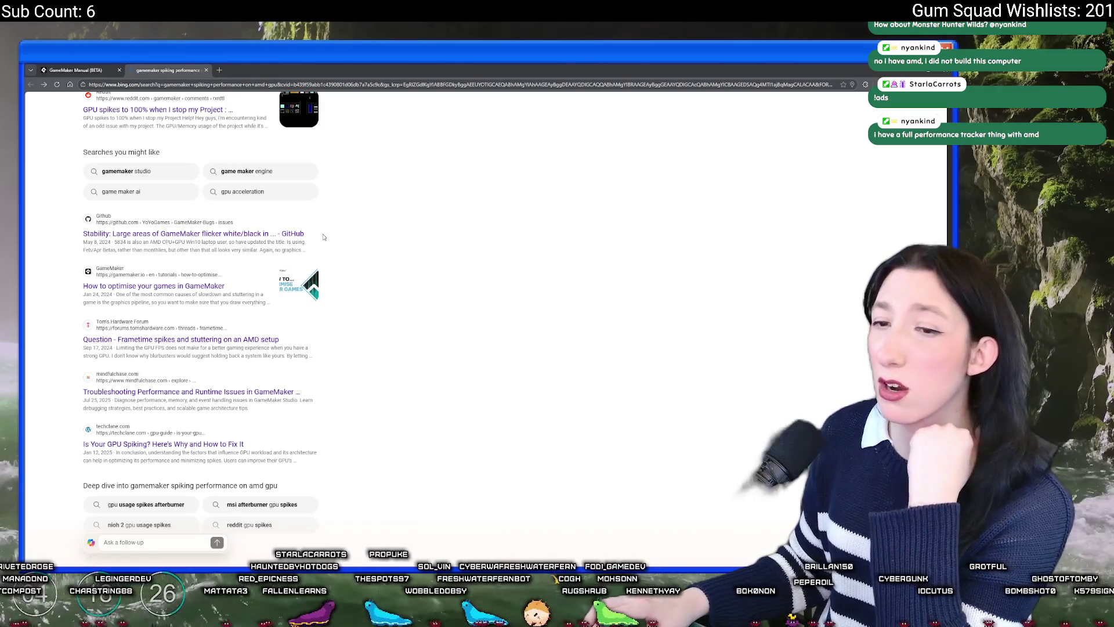
{"action": "scroll", "coordinate": [328, 243], "scroll_direction": "down", "scroll_amount": 1}
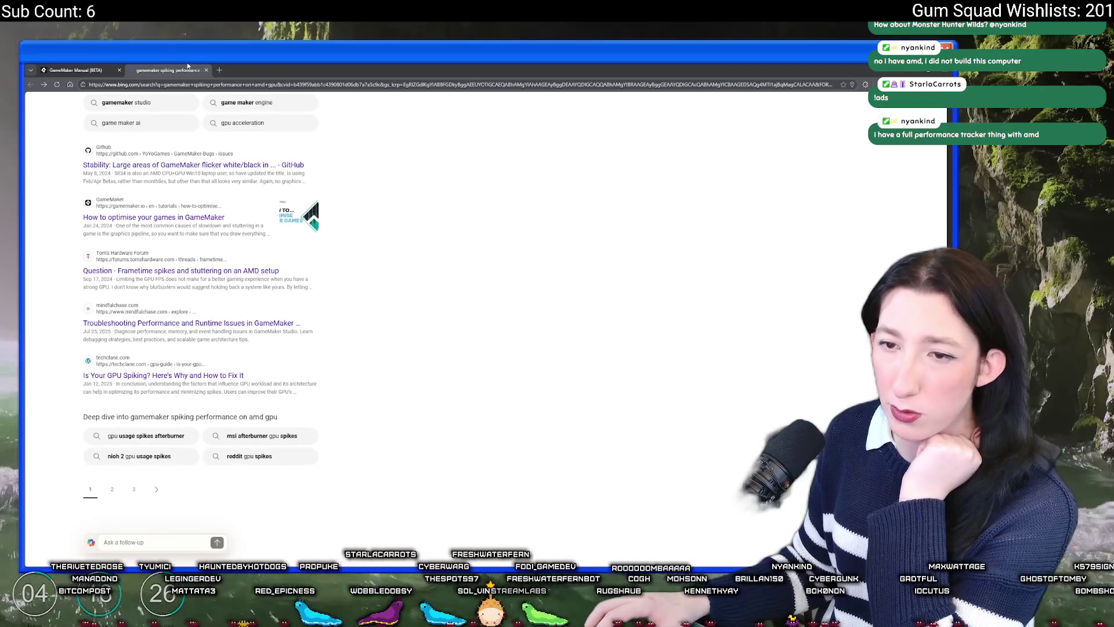
{"action": "left_click", "coordinate": [206, 70]}
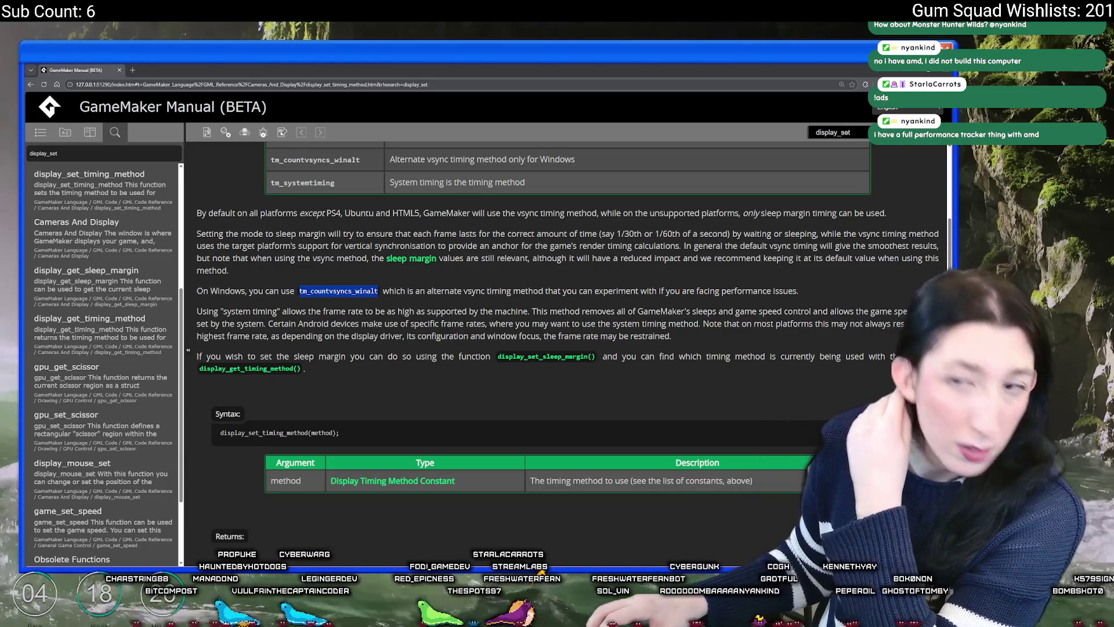
Start a new address-bar search with 'game makeri'
{"action": "left_click", "coordinate": [252, 86]}
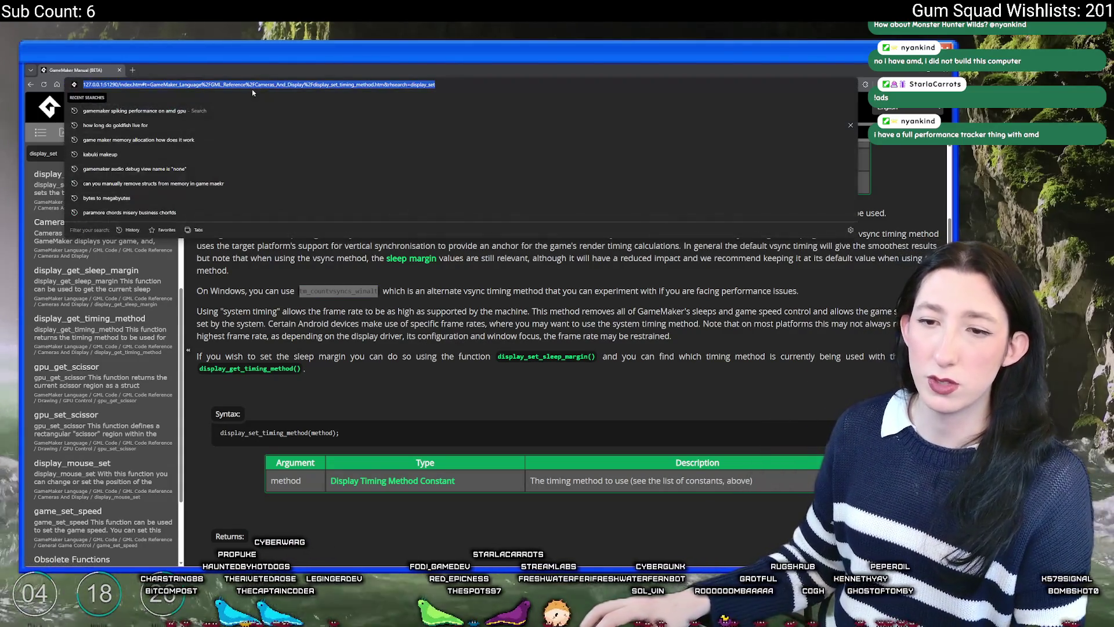
{"action": "type", "text": "game makeri"}
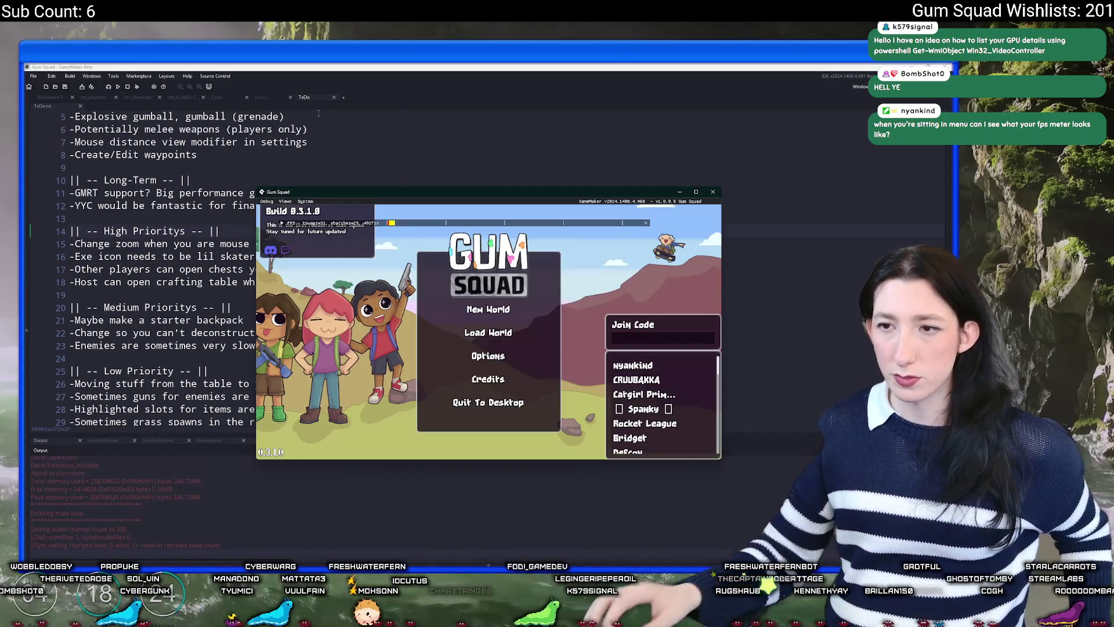
Maximise the Gum Squad window, scale the debug overlay larger, and place the FPS readout below the build notice
{"action": "left_click", "coordinate": [695, 191]}
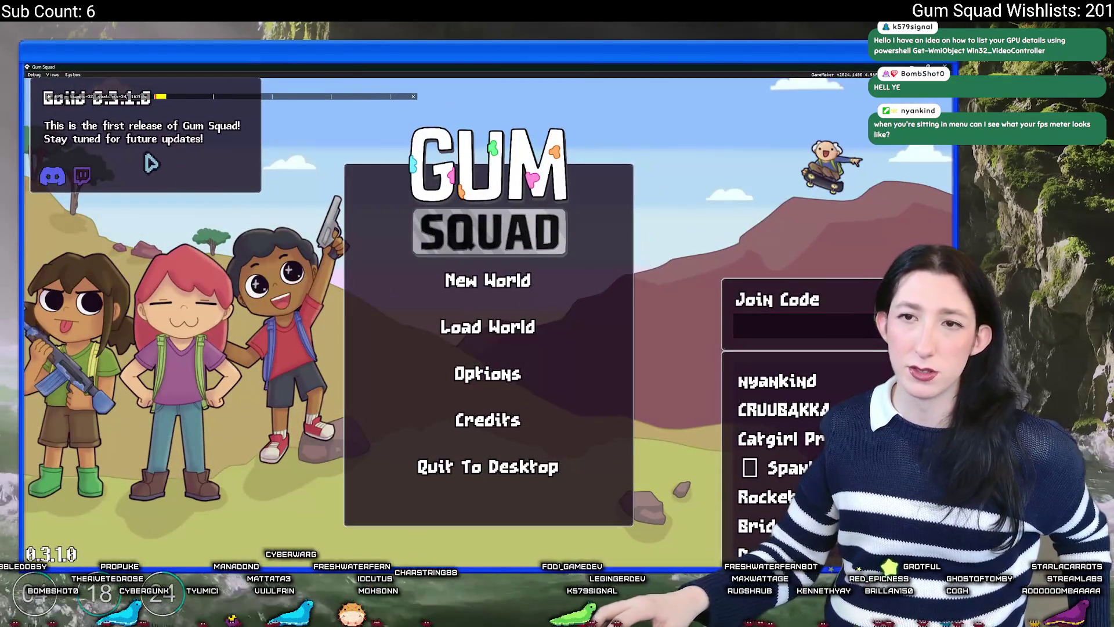
{"action": "left_click_drag", "start_coordinate": [174, 97], "coordinate": [398, 97]}
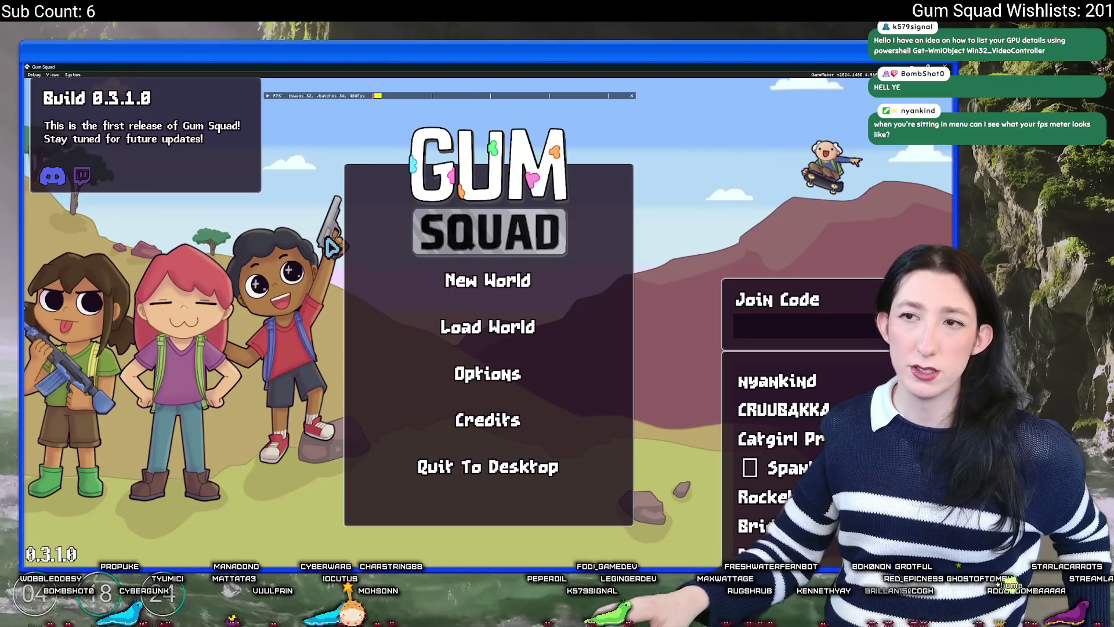
{"action": "left_click", "coordinate": [73, 75]}
{"action": "mouse_move", "coordinate": [72, 83]}
{"action": "left_click", "coordinate": [110, 107]}
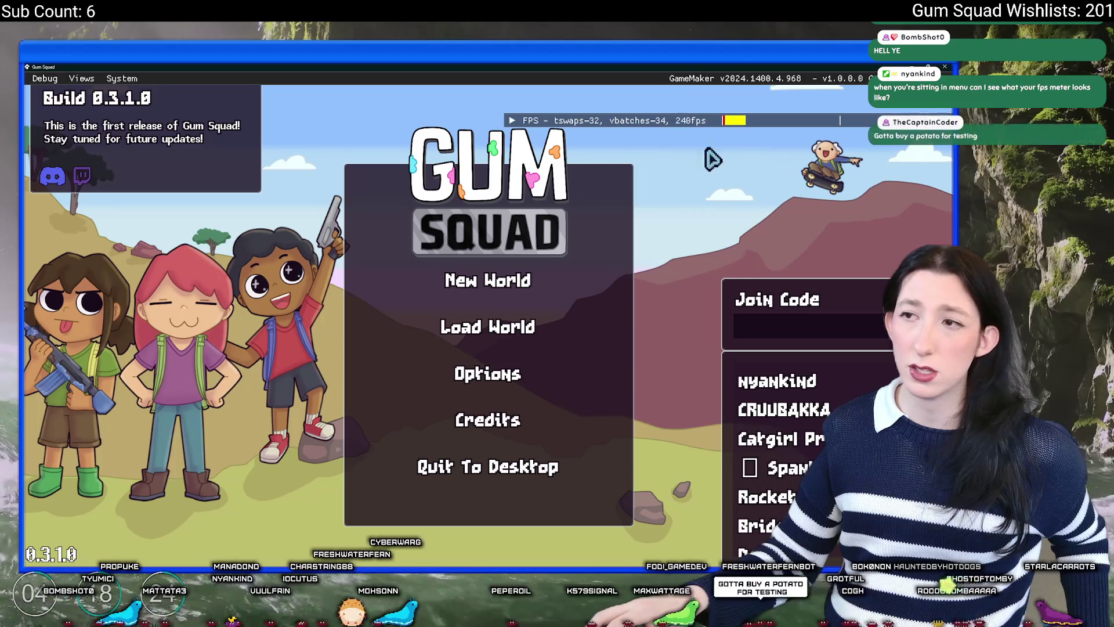
{"action": "mouse_move", "coordinate": [766, 122]}
{"action": "left_mouse_down"}
{"action": "mouse_move", "coordinate": [440, 122]}
{"action": "mouse_move", "coordinate": [348, 181]}
{"action": "mouse_move", "coordinate": [316, 274]}
{"action": "mouse_move", "coordinate": [304, 230]}
{"action": "left_mouse_up"}
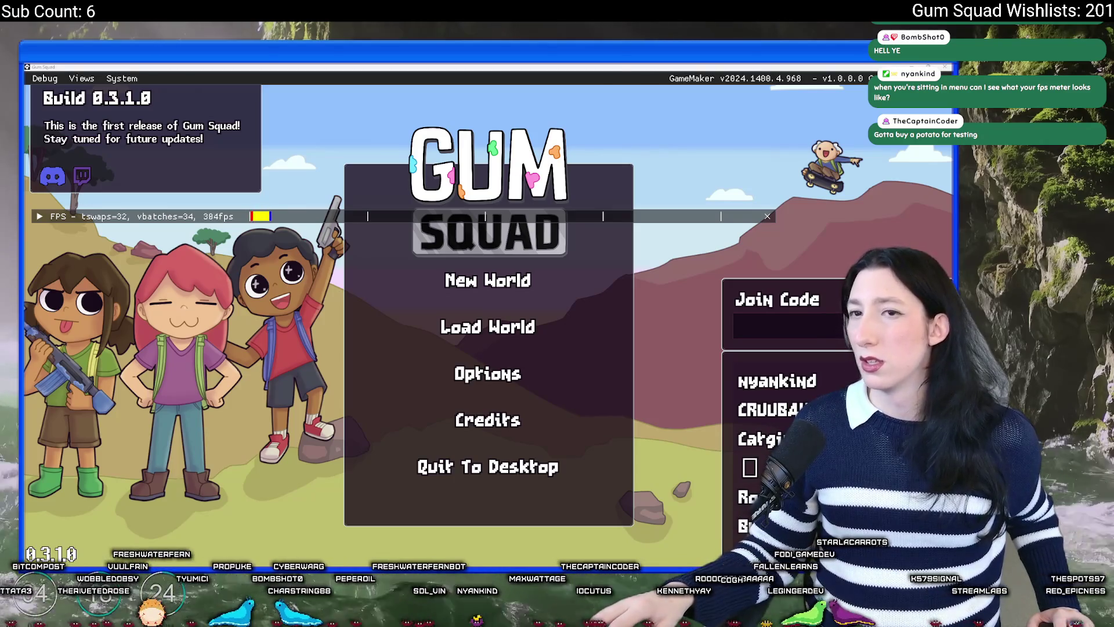
{"action": "key", "text": "alt+Tab"}
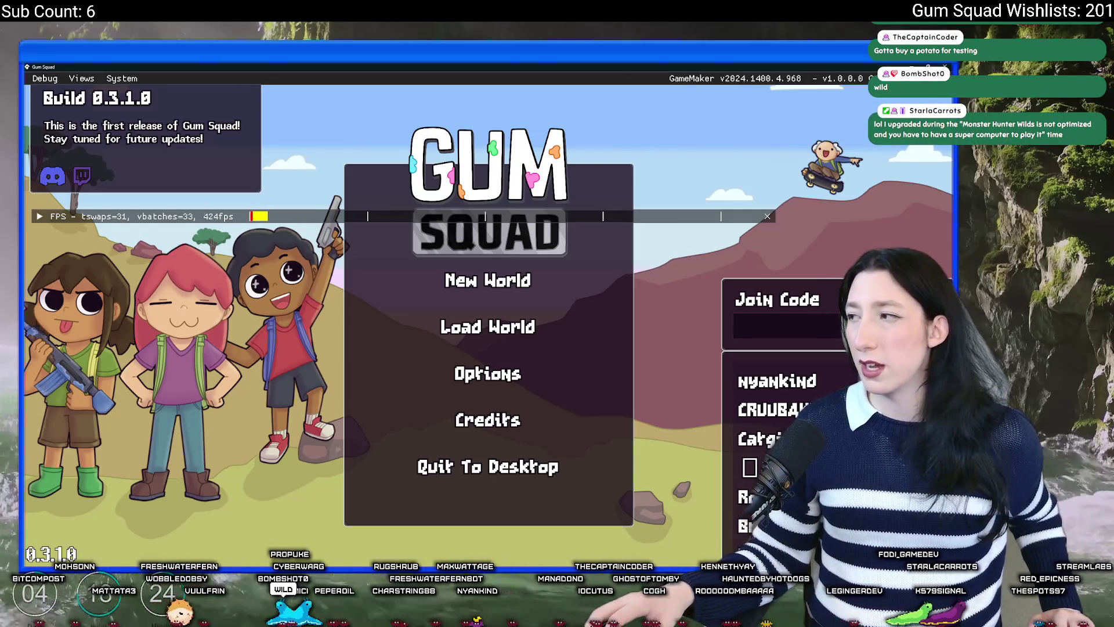
{"action": "key", "text": "alt+Tab"}
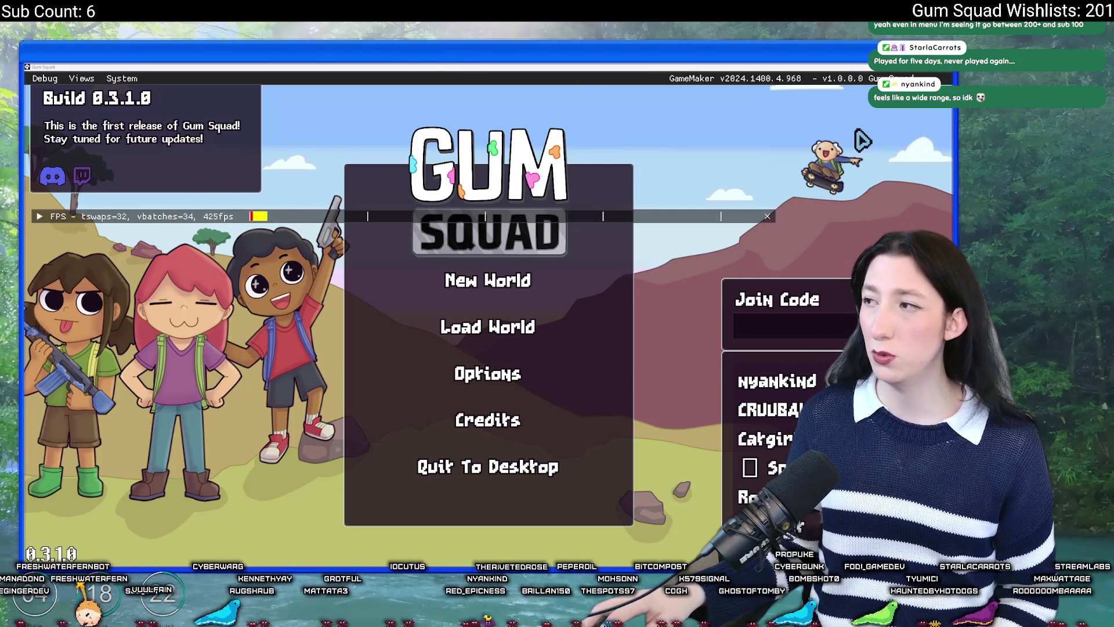
Switch from the Twitch stream back to Gum Squad and quit it to the desktop
{"action": "key", "text": "alt+Tab"}
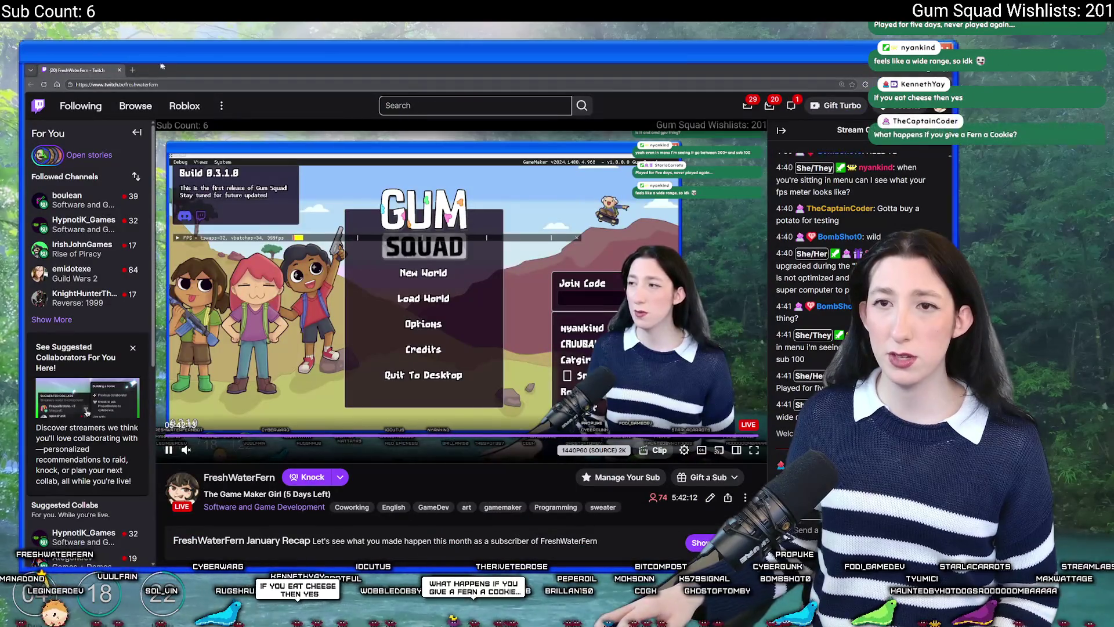
{"action": "key", "text": "alt+Tab"}
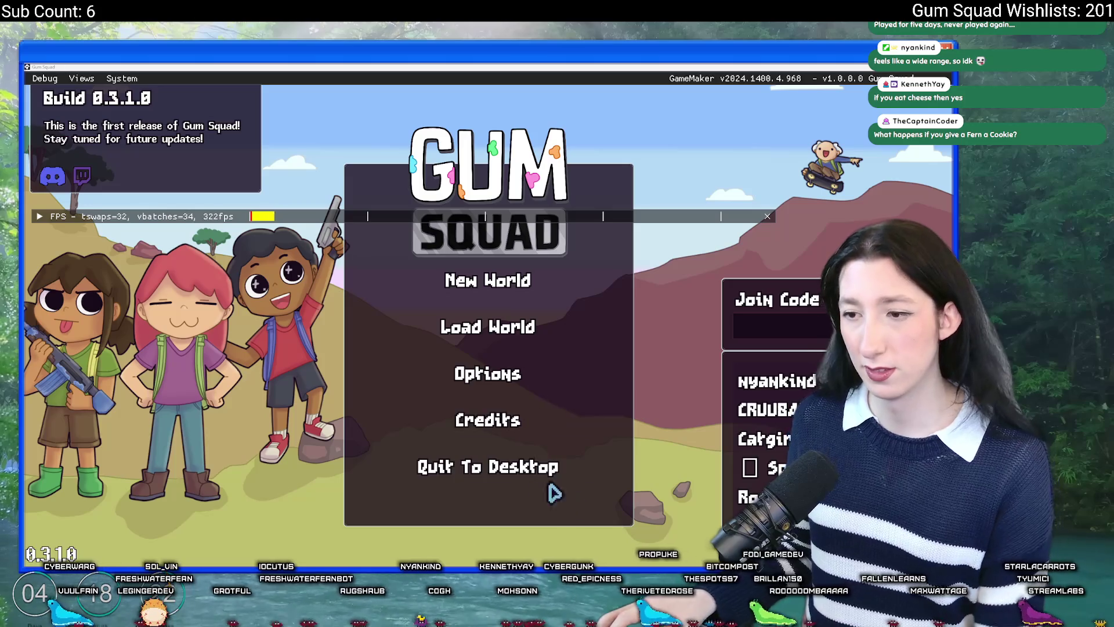
{"action": "left_click", "coordinate": [518, 468]}
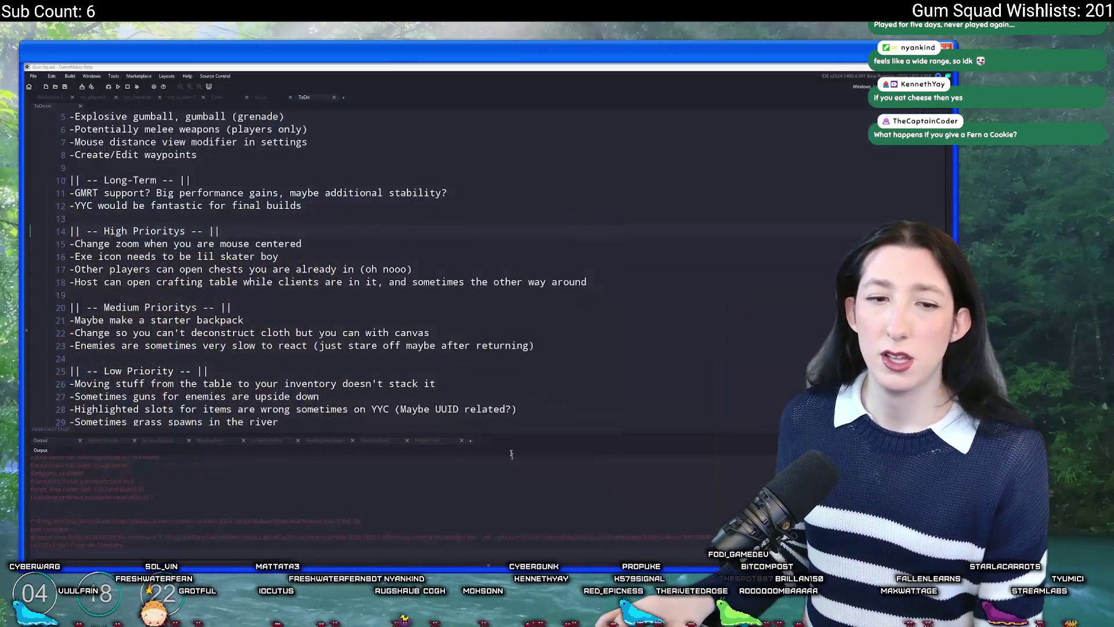
Find show_debug_over across the project and prefix line 4 of obj_debug's Create event with //
{"action": "key", "text": "ctrl+f"}
{"action": "type", "text": "show"}
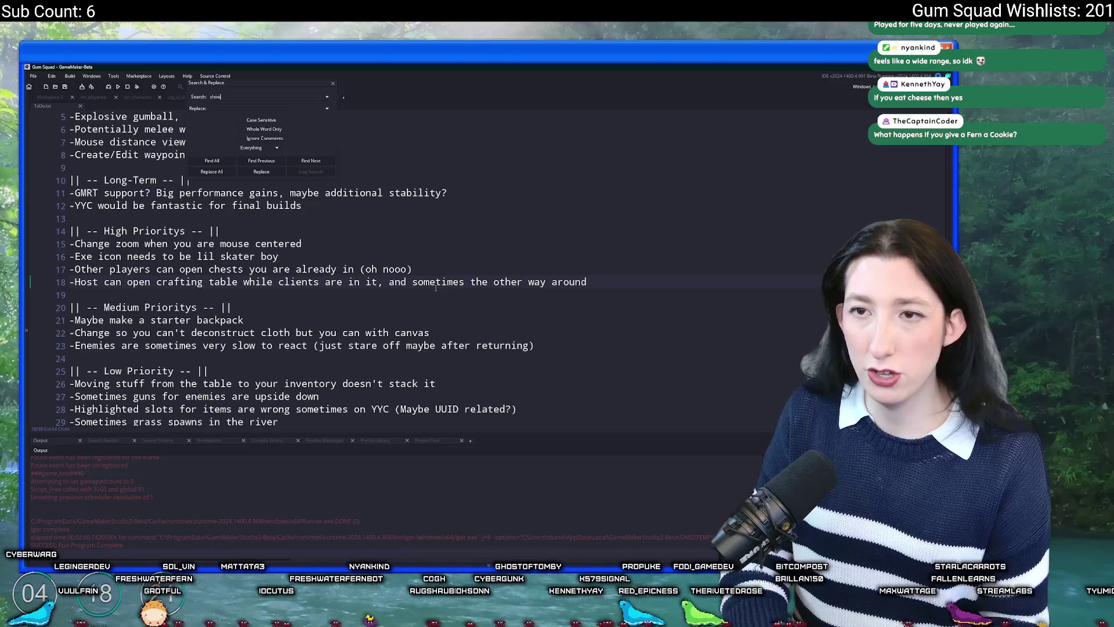
{"action": "type", "text": "_debug_over"}
{"action": "key", "text": "Return"}
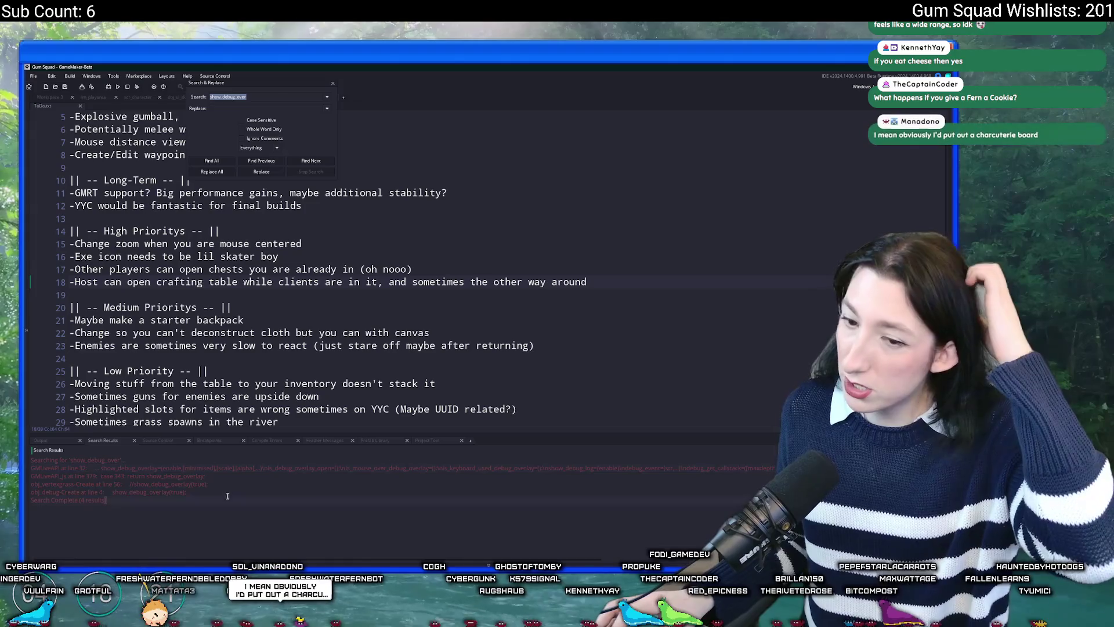
{"action": "double_click", "coordinate": [232, 491]}
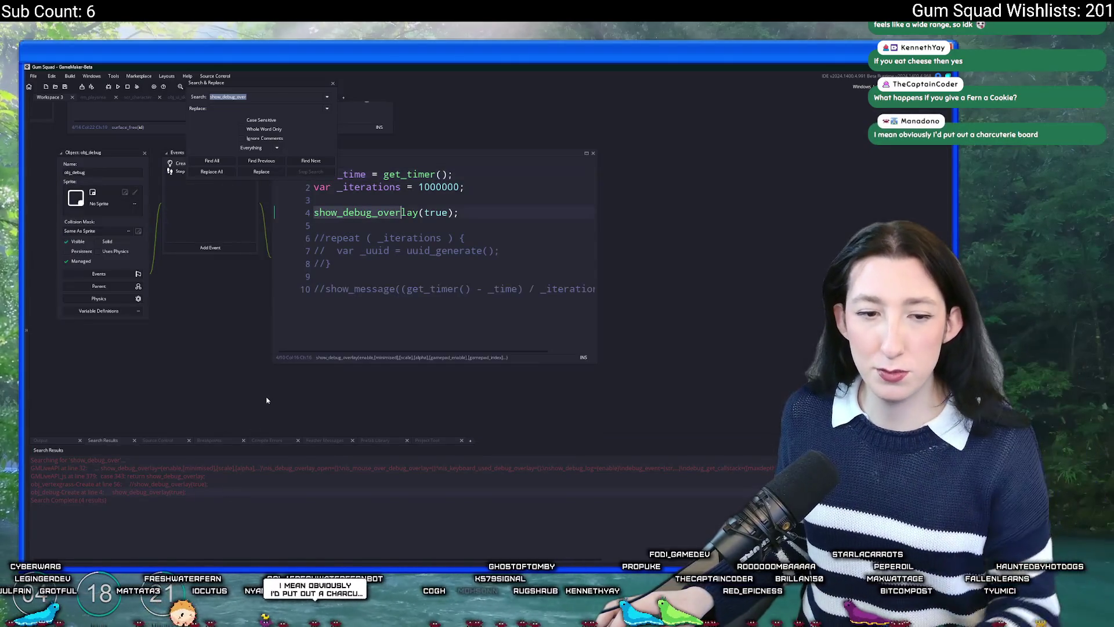
{"action": "key", "text": "End"}
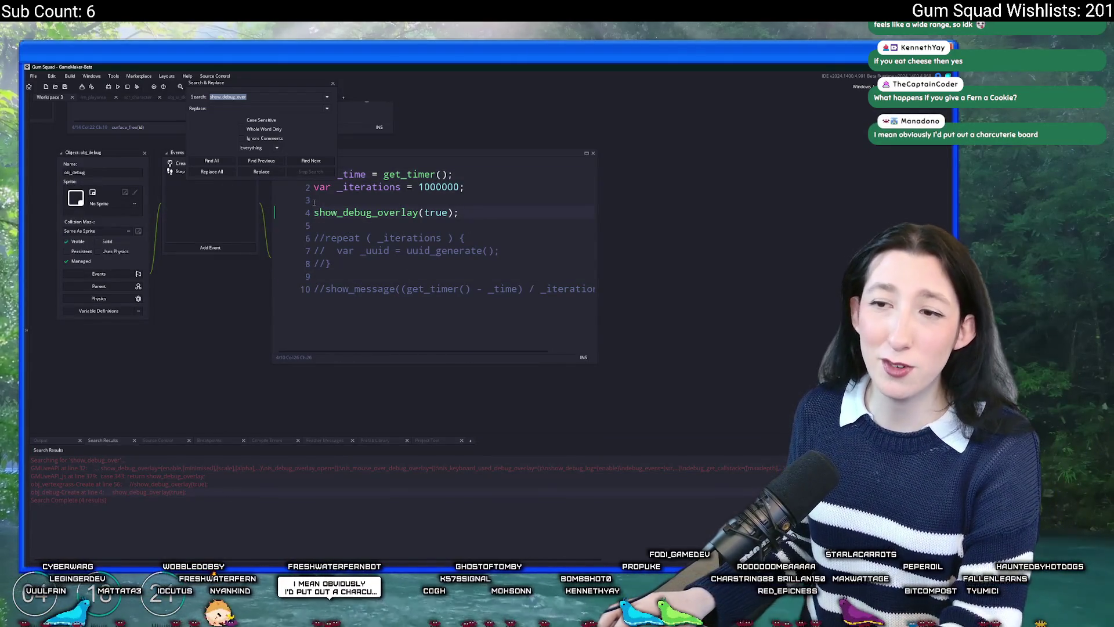
{"action": "left_click", "coordinate": [308, 210]}
{"action": "type", "text": "//"}
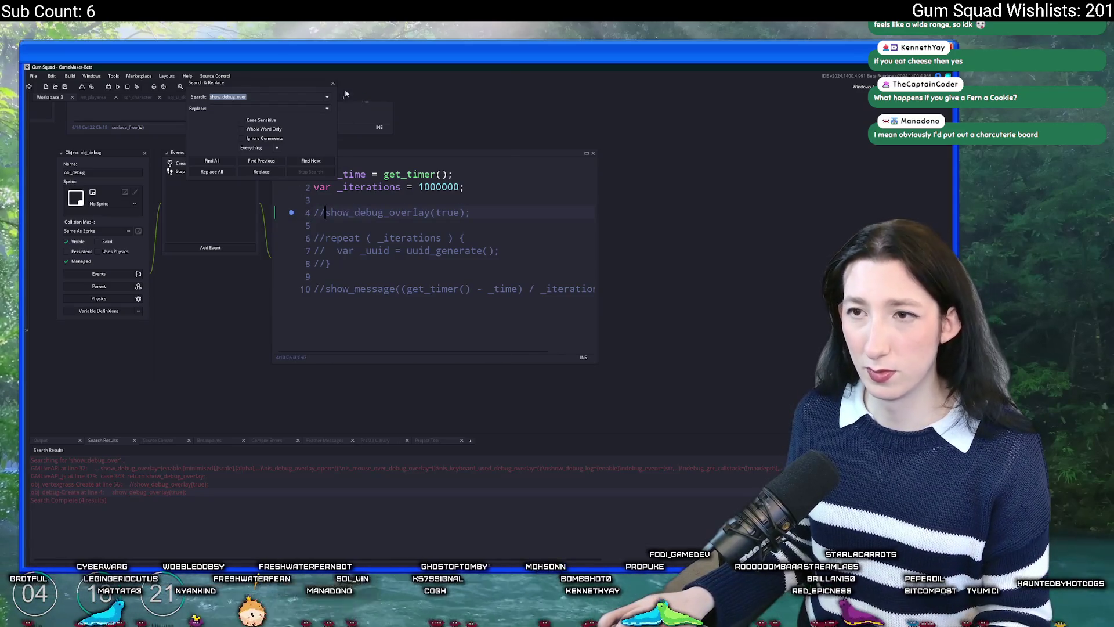
{"action": "key", "text": "Escape"}
{"action": "left_click", "coordinate": [259, 197]}
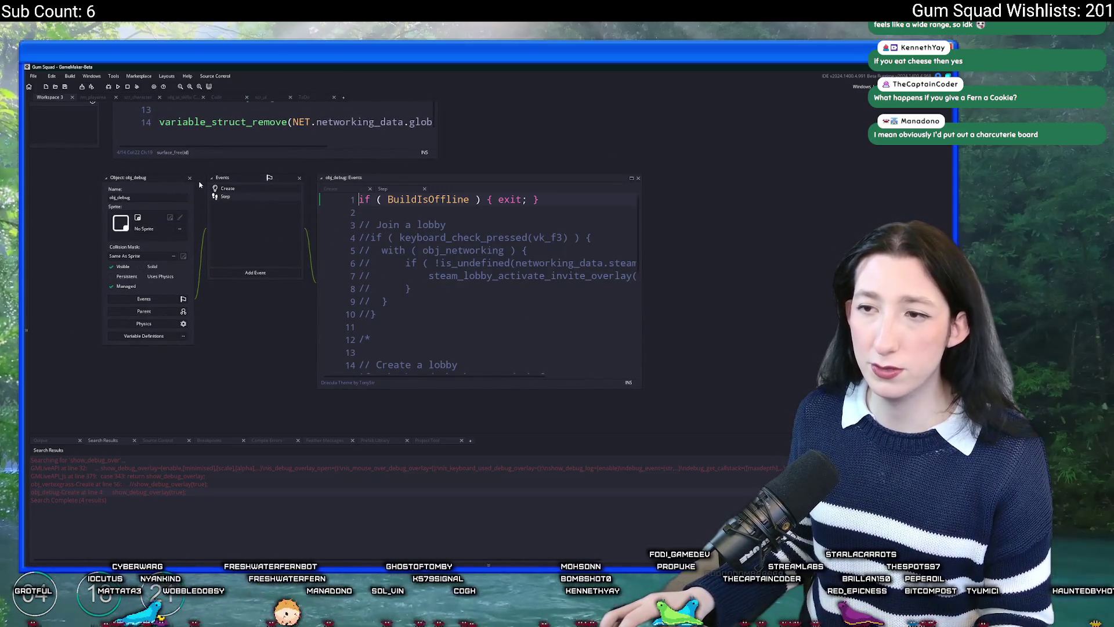
Close the obj_debug editor windows and pan the workspace to obj_enemy_hand's Draw code
{"action": "scroll", "coordinate": [417, 263], "scroll_direction": "down", "scroll_amount": 3}
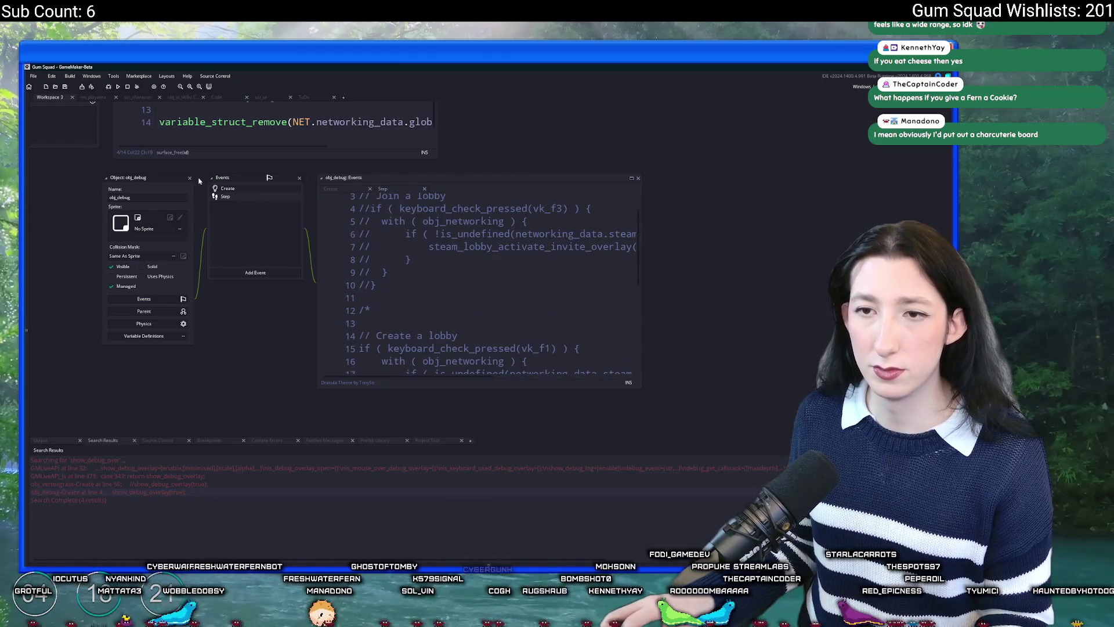
{"action": "left_click", "coordinate": [189, 178]}
{"action": "left_click_drag", "start_coordinate": [168, 185], "coordinate": [303, 337]}
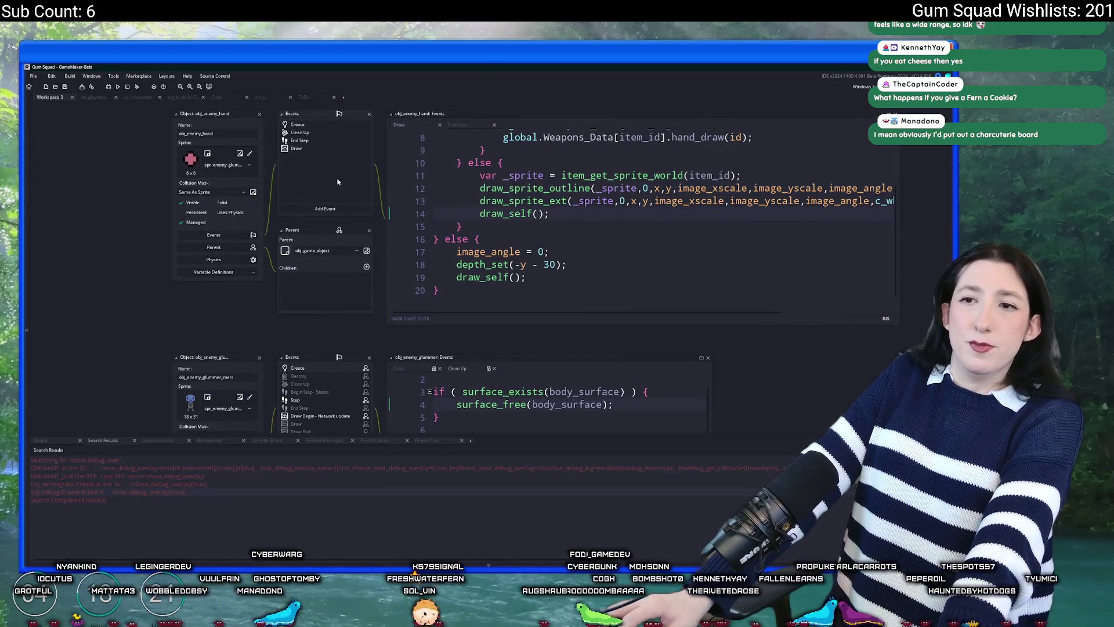
{"action": "scroll", "coordinate": [337, 182], "scroll_direction": "up", "scroll_amount": 3}
{"action": "scroll", "coordinate": [341, 231], "scroll_direction": "up", "scroll_amount": 2}
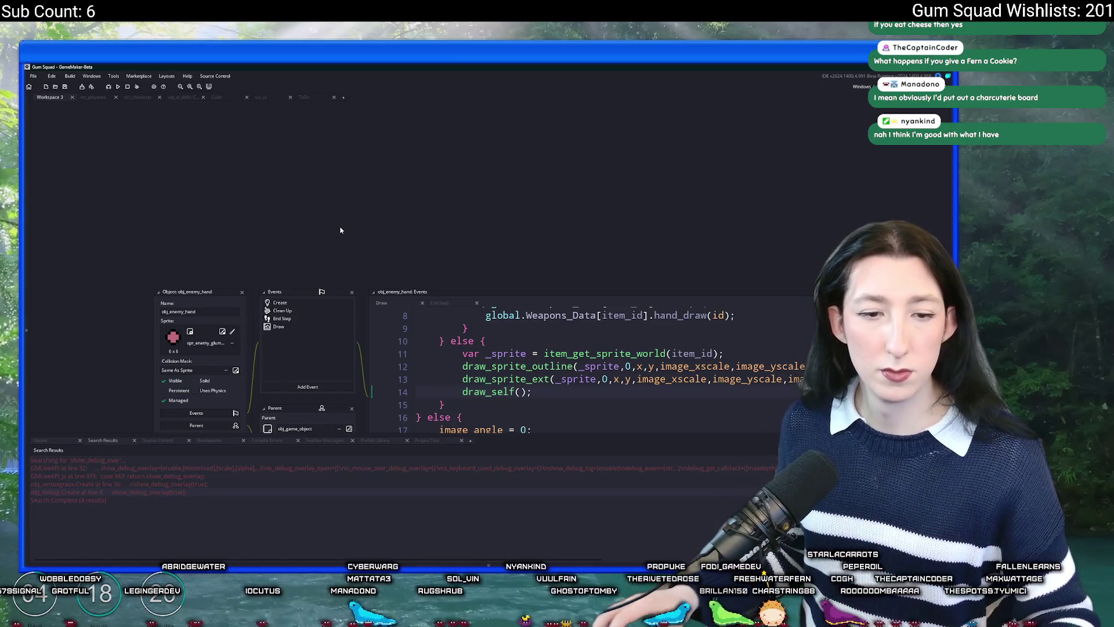
{"action": "left_click_drag", "start_coordinate": [765, 217], "coordinate": [685, 149]}
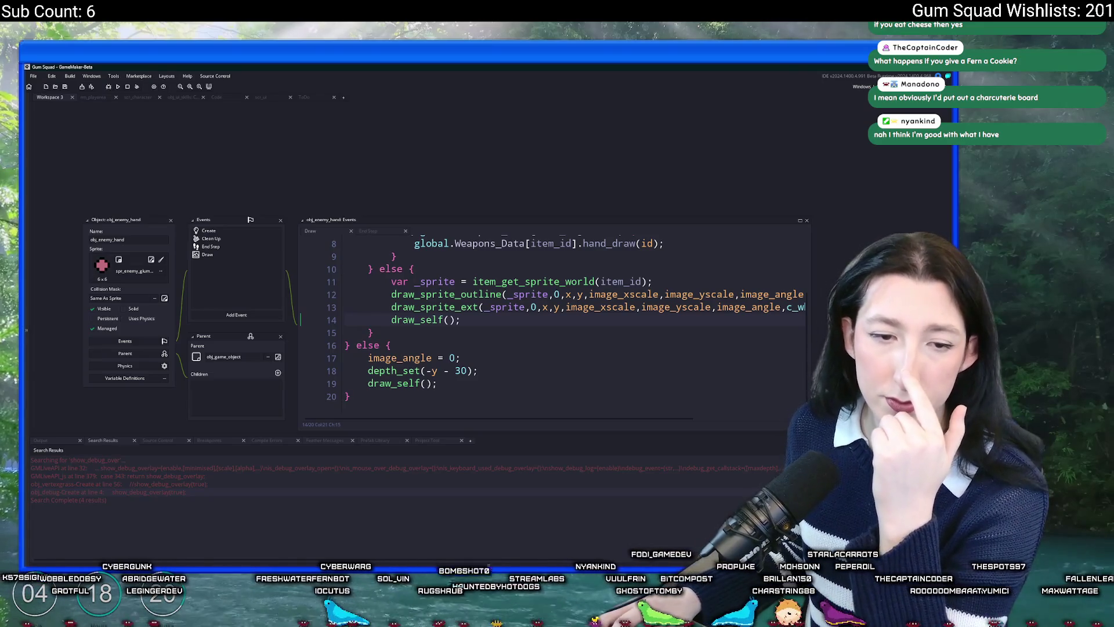
{"action": "left_click_drag", "start_coordinate": [311, 137], "coordinate": [317, 116]}
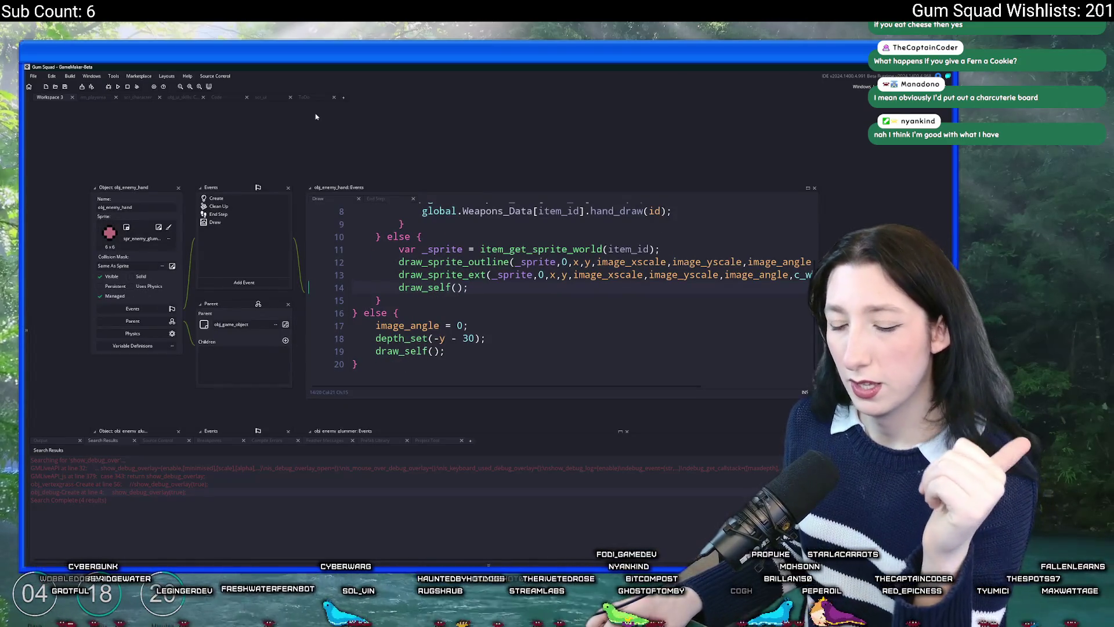
{"action": "key", "text": "ctrl+t"}
Open the ToDo notes and place the caret on line 16 of the planned fixes
{"action": "key", "text": "Return"}
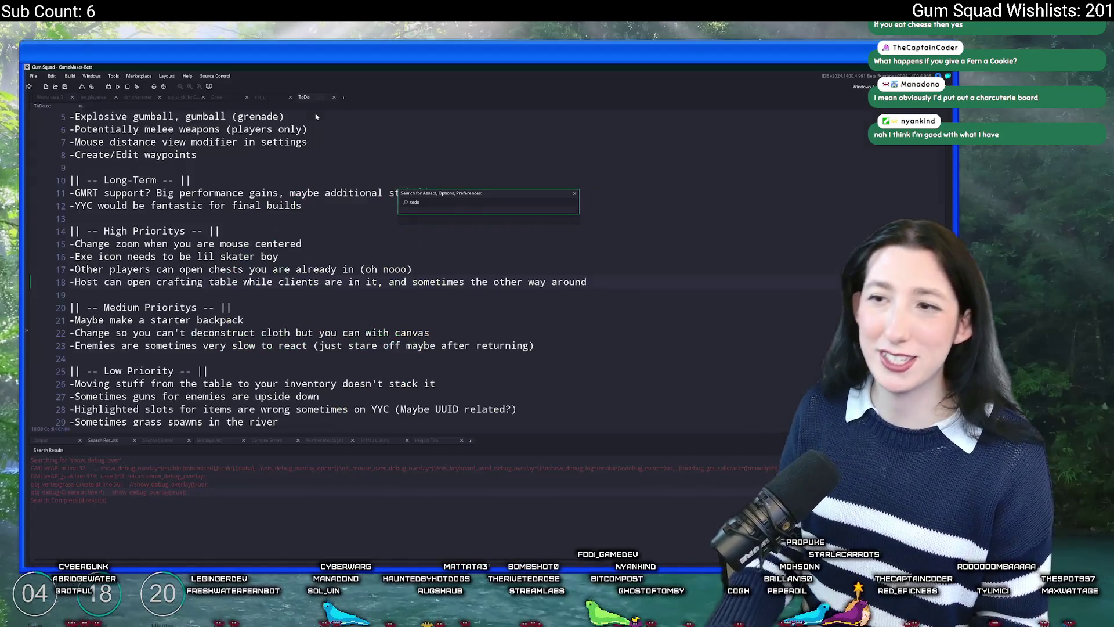
{"action": "key", "text": "Up"}
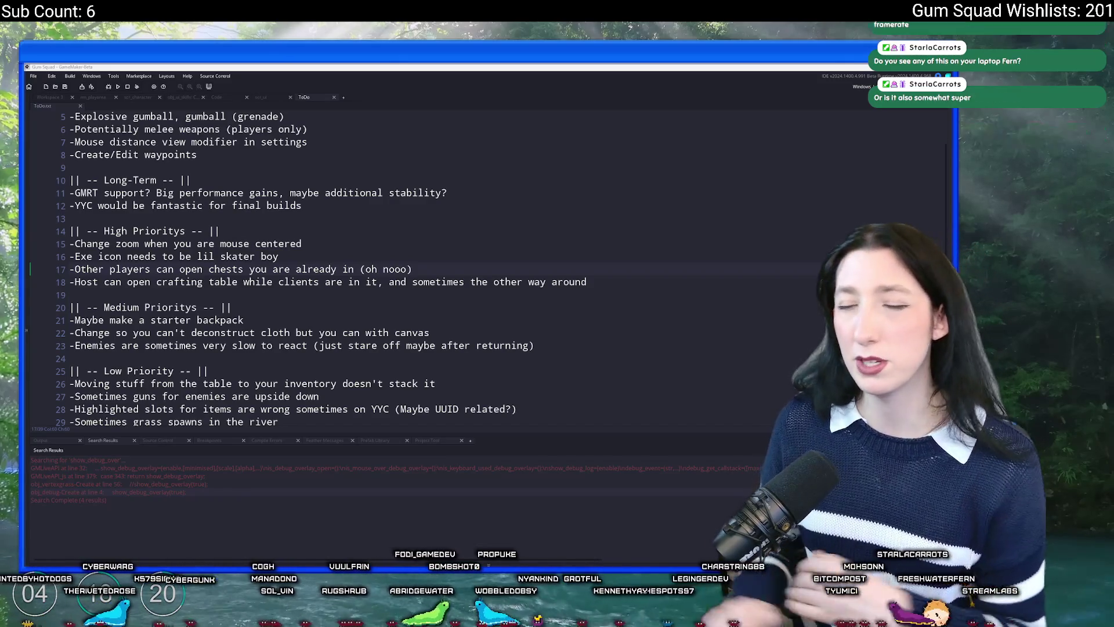
{"action": "left_click", "coordinate": [413, 177]}
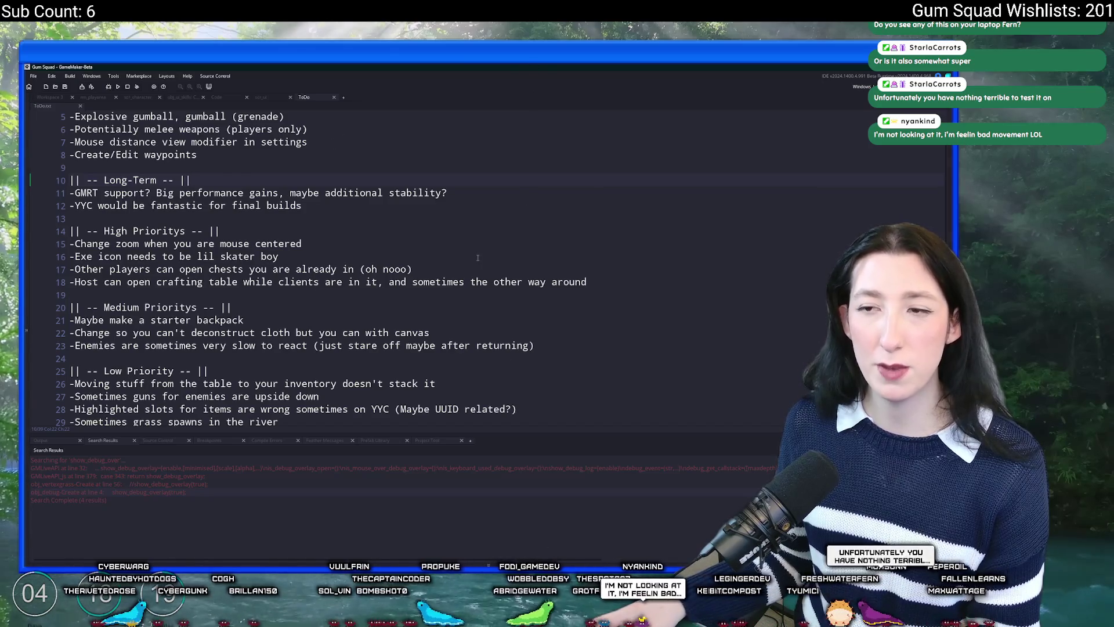
{"action": "left_click", "coordinate": [284, 256]}
{"action": "left_click", "coordinate": [69, 76]}
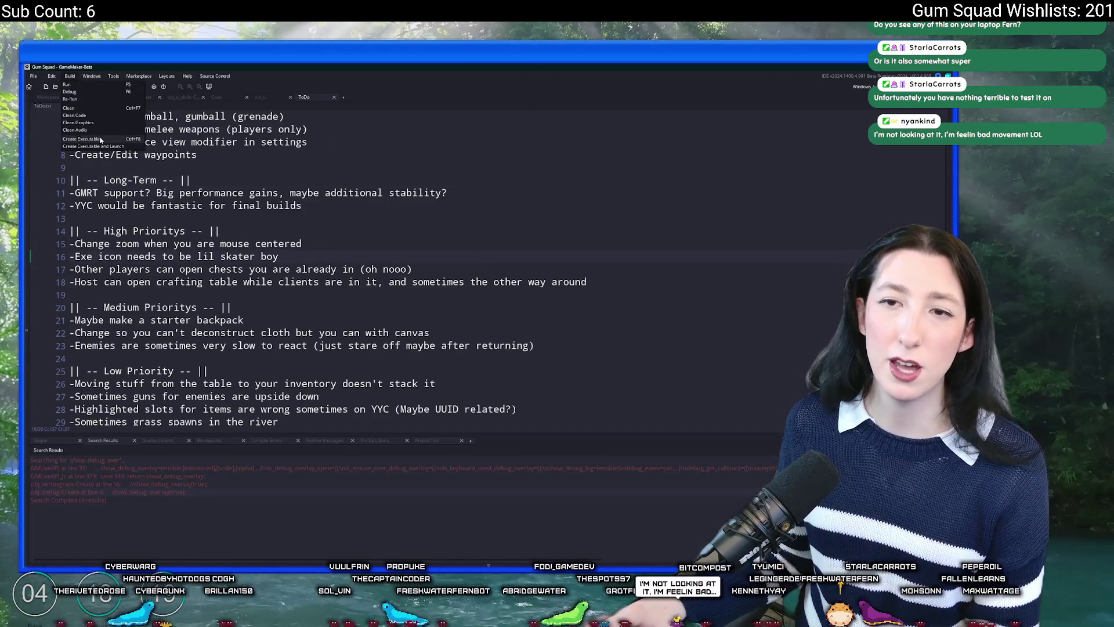
Open scr_macros and change the GameVersionString from "0.3.1.0" to "0.3.2.0"
{"action": "left_click", "coordinate": [307, 160]}
{"action": "key", "text": "ctrl+t"}
{"action": "type", "text": "scr_ma"}
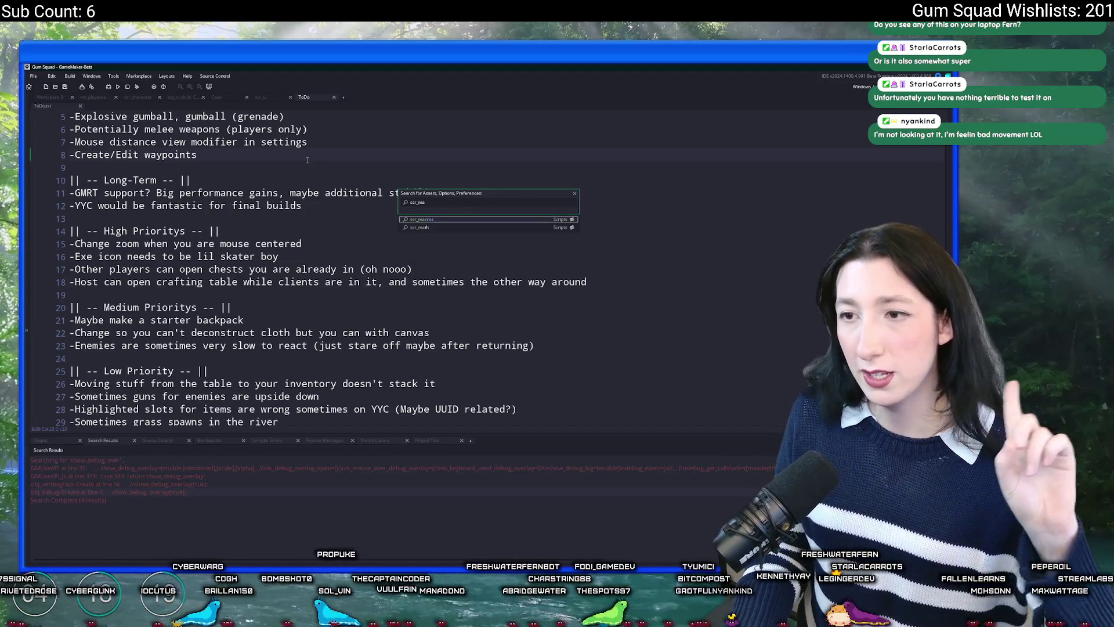
{"action": "key", "text": "Return"}
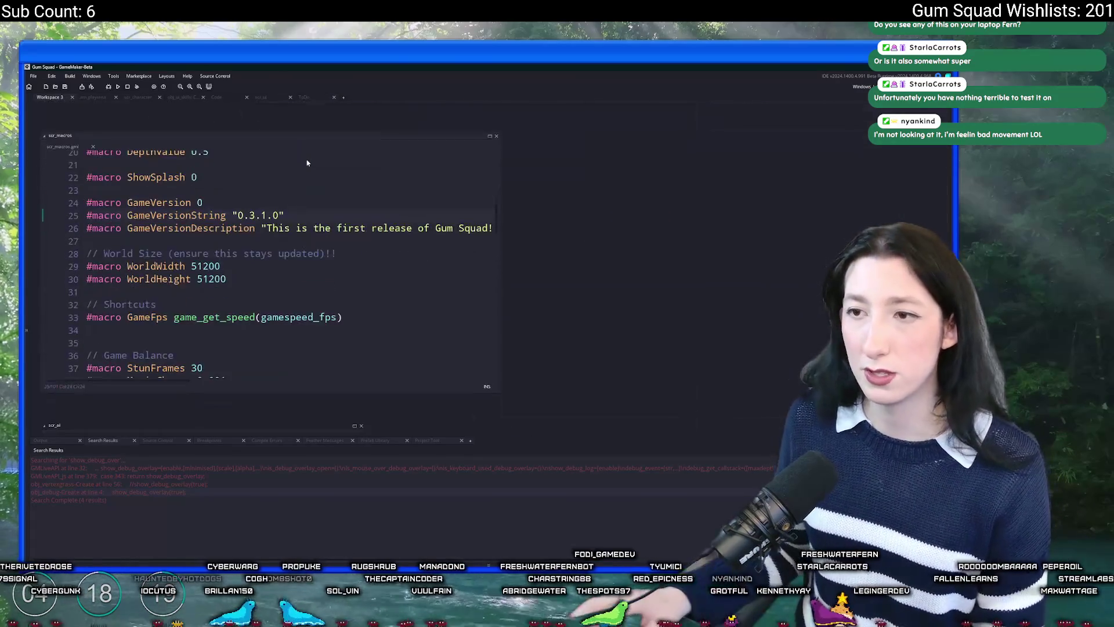
{"action": "left_click", "coordinate": [261, 215]}
{"action": "key", "text": "Delete"}
{"action": "type", "text": "2"}
{"action": "key", "text": "End"}
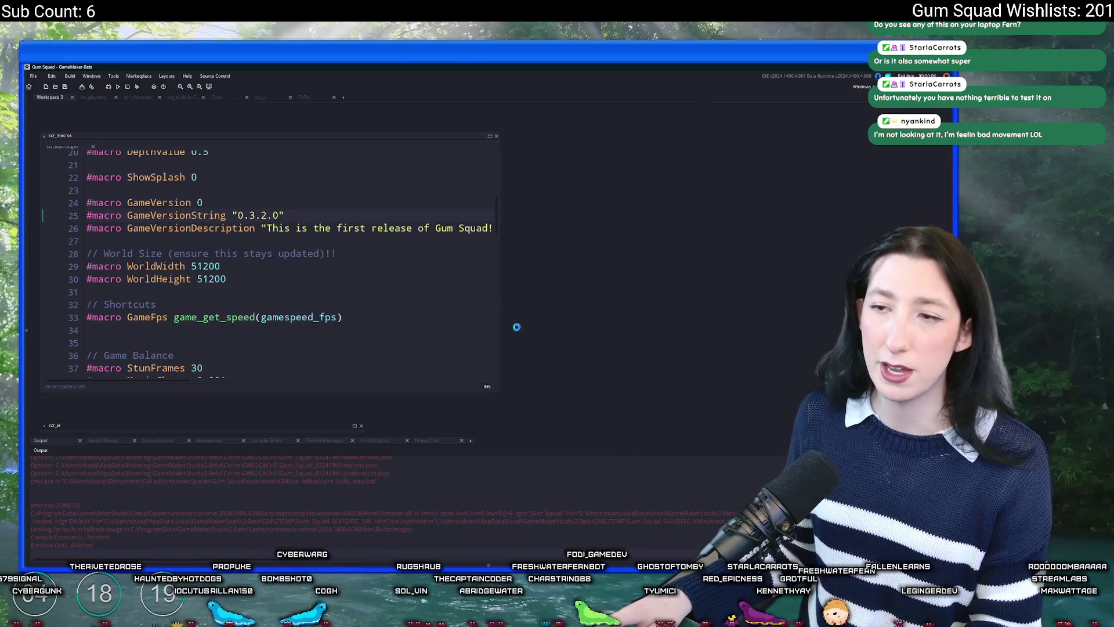
Widen the scr_macros code editor and close the running Gum Squad game
{"action": "mouse_move", "coordinate": [501, 312]}
{"action": "left_mouse_down"}
{"action": "mouse_move", "coordinate": [754, 312]}
{"action": "mouse_move", "coordinate": [615, 312]}
{"action": "left_mouse_up"}
{"action": "left_click", "coordinate": [413, 207]}
{"action": "left_click", "coordinate": [413, 215]}
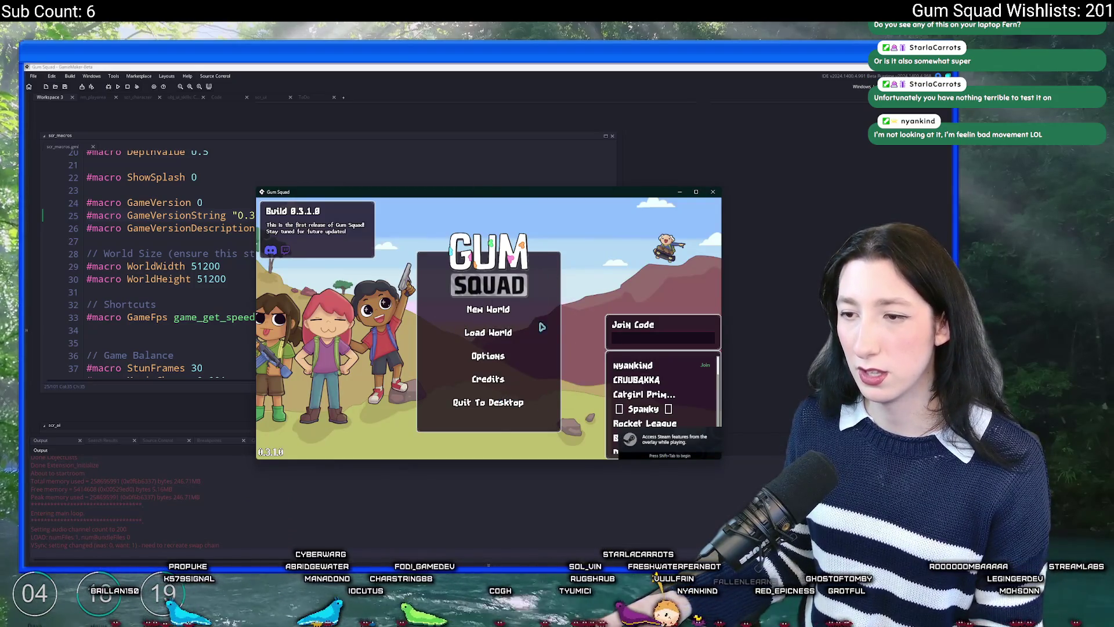
{"action": "left_click", "coordinate": [453, 405]}
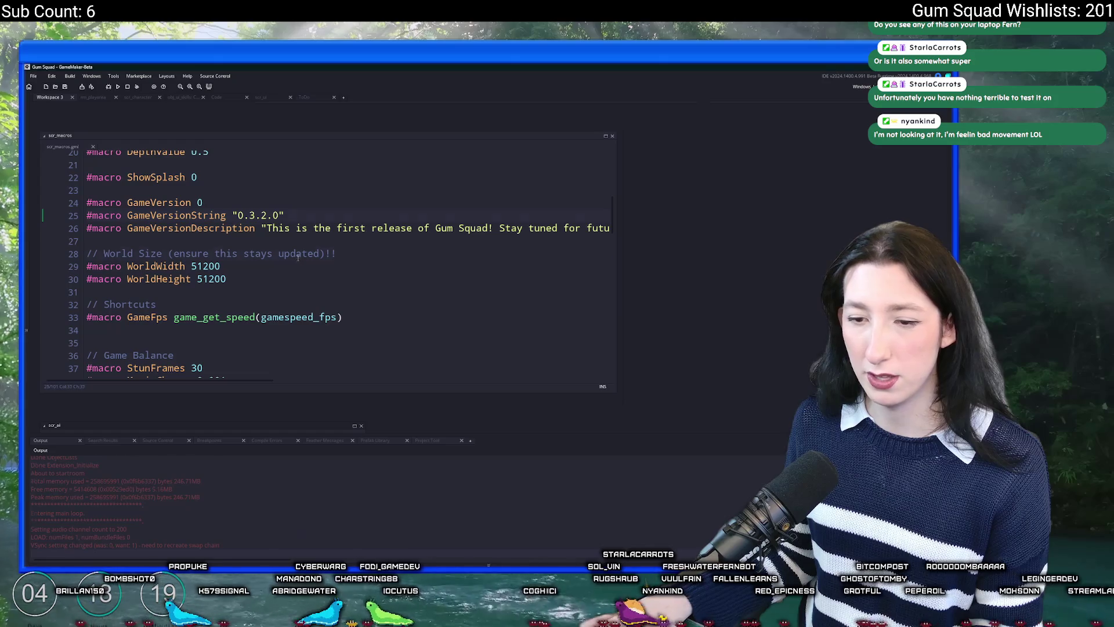
Build a zip package executable of Gum Squad, overwriting Gum Squad.zip on the Desktop
{"action": "left_click", "coordinate": [71, 76]}
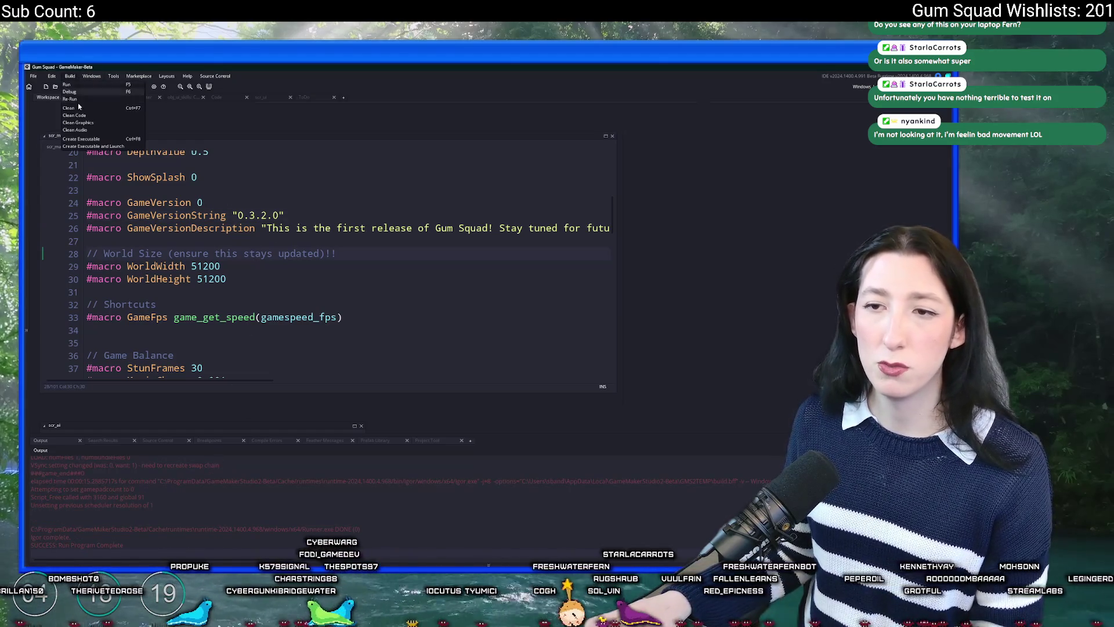
{"action": "left_click", "coordinate": [98, 139]}
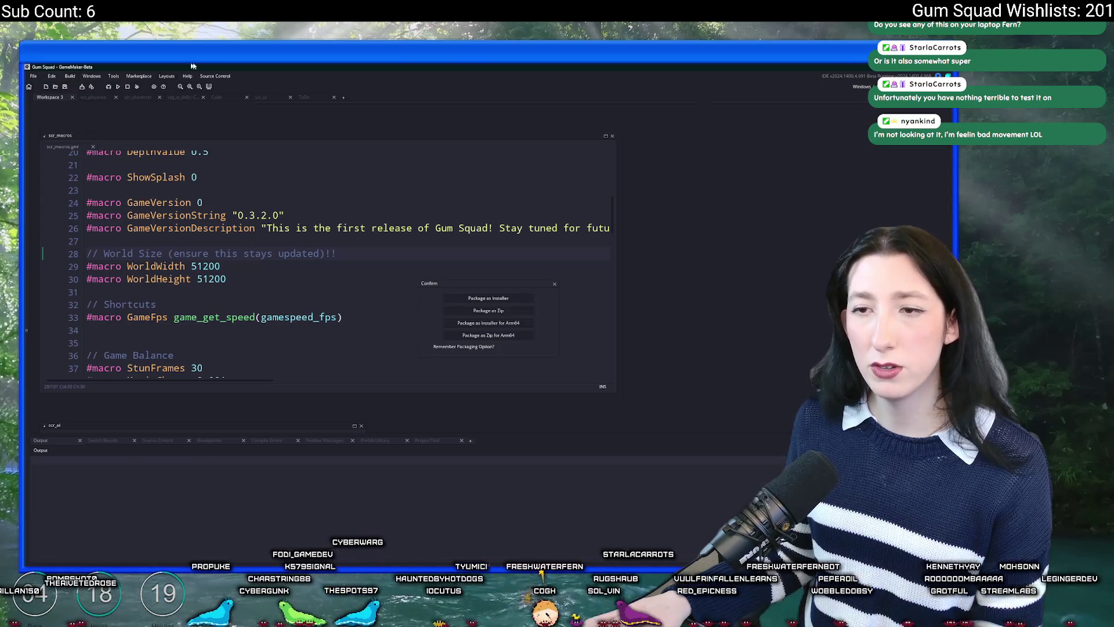
{"action": "left_click", "coordinate": [498, 314]}
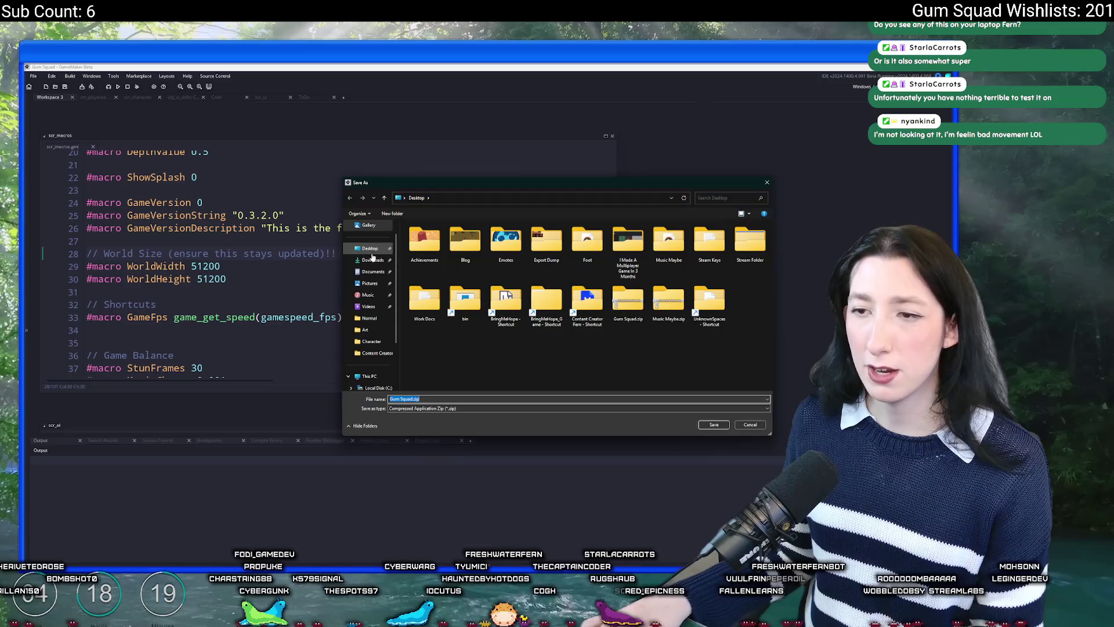
{"action": "left_click", "coordinate": [714, 424]}
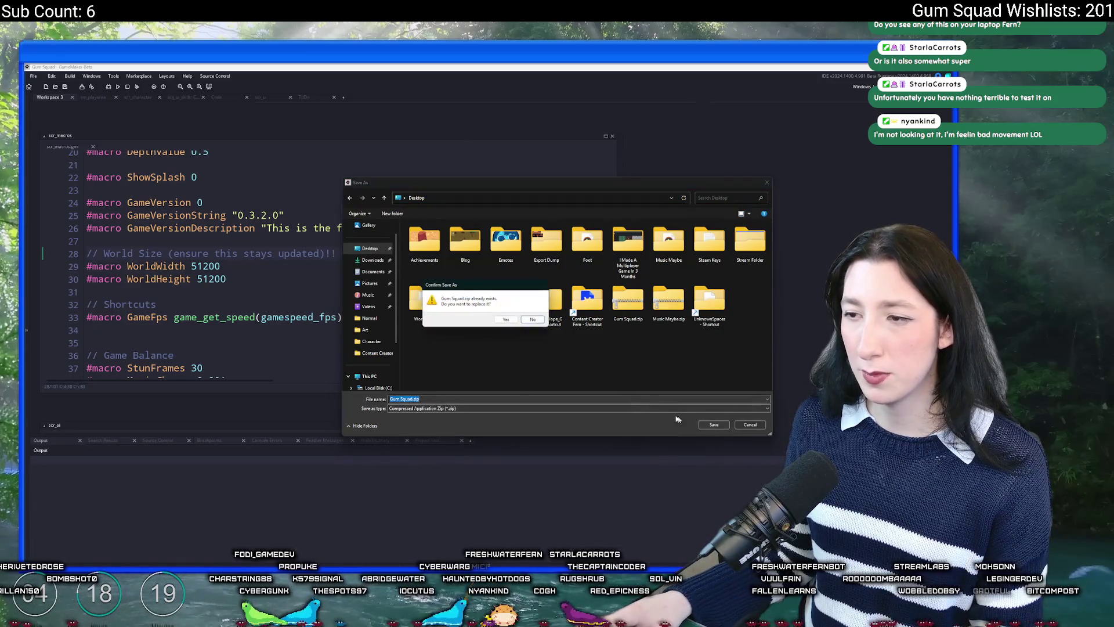
{"action": "left_click", "coordinate": [506, 320]}
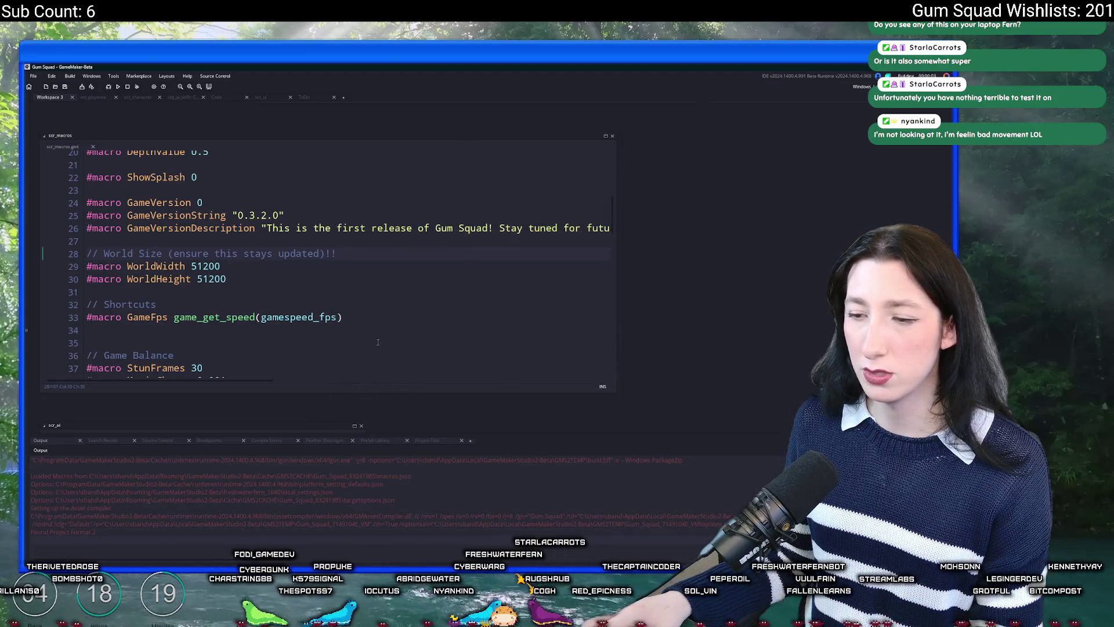
{"action": "left_click", "coordinate": [393, 571]}
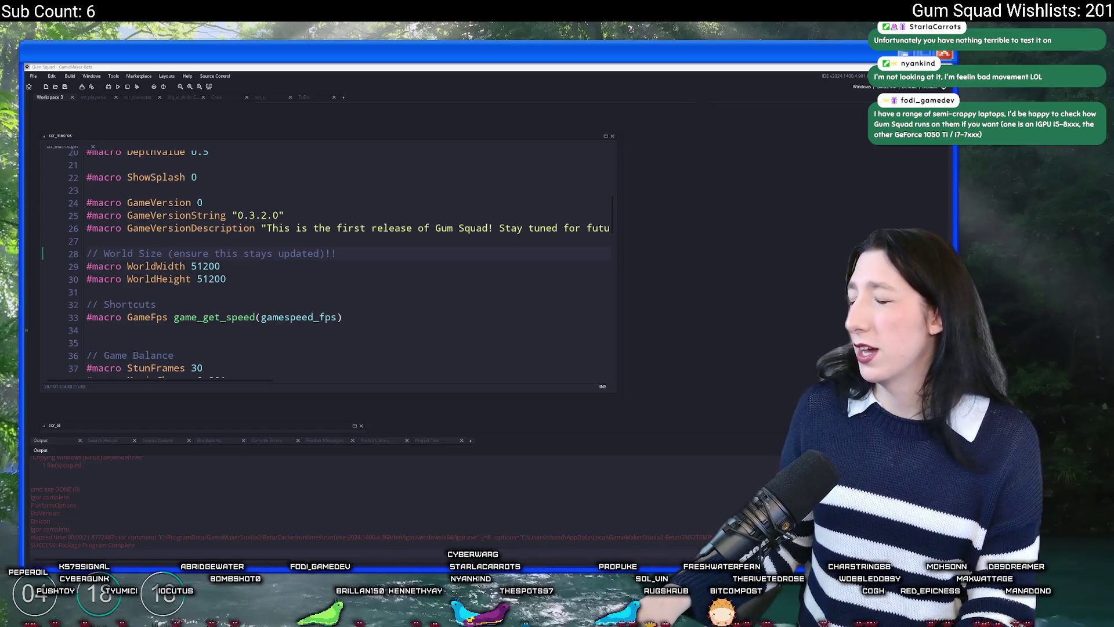
On the Gum Squad Steam page, select the recommended Nvidia GTX 1660 graphics card name
{"action": "key", "text": "alt+Tab"}
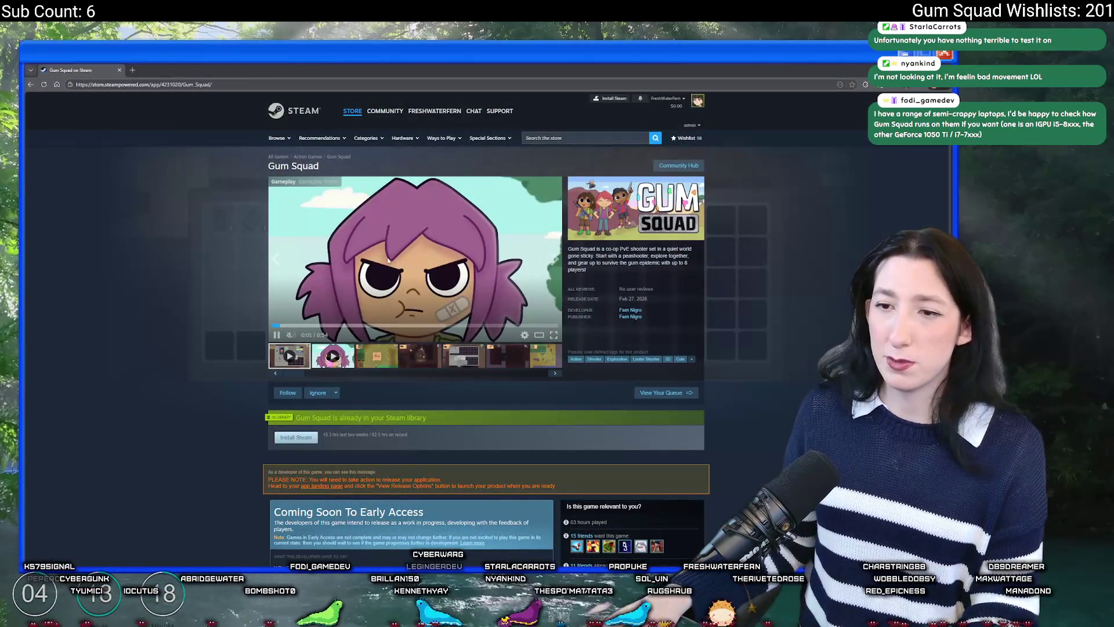
{"action": "scroll", "coordinate": [214, 436], "scroll_direction": "down", "scroll_amount": 10}
{"action": "scroll", "coordinate": [214, 436], "scroll_direction": "down", "scroll_amount": 5}
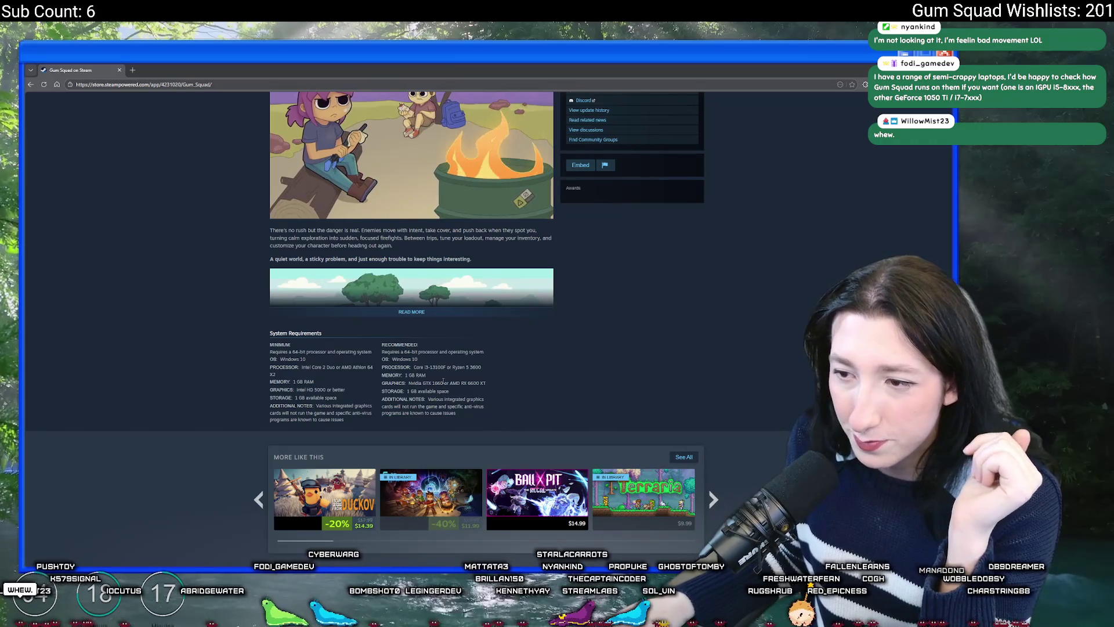
{"action": "left_click_drag", "start_coordinate": [444, 382], "coordinate": [408, 383]}
{"action": "key", "text": "ctrl+c"}
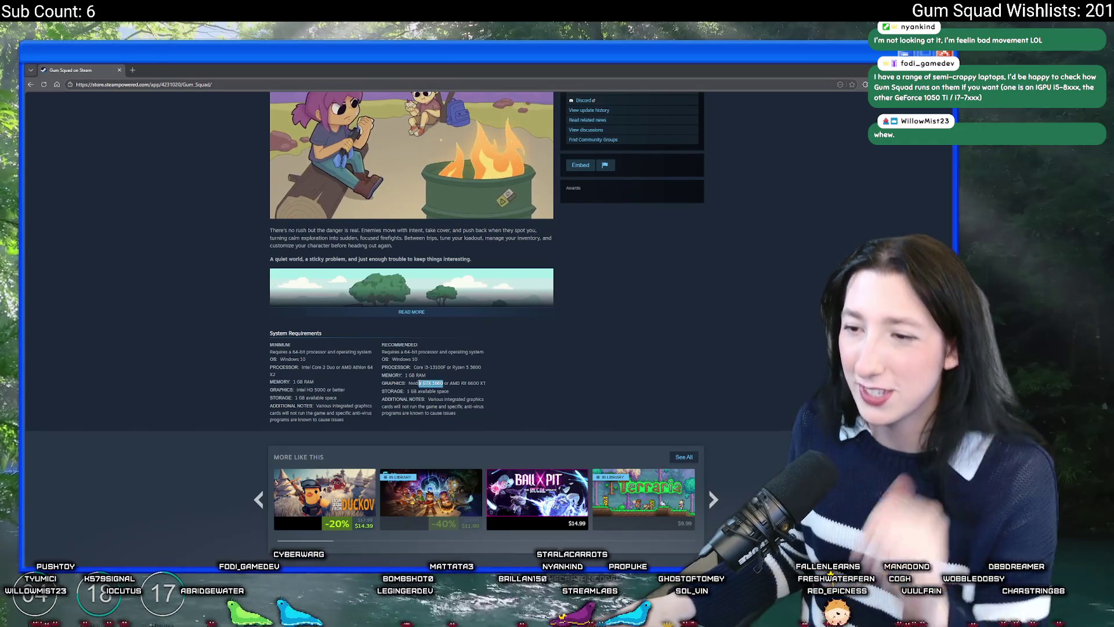
Search the web for 'Nvidia GTX 1660 vs geforce 1050' and open the UserBenchmark result
{"action": "left_click", "coordinate": [132, 69]}
{"action": "key", "text": "ctrl+v"}
{"action": "type", "text": "vs"}
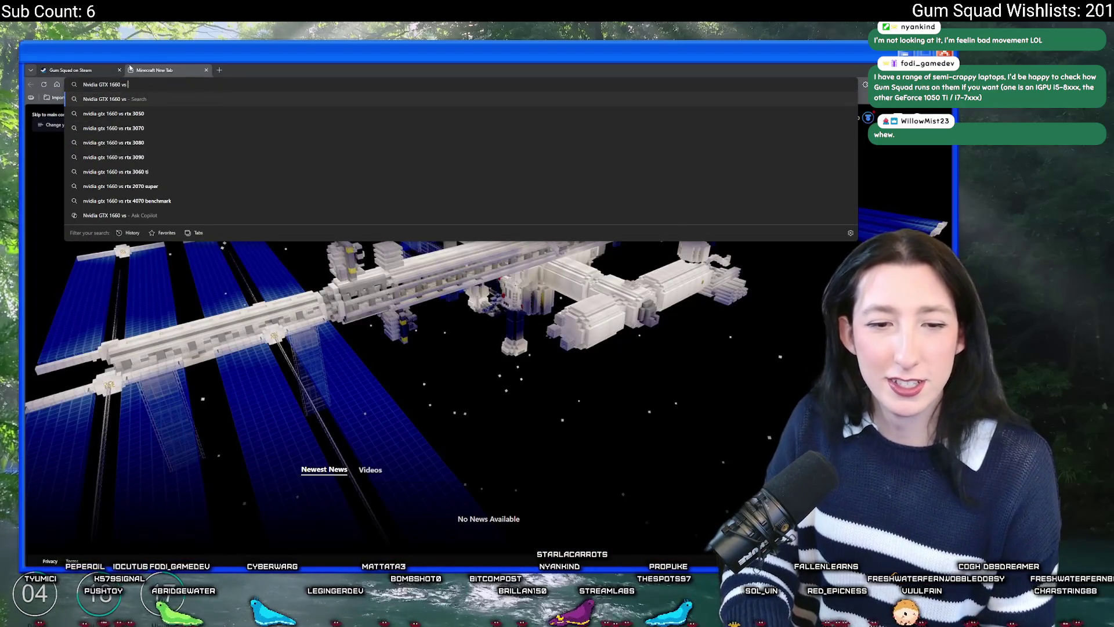
{"action": "type", "text": " geforceu"}
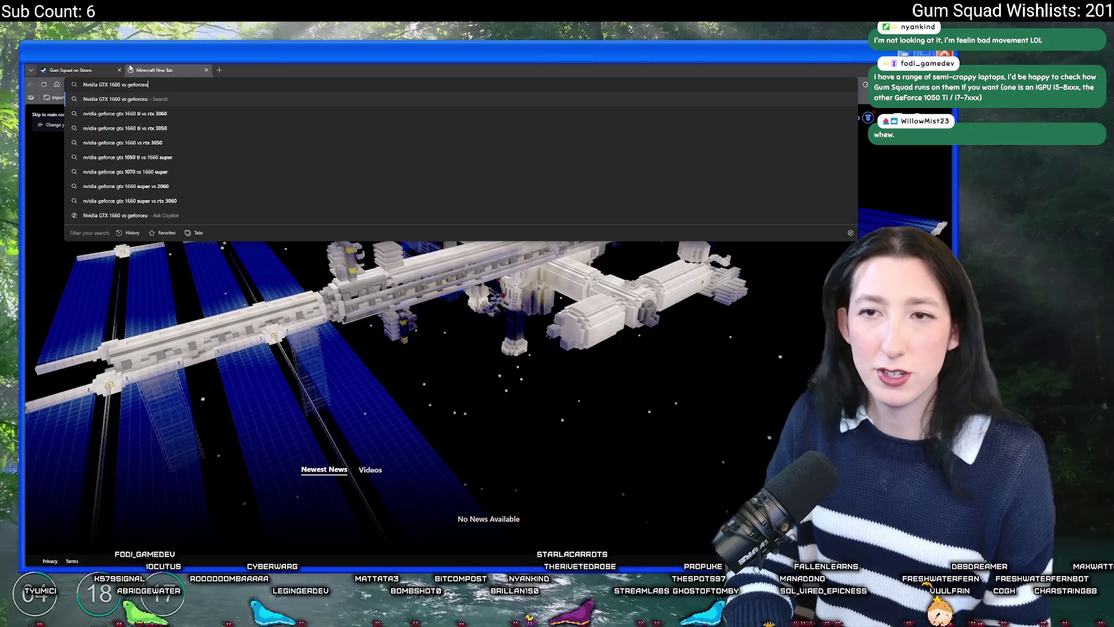
{"action": "key", "text": "BackSpace"}
{"action": "type", "text": " 1050"}
{"action": "key", "text": "Return"}
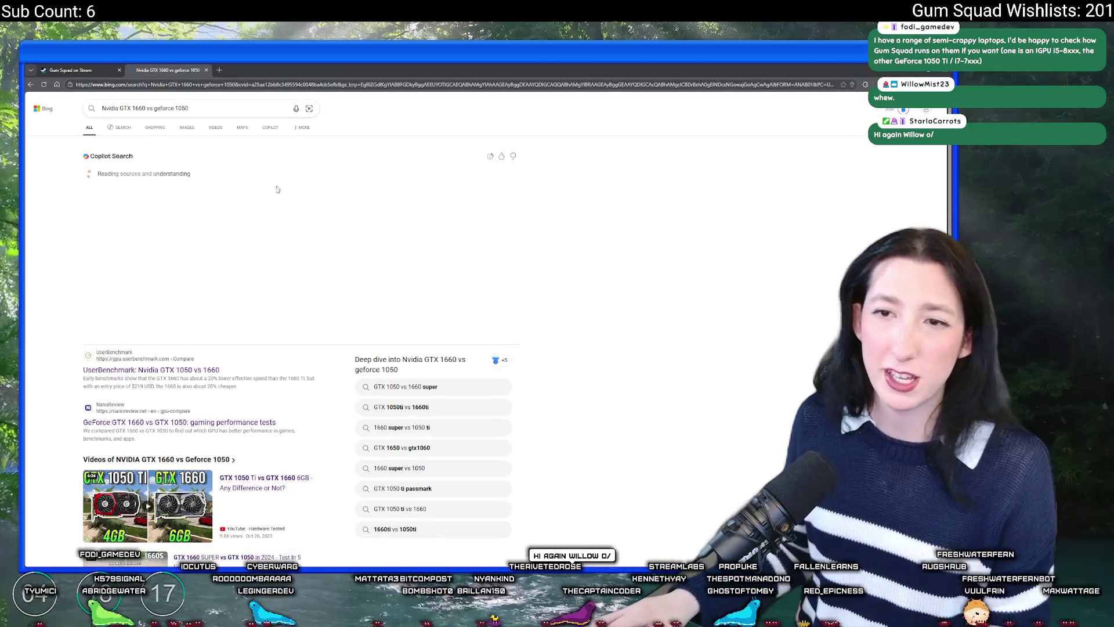
{"action": "left_click", "coordinate": [156, 373]}
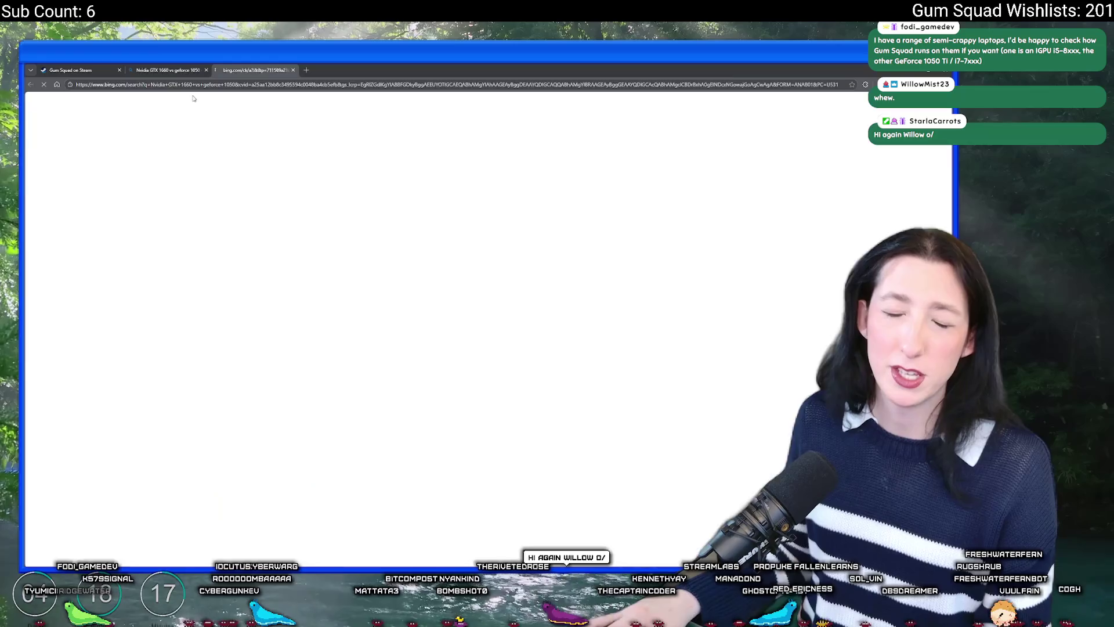
Close the Bing tab and compare the RTX 3060-Ti, then the RTX 3060, on the left
{"action": "middle_click", "coordinate": [179, 65]}
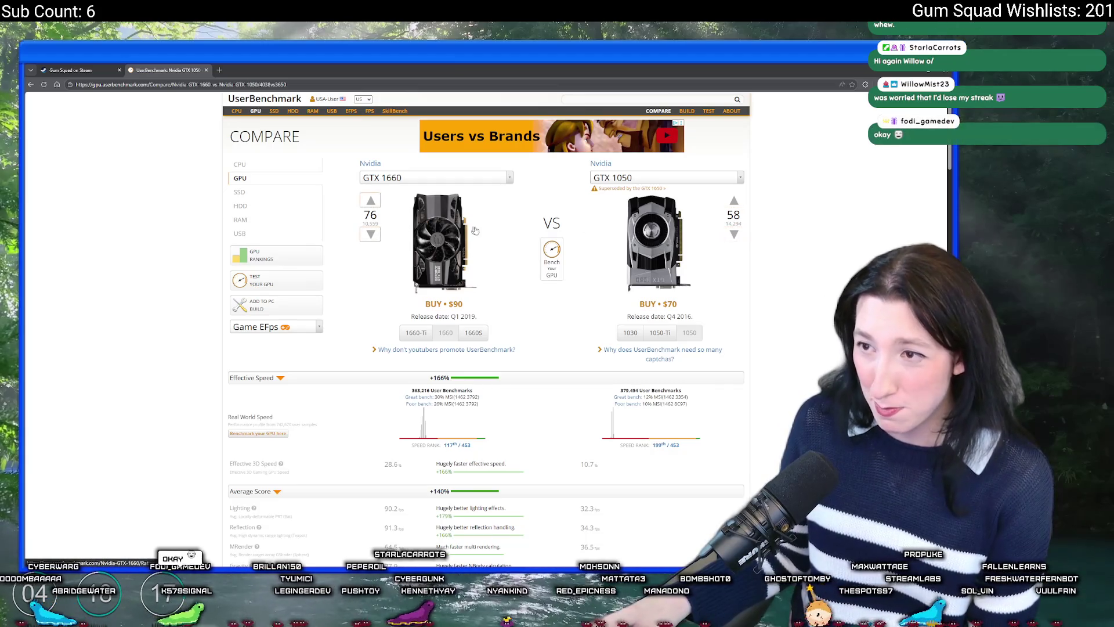
{"action": "left_click", "coordinate": [441, 178]}
{"action": "type", "text": "3060"}
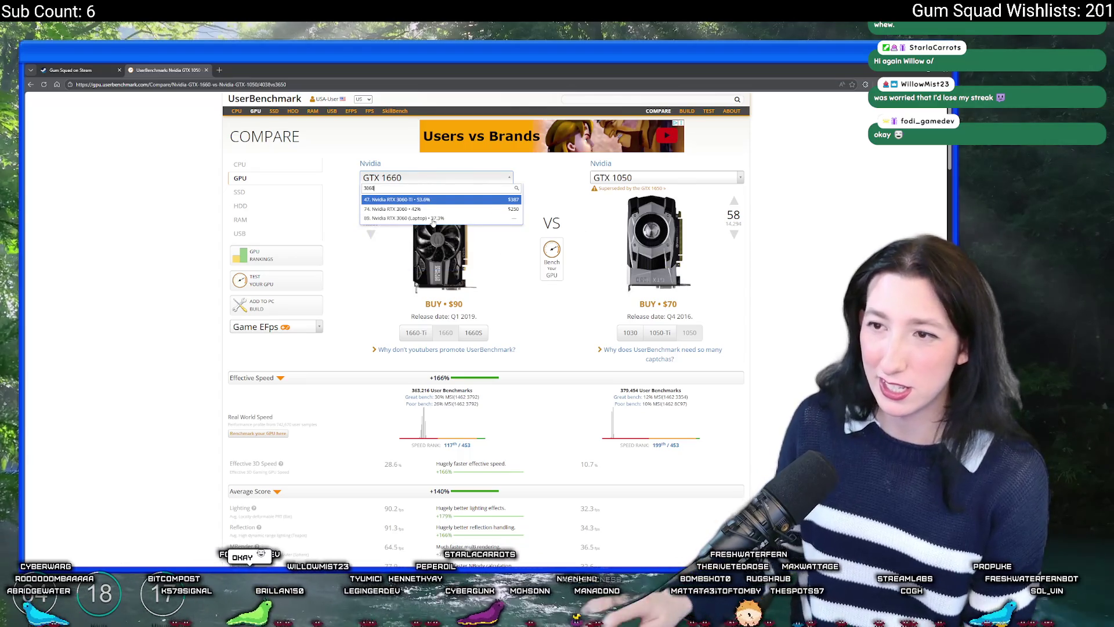
{"action": "left_click", "coordinate": [435, 199]}
{"action": "left_click", "coordinate": [455, 176]}
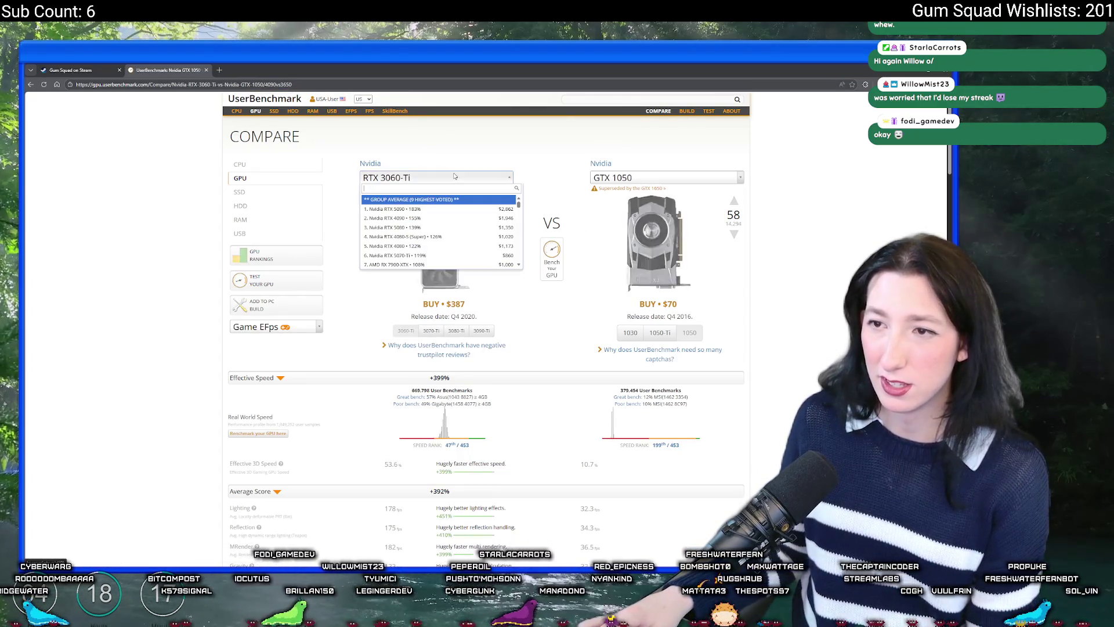
{"action": "type", "text": "3060"}
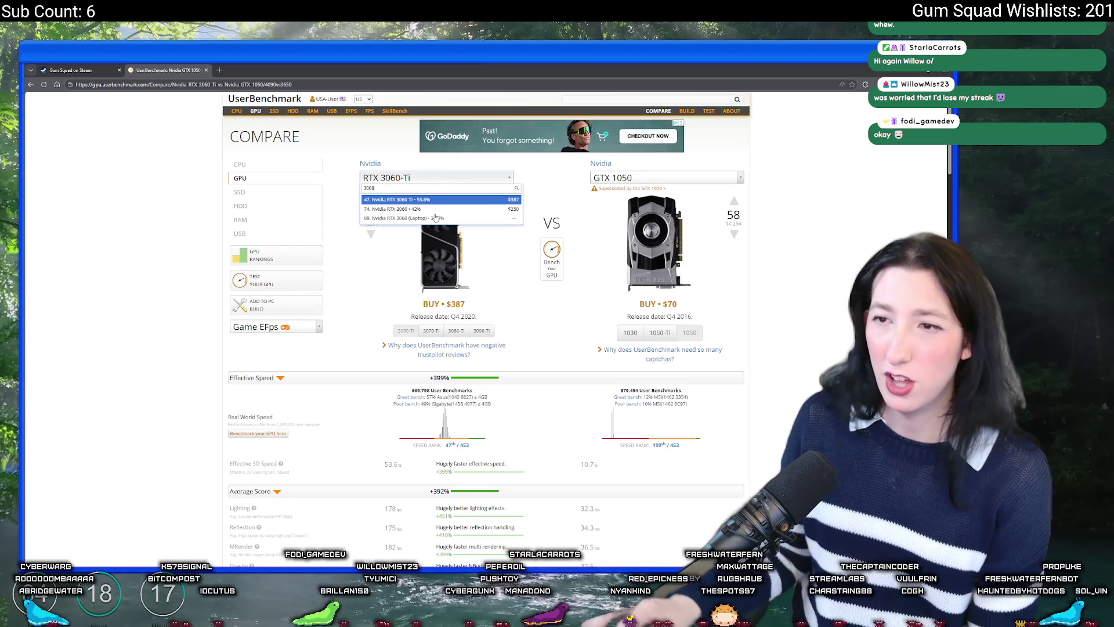
{"action": "left_click", "coordinate": [400, 208]}
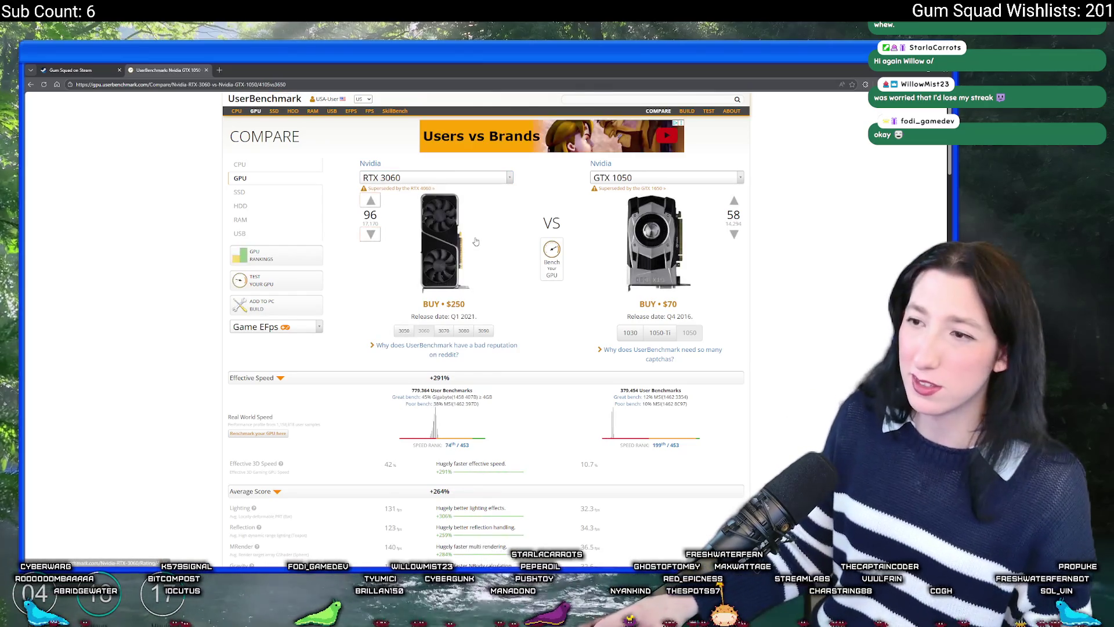
Switch the left card to the GTX 1080, leaving the right card unchanged
{"action": "left_click", "coordinate": [474, 179]}
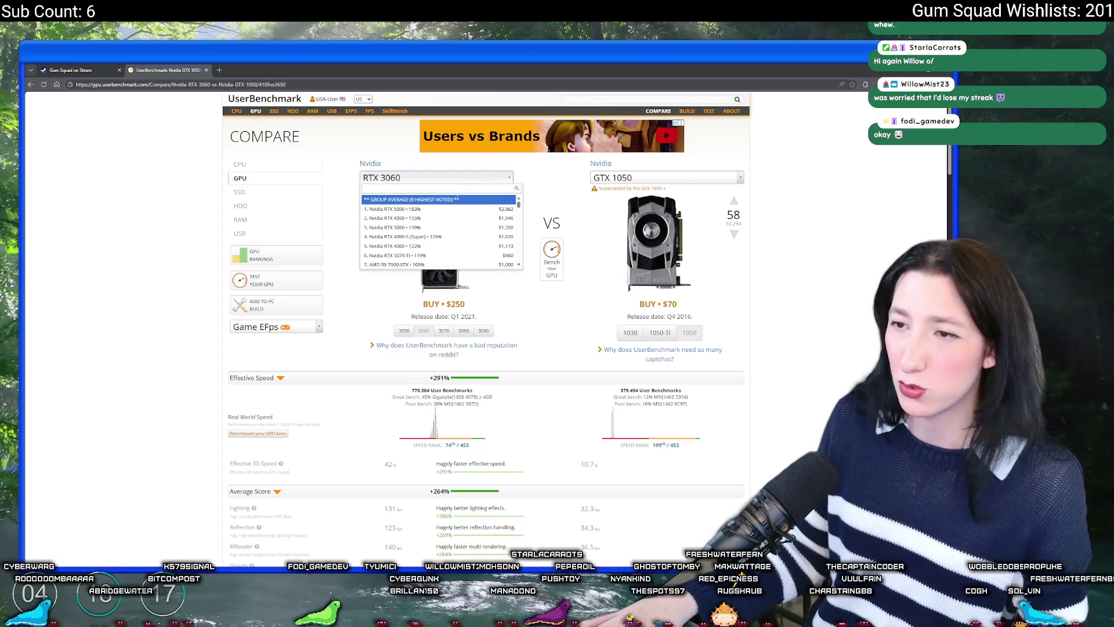
{"action": "type", "text": "1080"}
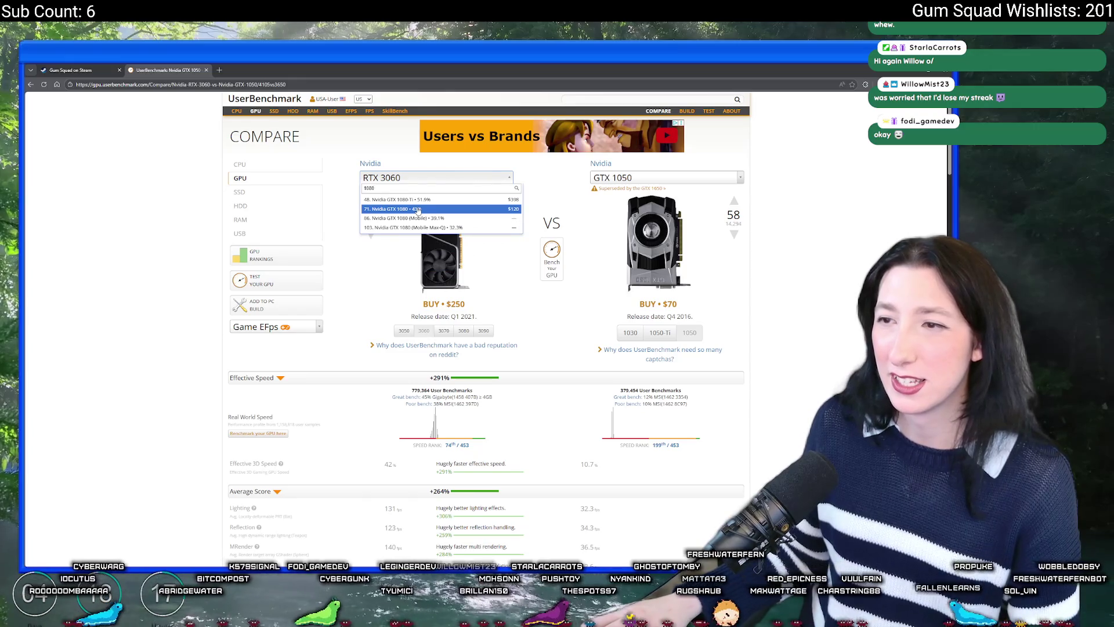
{"action": "left_click", "coordinate": [429, 209]}
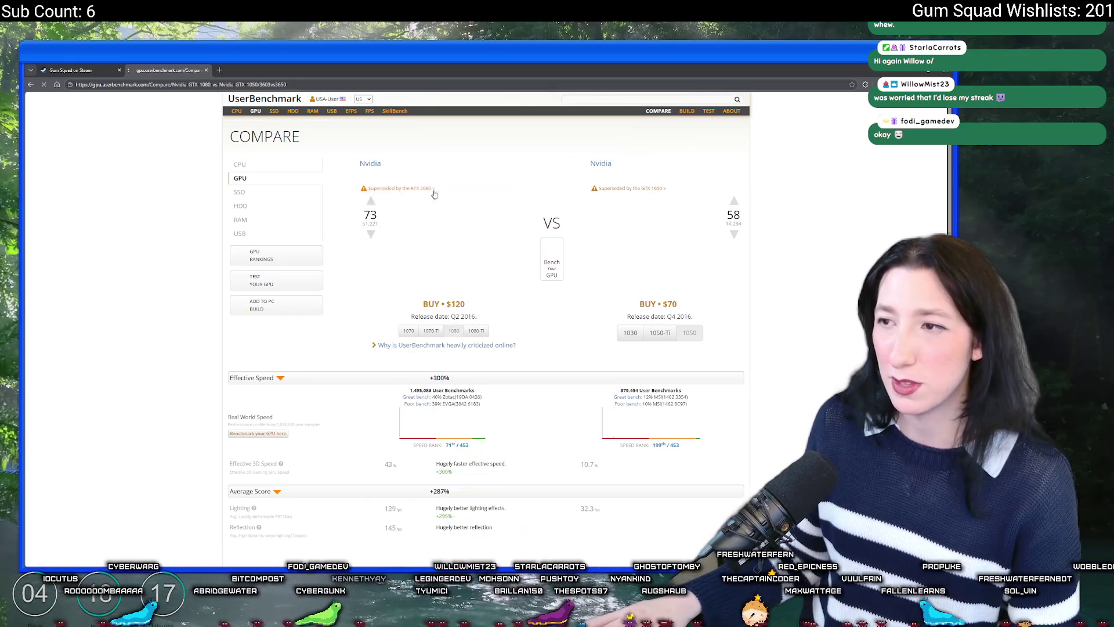
{"action": "left_click", "coordinate": [616, 178]}
{"action": "left_click", "coordinate": [804, 195]}
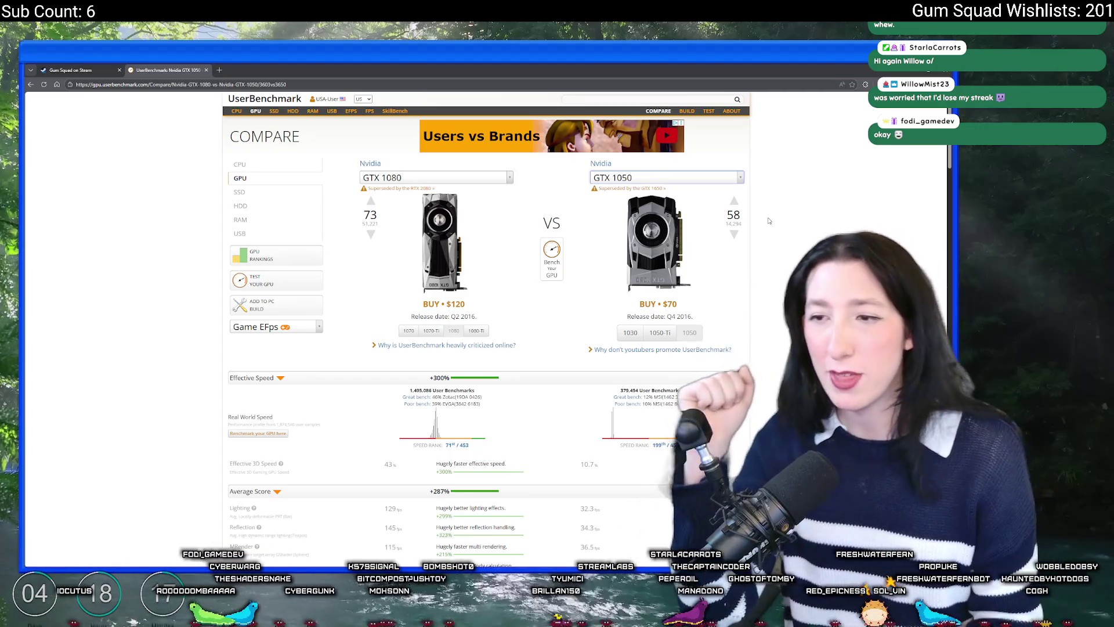
Compare GTX 1660 against GTX 1070, then close the UserBenchmark tab
{"action": "left_click", "coordinate": [447, 176]}
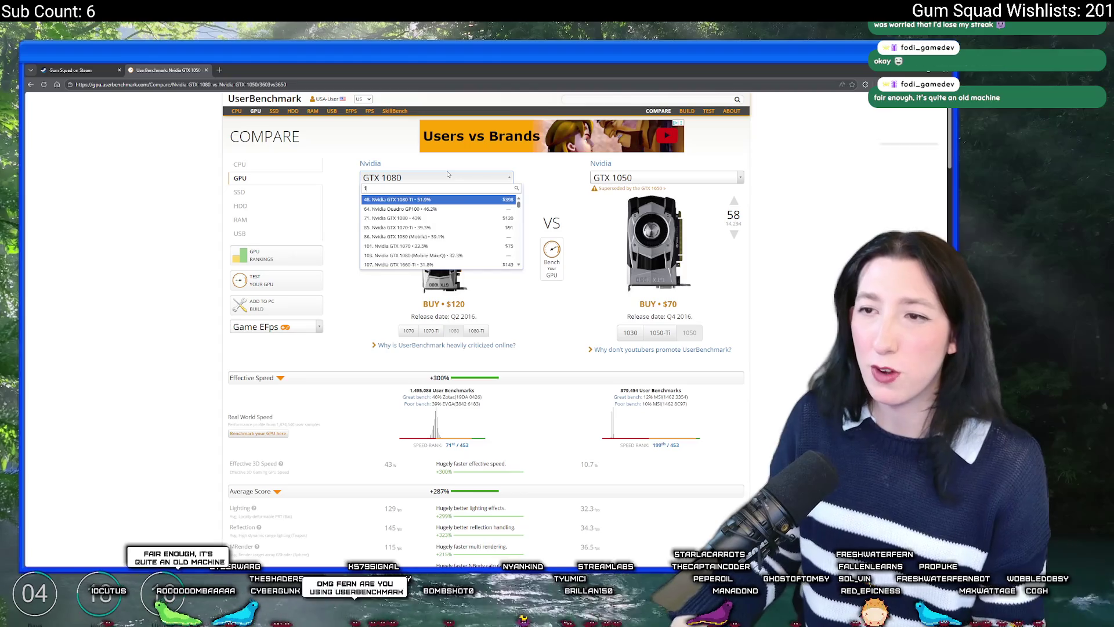
{"action": "type", "text": "1660"}
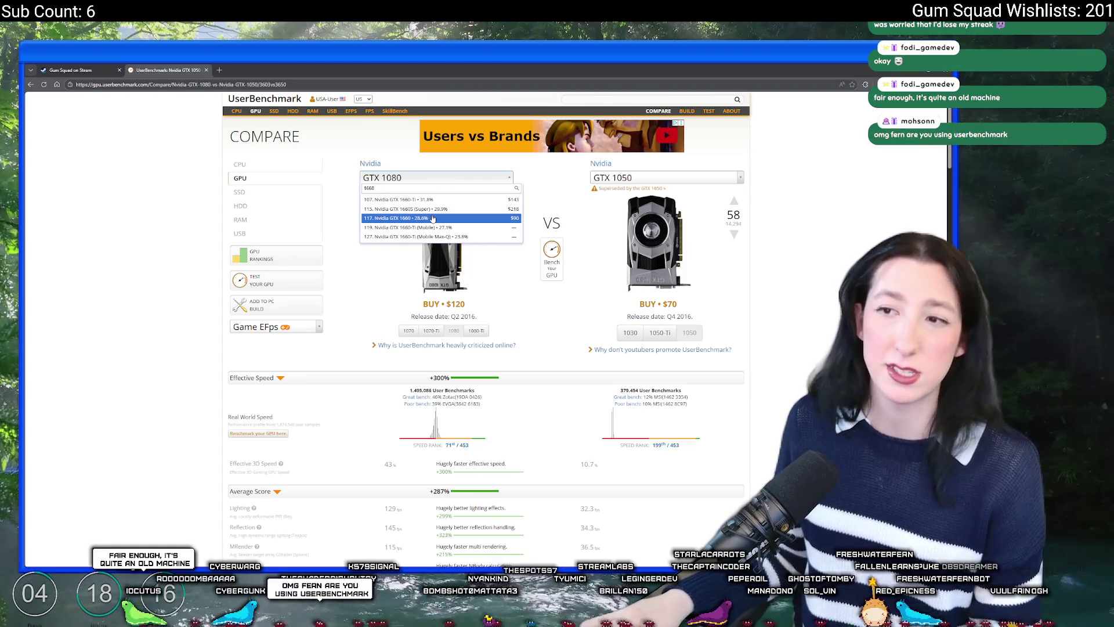
{"action": "left_click", "coordinate": [432, 218]}
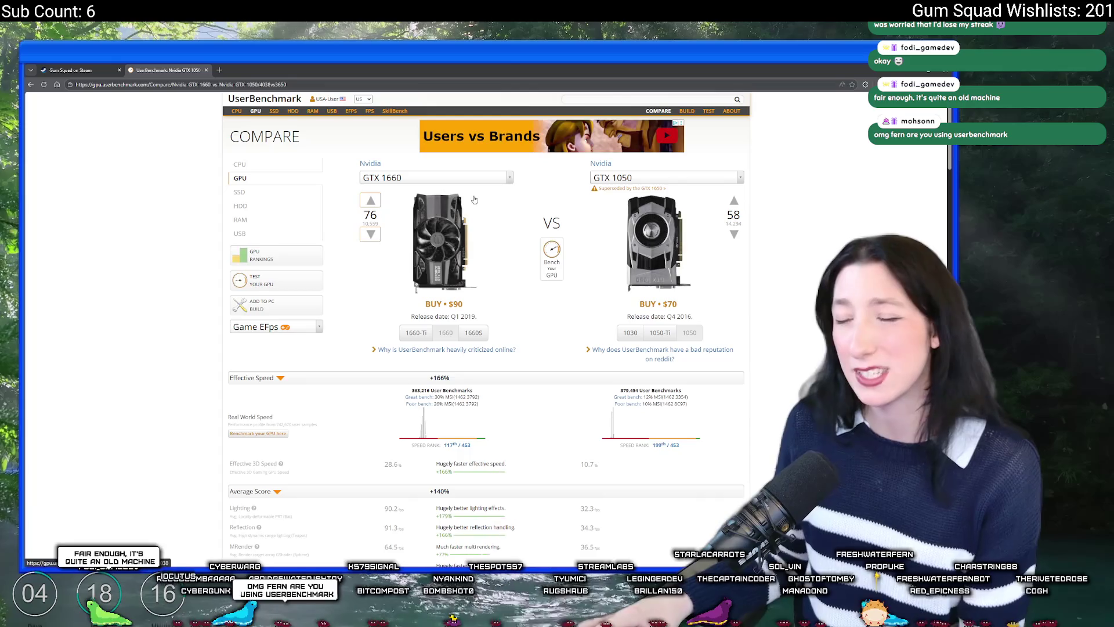
{"action": "left_click", "coordinate": [615, 179]}
{"action": "type", "text": "1060"}
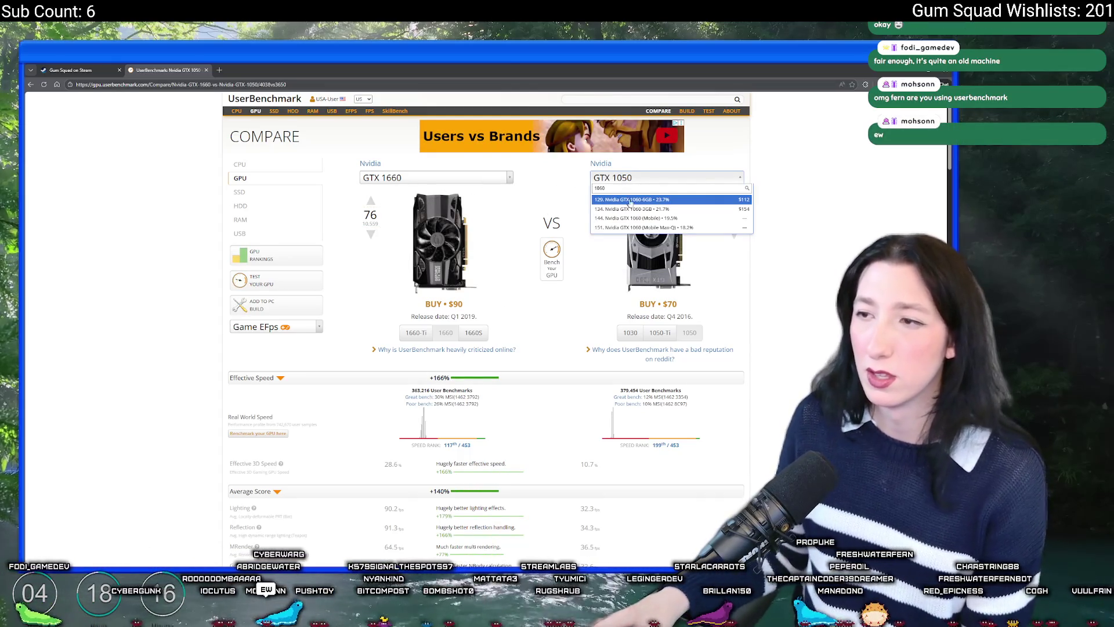
{"action": "key", "text": "BackSpace"}
{"action": "key", "text": "BackSpace"}
{"action": "type", "text": "70"}
{"action": "left_click", "coordinate": [681, 209]}
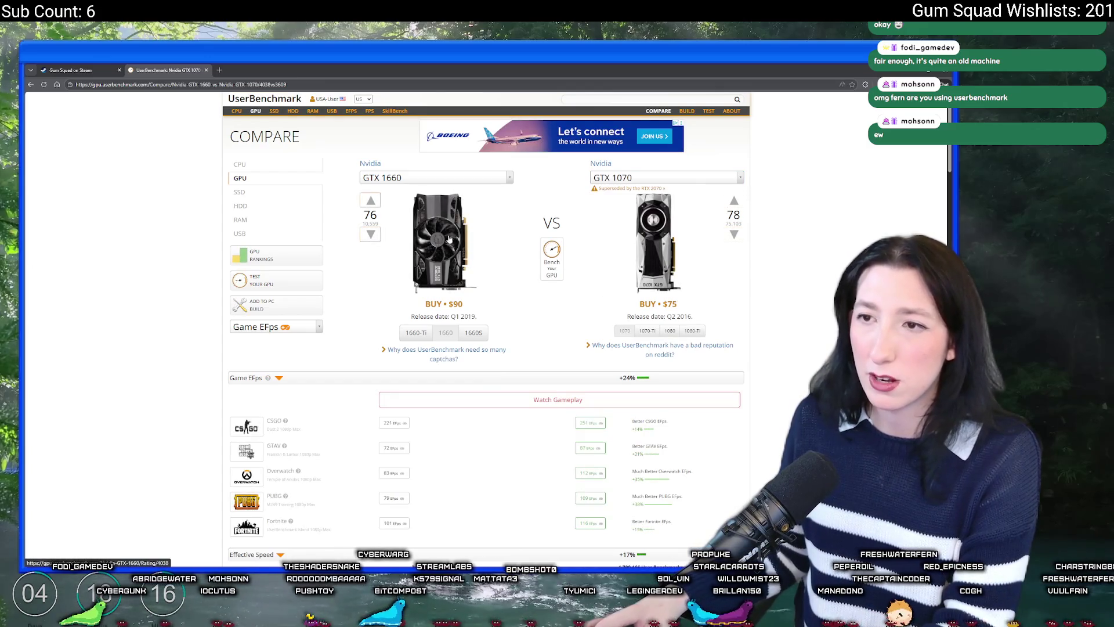
{"action": "left_click", "coordinate": [206, 69]}
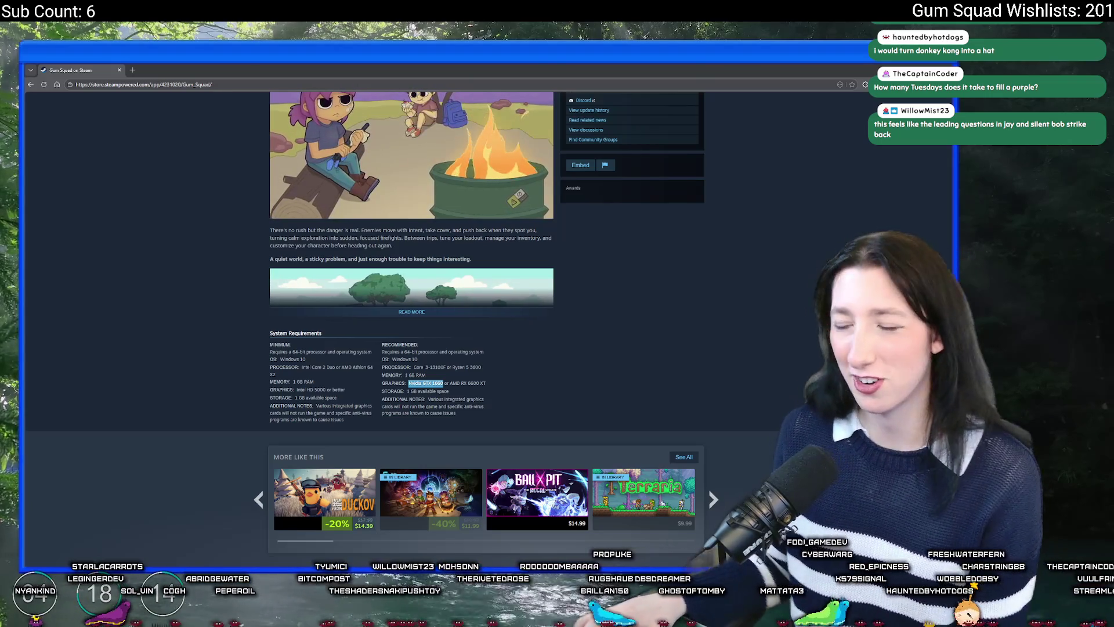
Deselect the GPU text, return to the top of the Steam page, and switch to GameMaker
{"action": "left_click", "coordinate": [389, 382]}
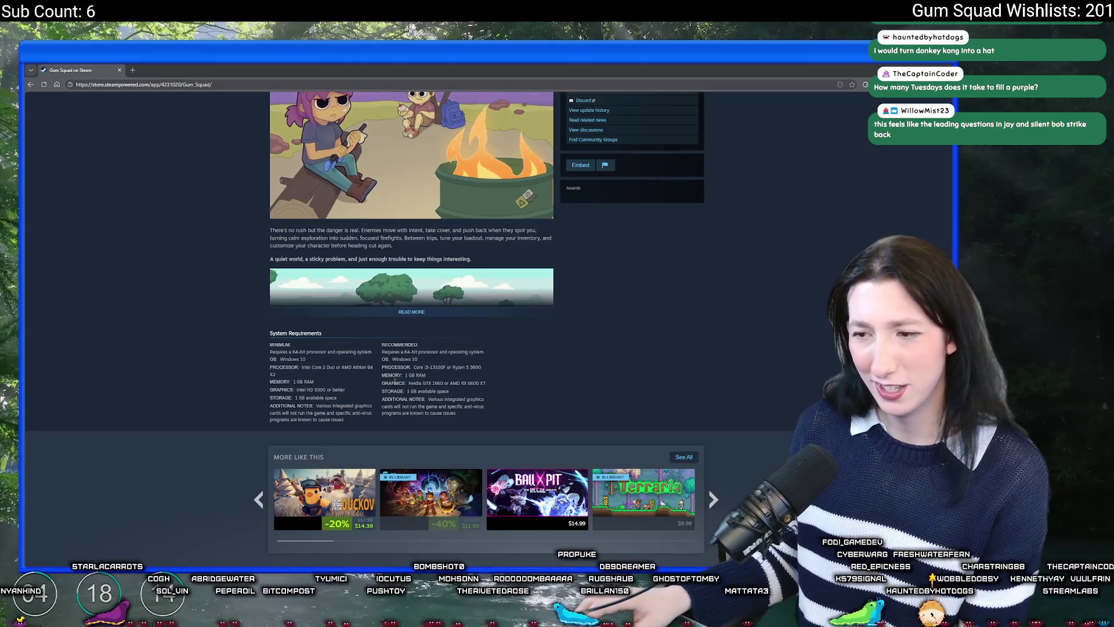
{"action": "key", "text": "Home"}
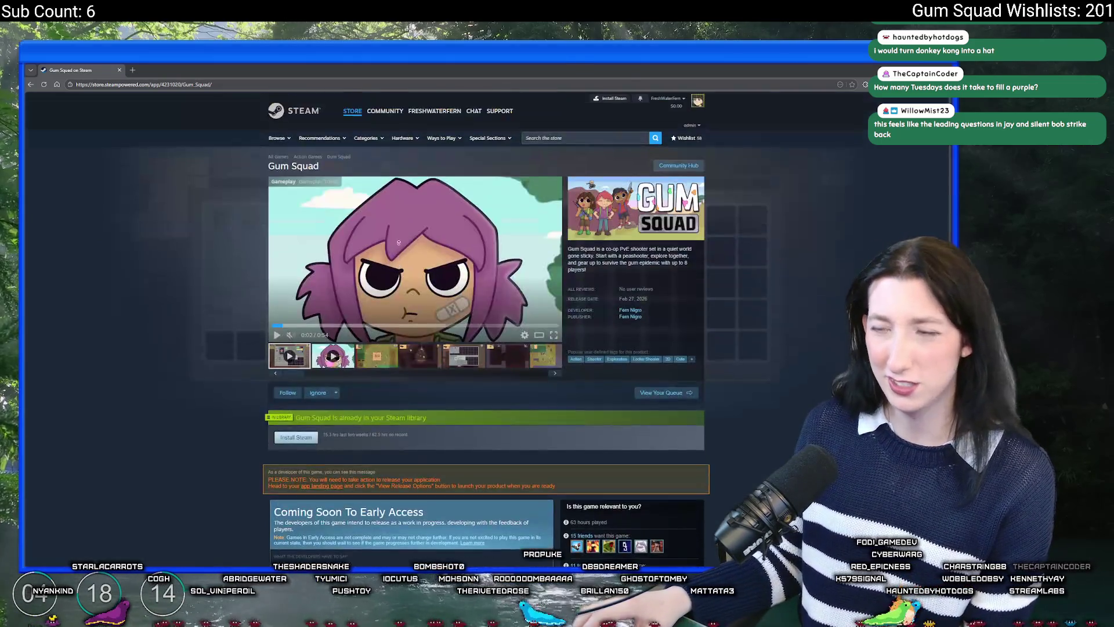
{"action": "key", "text": "alt+Tab"}
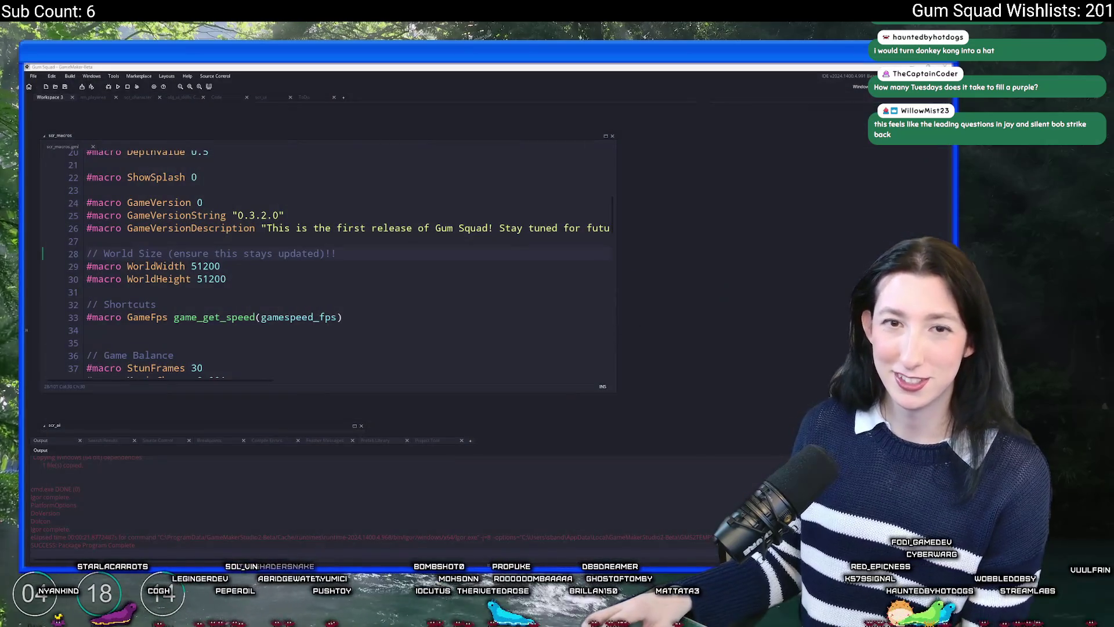
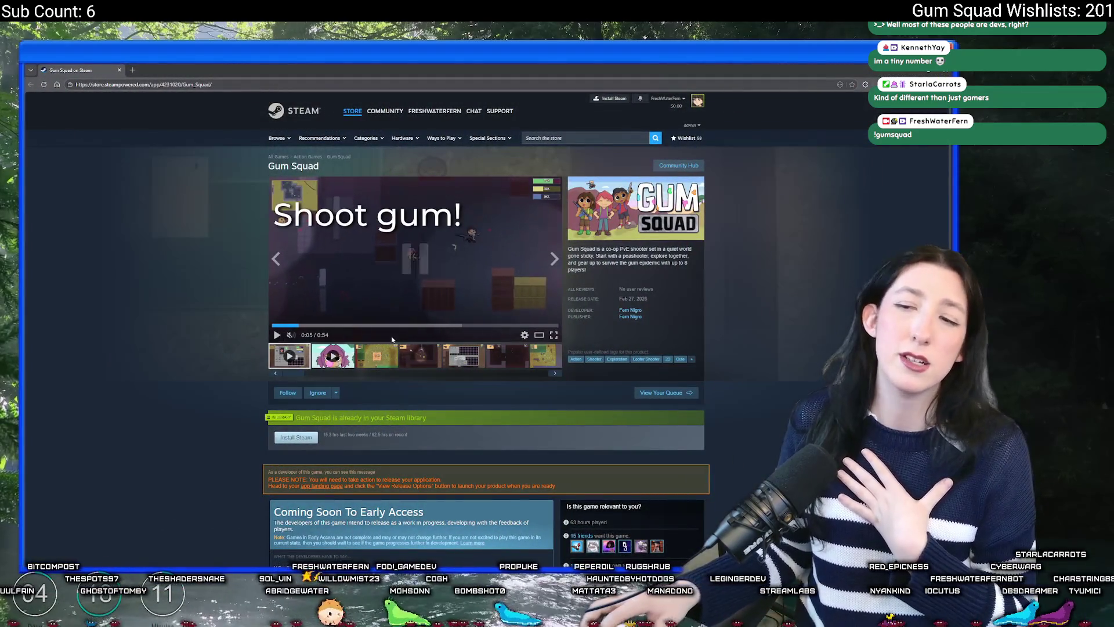
Browse the Gum Squad Steam page (Early Access, Feb 27, 2026), then switch back to GameMaker
{"action": "scroll", "coordinate": [392, 340], "scroll_direction": "down", "scroll_amount": 5}
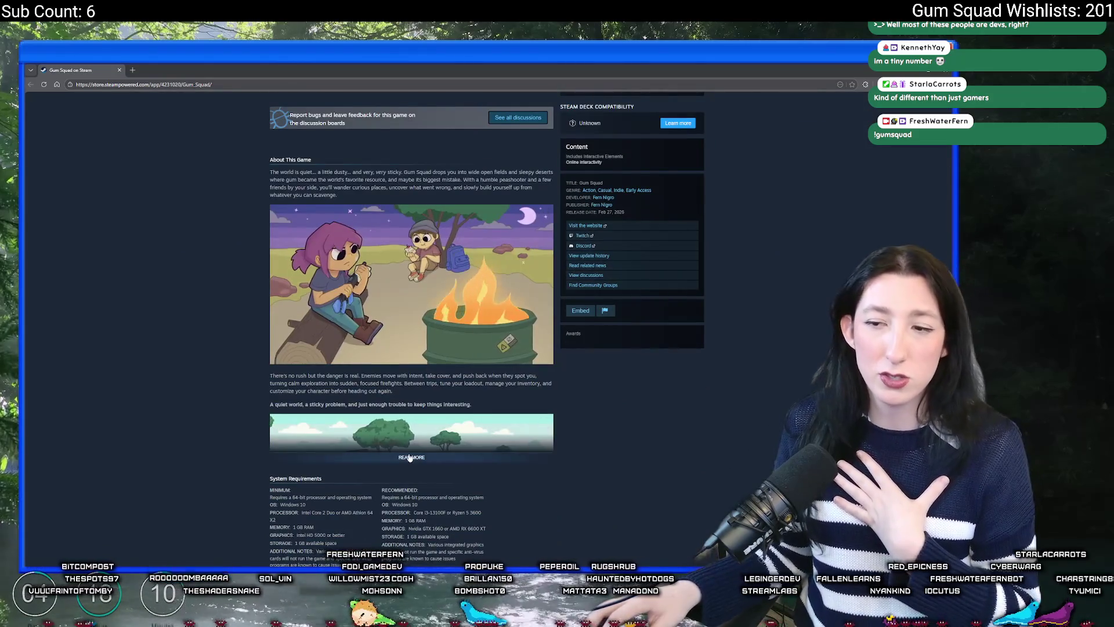
{"action": "scroll", "coordinate": [394, 390], "scroll_direction": "down", "scroll_amount": 6}
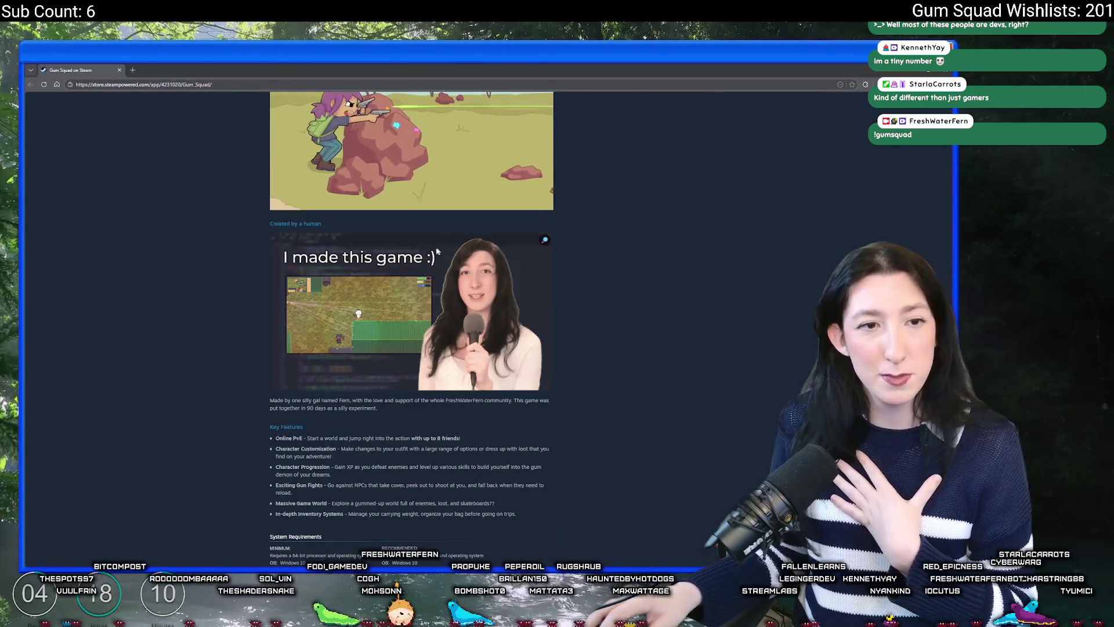
{"action": "scroll", "coordinate": [531, 333], "scroll_direction": "up", "scroll_amount": 3}
{"action": "scroll", "coordinate": [530, 333], "scroll_direction": "up", "scroll_amount": 15}
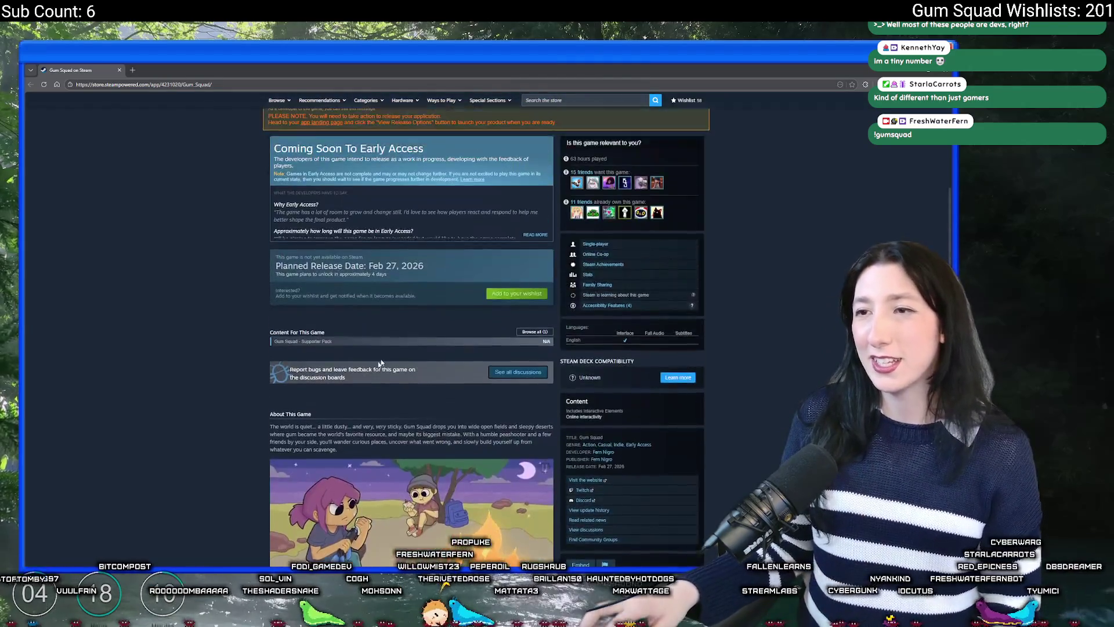
{"action": "scroll", "coordinate": [320, 234], "scroll_direction": "down", "scroll_amount": 5}
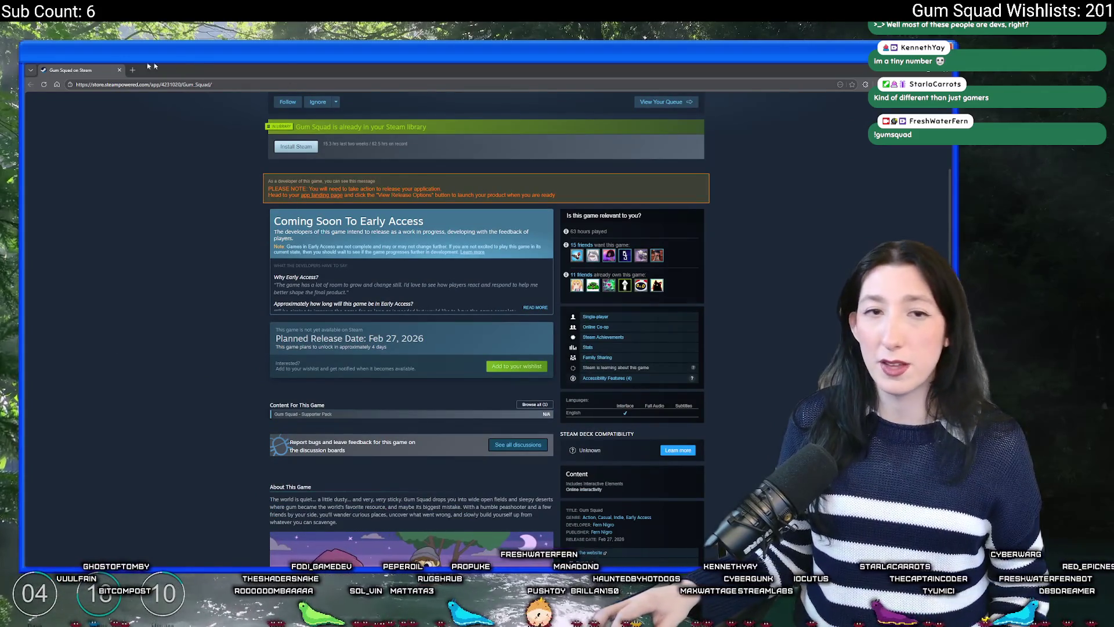
{"action": "key", "text": "alt+Tab"}
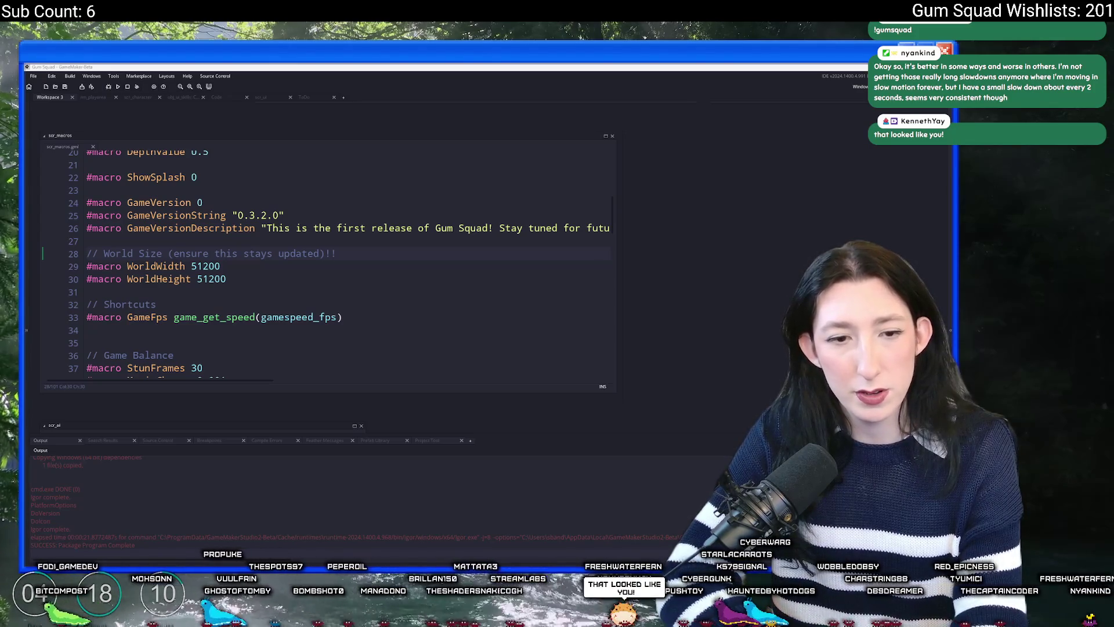
Find gc_tar project-wide and delete the gc_target_frame_time(300) line from obj_boot's Create event
{"action": "left_click", "coordinate": [754, 288]}
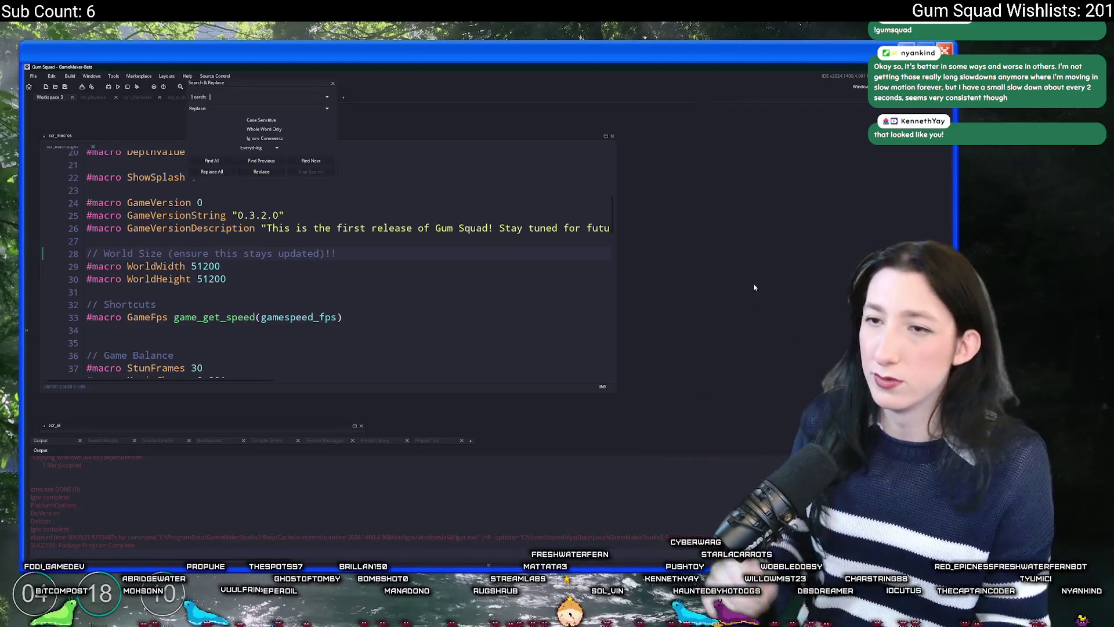
{"action": "key", "text": "ctrl+f"}
{"action": "type", "text": "gc_tar"}
{"action": "key", "text": "Return"}
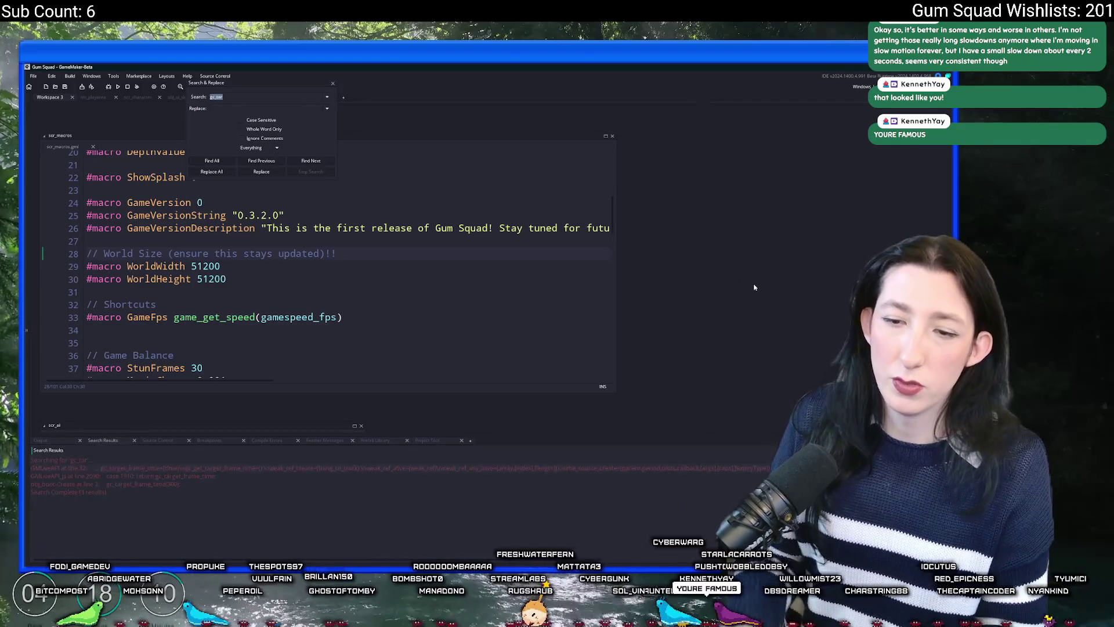
{"action": "double_click", "coordinate": [213, 484]}
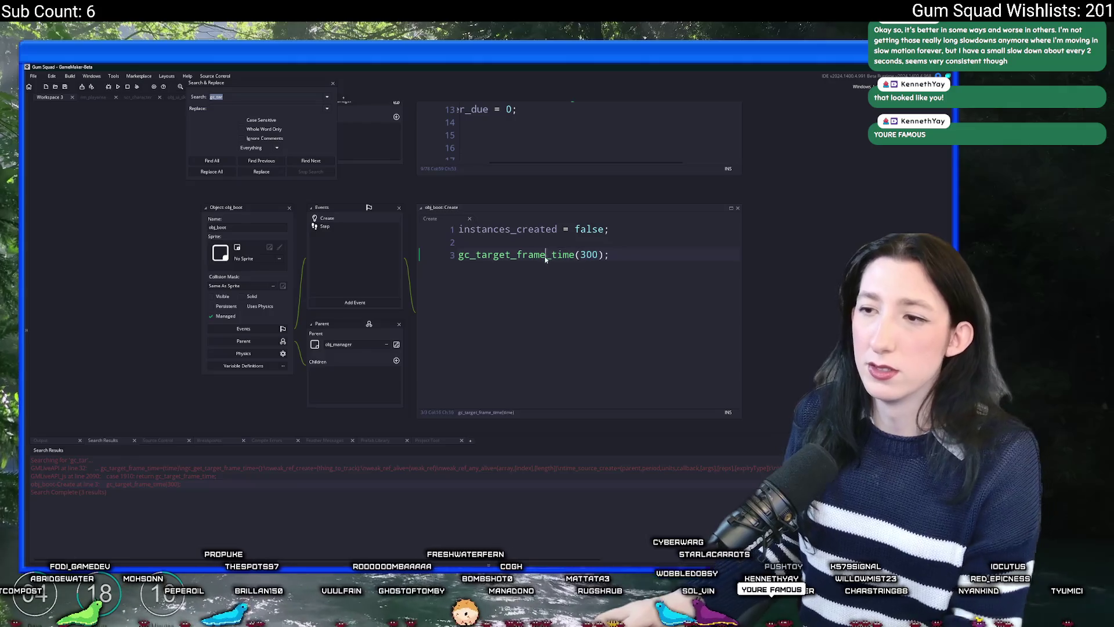
{"action": "left_click", "coordinate": [628, 245]}
{"action": "key", "text": "shift+ctrl+End"}
{"action": "key", "text": "Delete"}
{"action": "key", "text": "BackSpace"}
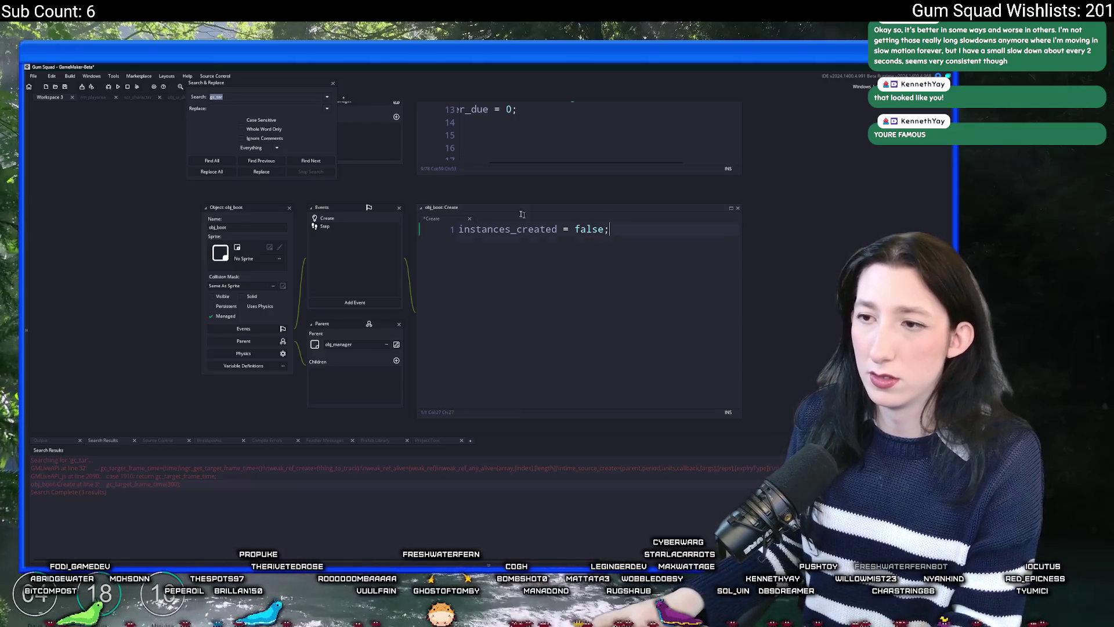
{"action": "key", "text": "Escape"}
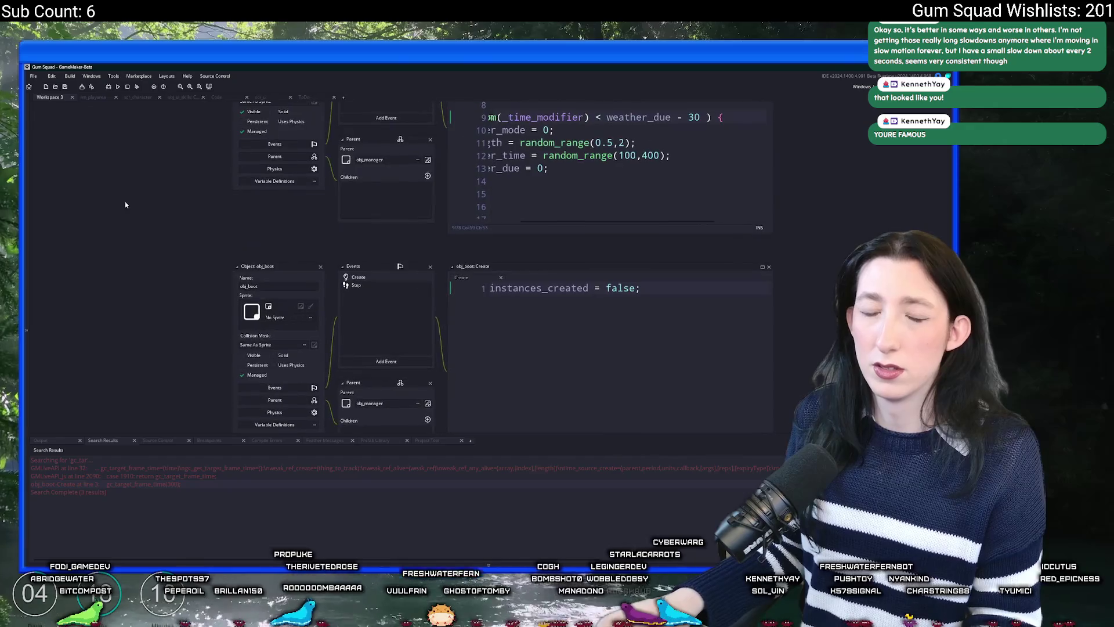
Start Build > Create Executable, then cancel the packaging choice without building
{"action": "left_click", "coordinate": [69, 76]}
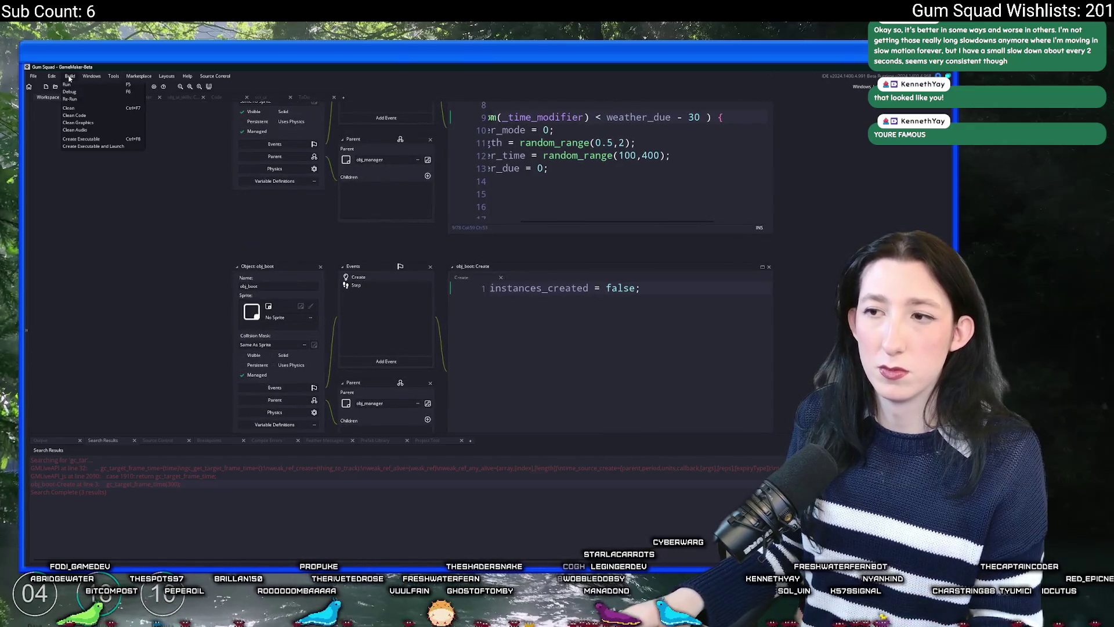
{"action": "left_click", "coordinate": [93, 149]}
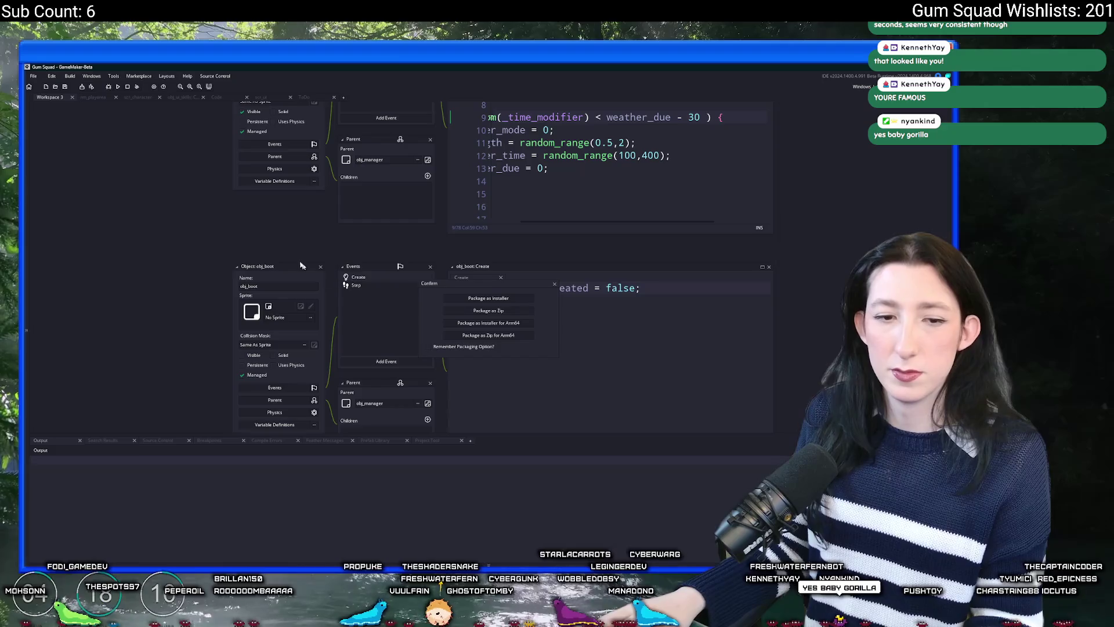
{"action": "left_click", "coordinate": [554, 285]}
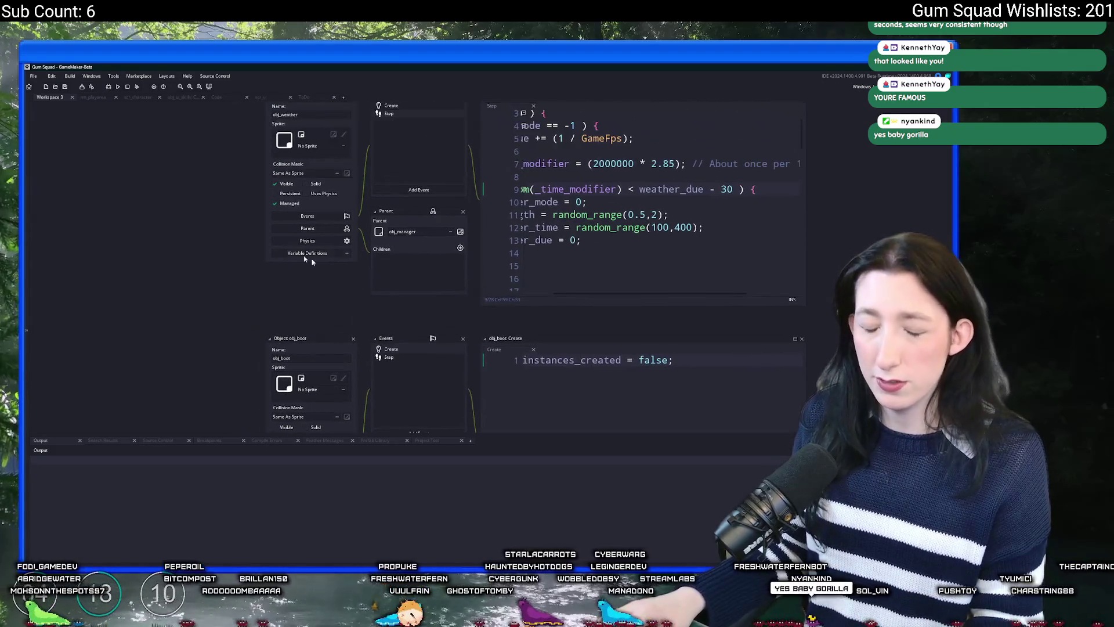
{"action": "key", "text": "ctrl+t"}
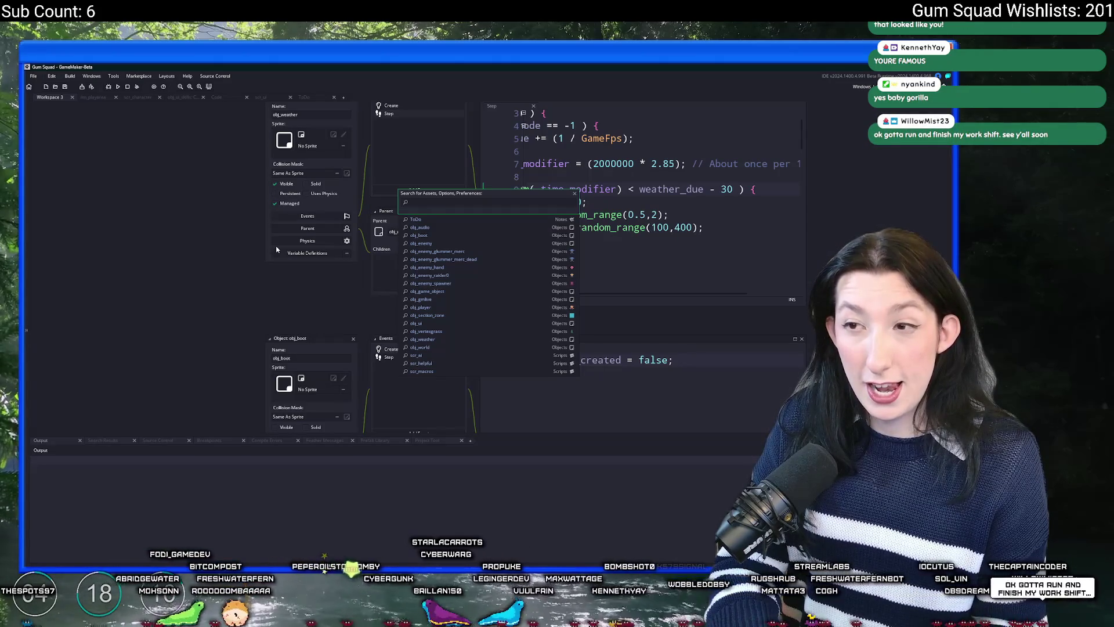
Open scr_macros and change GameVersionString to "0.3.3.0"
{"action": "type", "text": "scr_macros"}
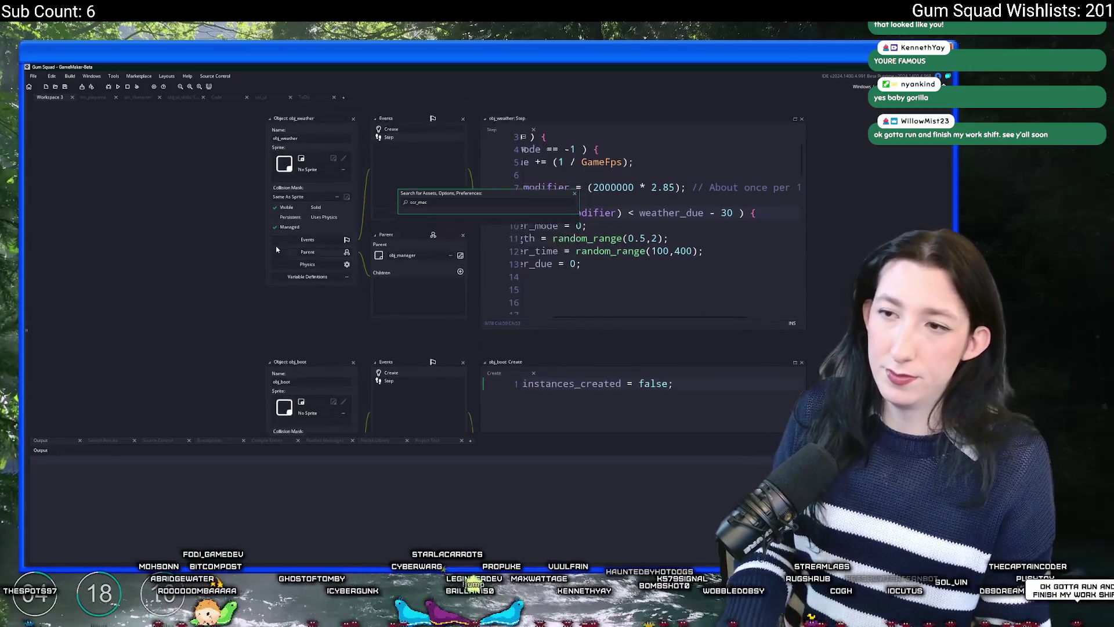
{"action": "key", "text": "Return"}
{"action": "left_click", "coordinate": [344, 215]}
{"action": "key", "text": "BackSpace"}
{"action": "type", "text": "3"}
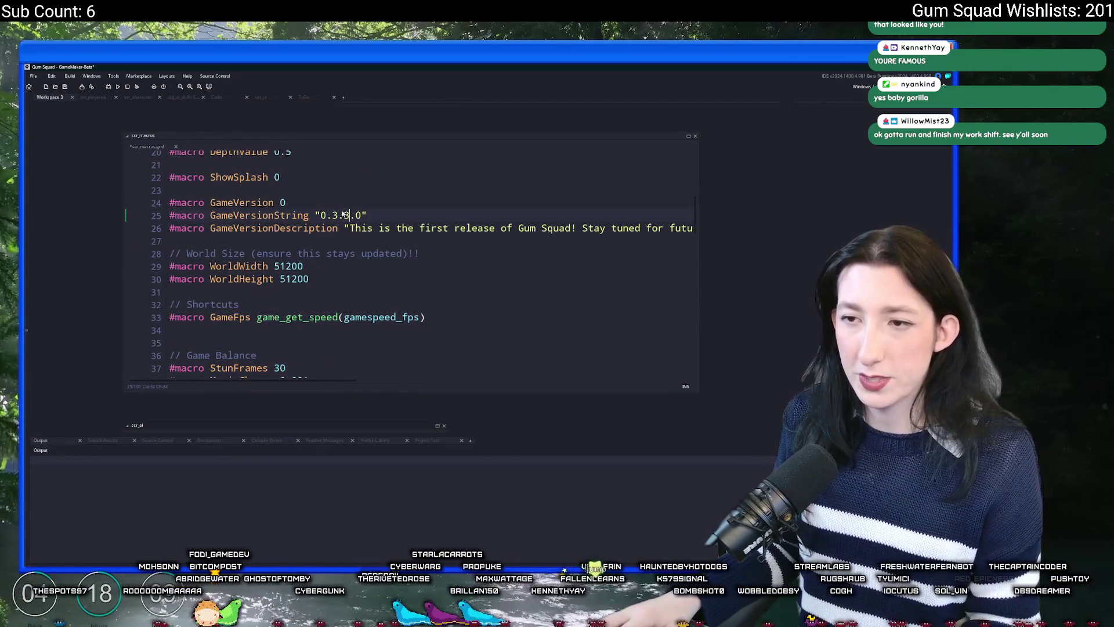
Package the game as a zip, overwriting Gum Squad.zip on the Desktop
{"action": "left_click", "coordinate": [68, 78]}
{"action": "left_click", "coordinate": [93, 142]}
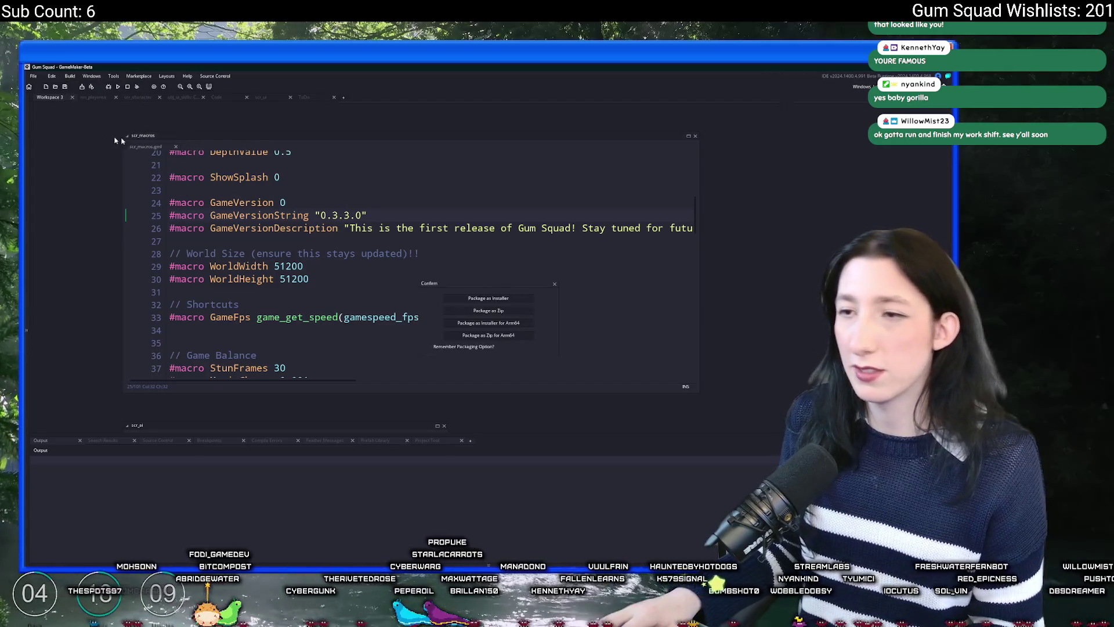
{"action": "left_click", "coordinate": [488, 311]}
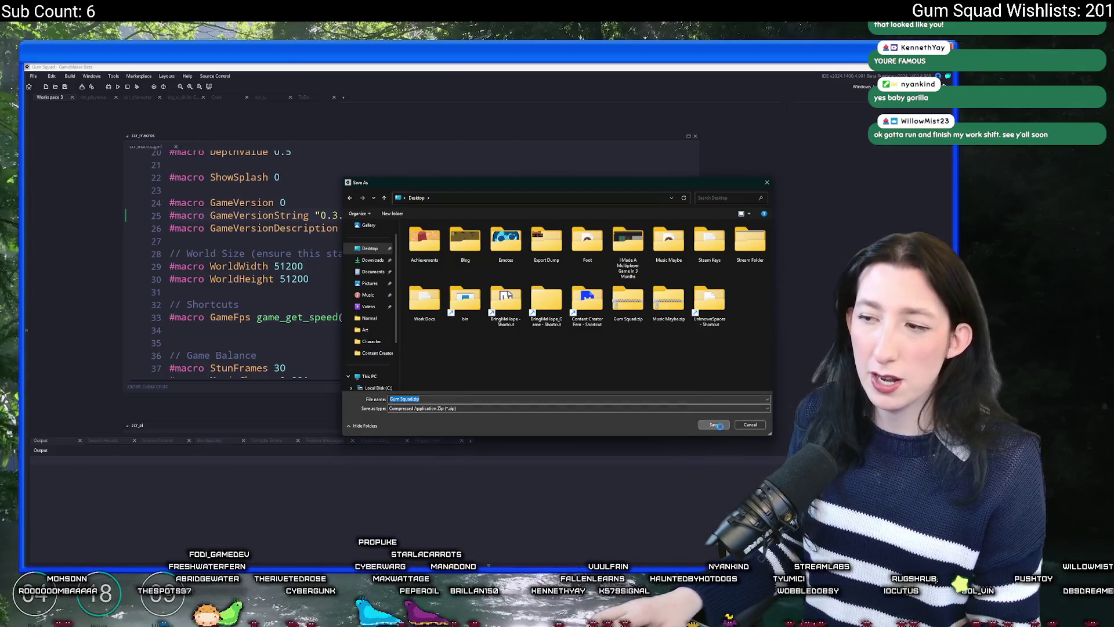
{"action": "left_click", "coordinate": [713, 425]}
{"action": "left_click", "coordinate": [505, 319]}
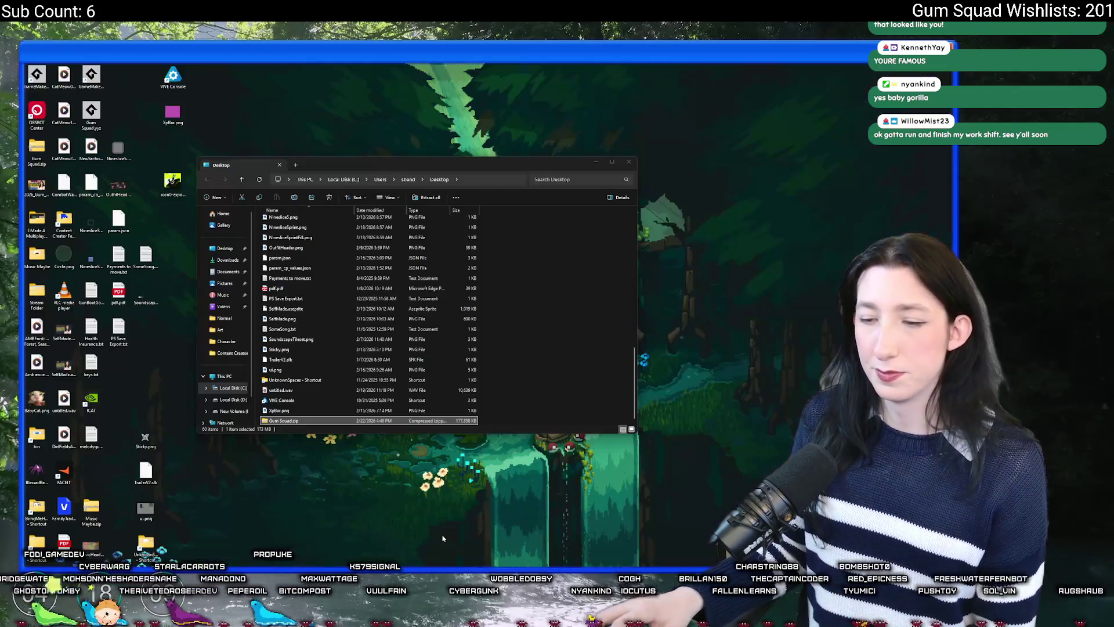
{"action": "left_click", "coordinate": [443, 518]}
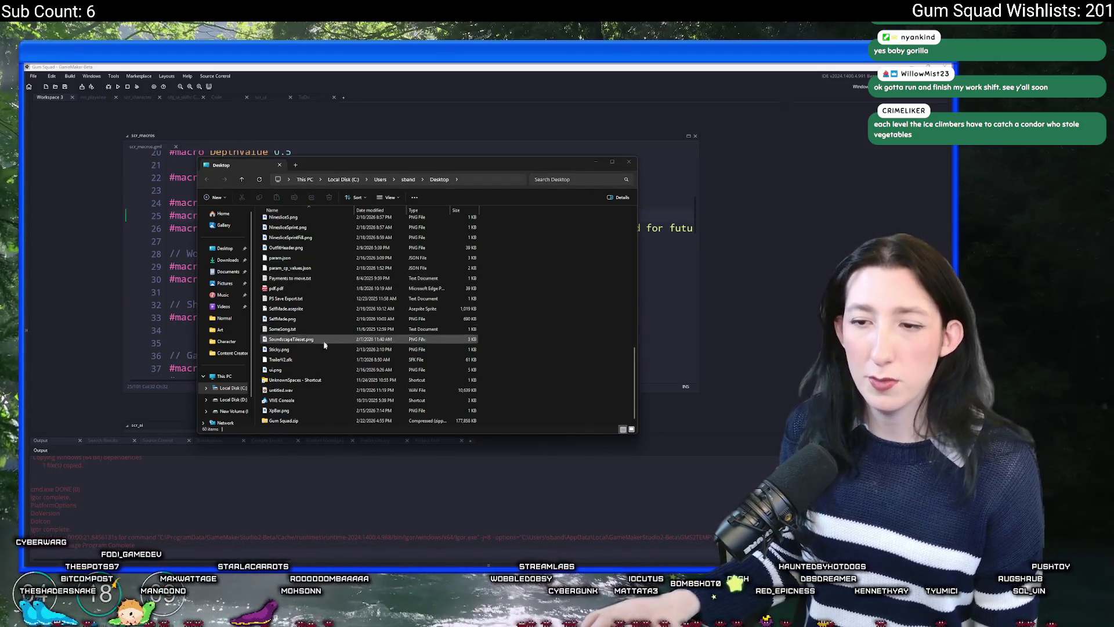
Open Gum Squad.zip and delete its GMLive folder, getting past the interrupted-delete error
{"action": "double_click", "coordinate": [284, 420]}
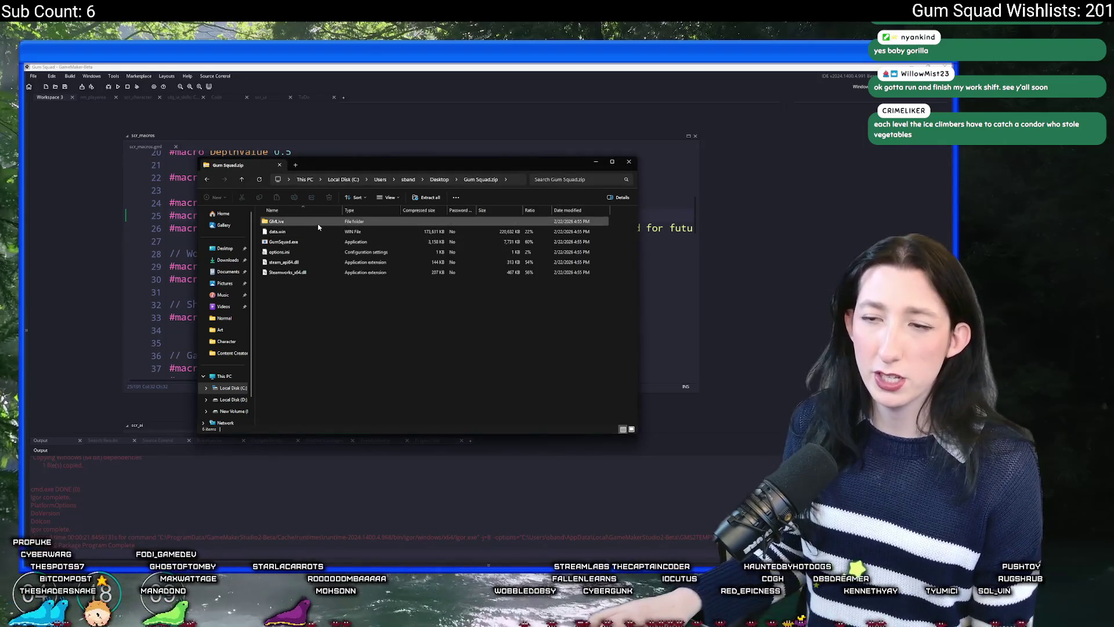
{"action": "left_click", "coordinate": [318, 225]}
{"action": "key", "text": "Delete"}
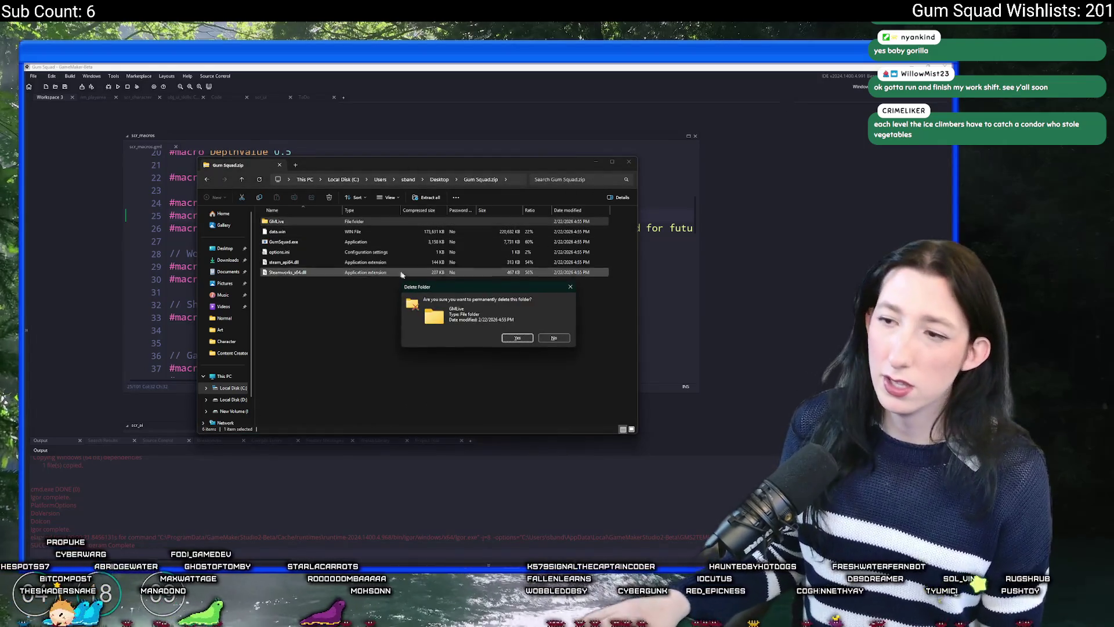
{"action": "key", "text": "Return"}
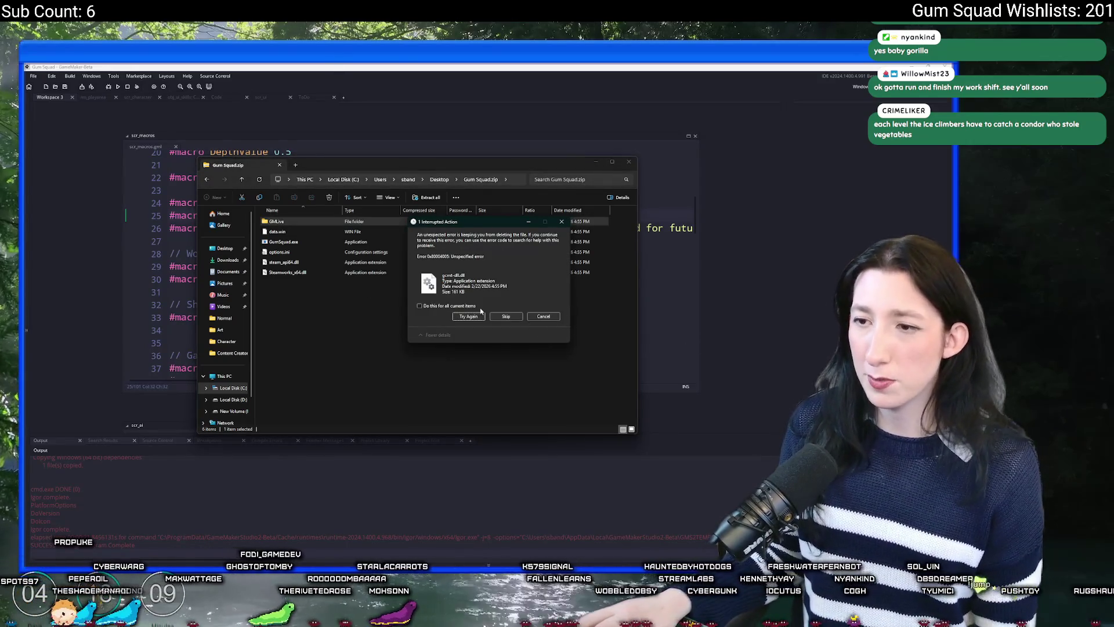
{"action": "left_click", "coordinate": [506, 316]}
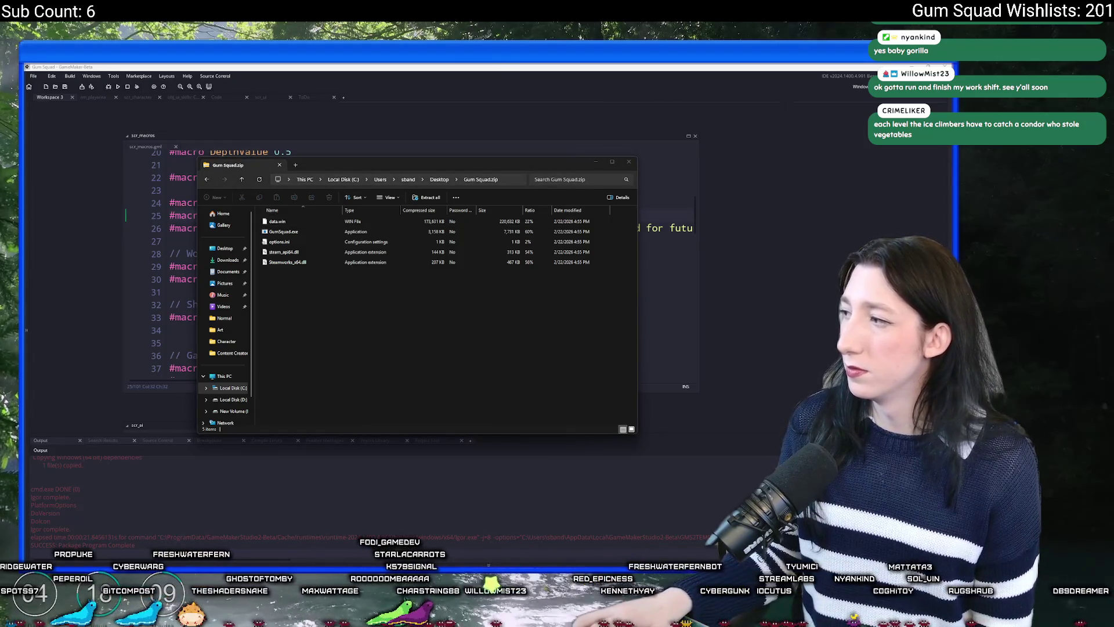
Close the Gum Squad.zip window and the Desktop Explorer window
{"action": "key", "text": "alt+Tab"}
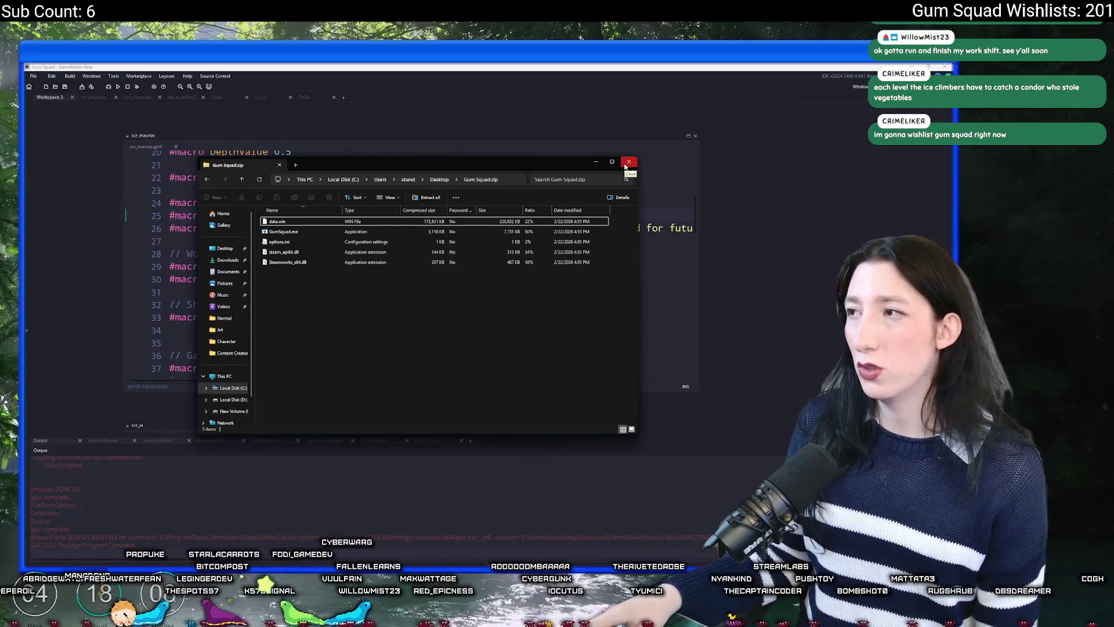
{"action": "left_click", "coordinate": [626, 163]}
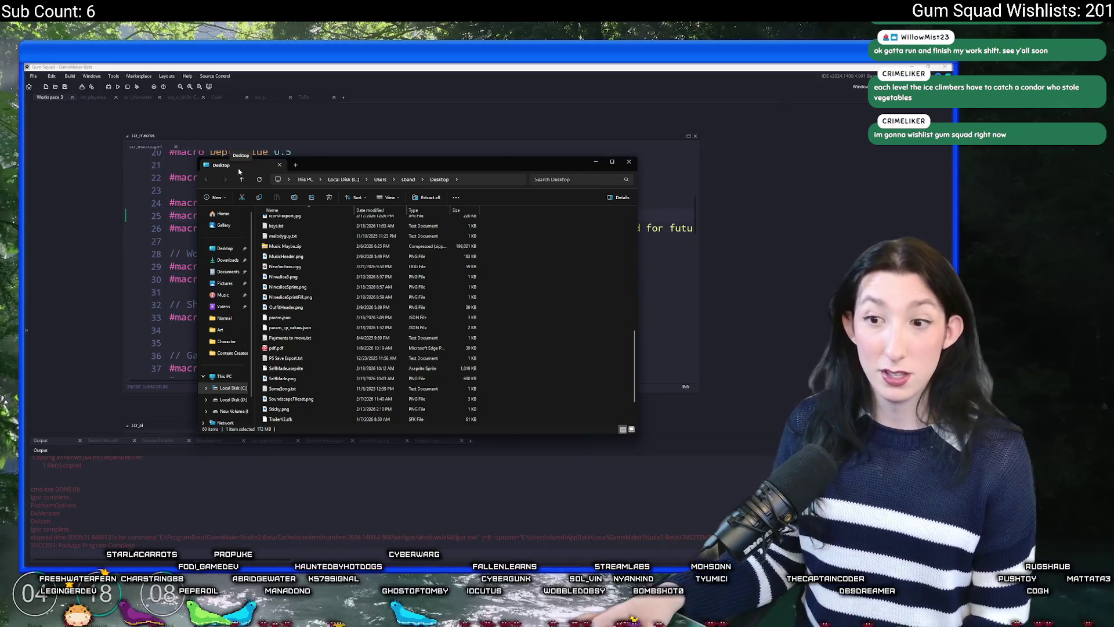
{"action": "key", "text": "ctrl+w"}
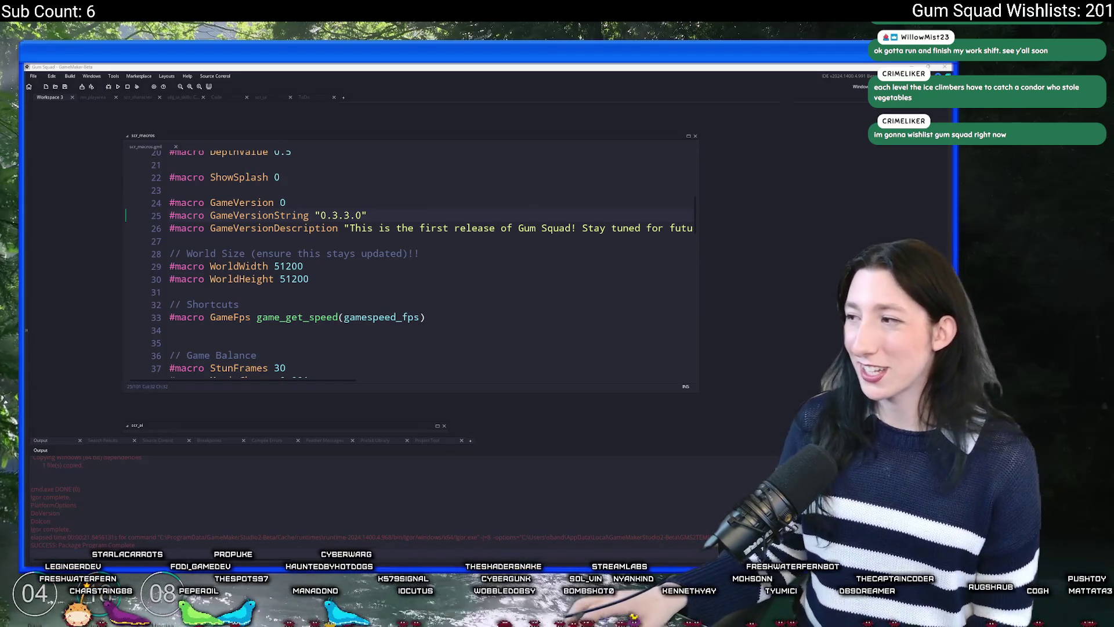
{"action": "left_click", "coordinate": [520, 251]}
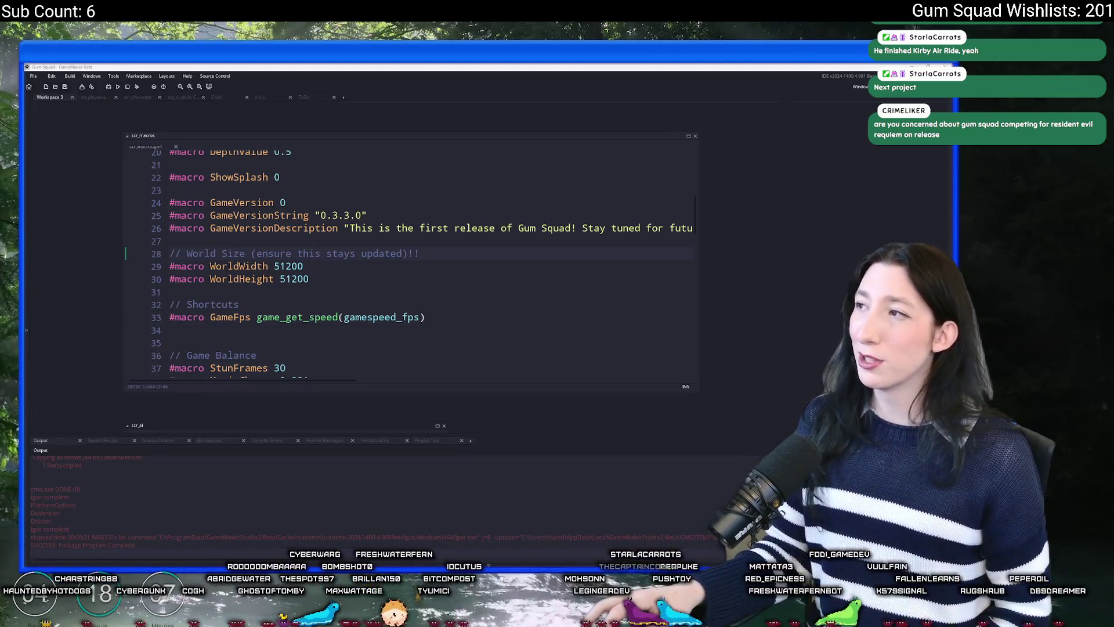
Search Bing for 'resident evil requiem release day' in the browser
{"action": "key", "text": "alt+Tab"}
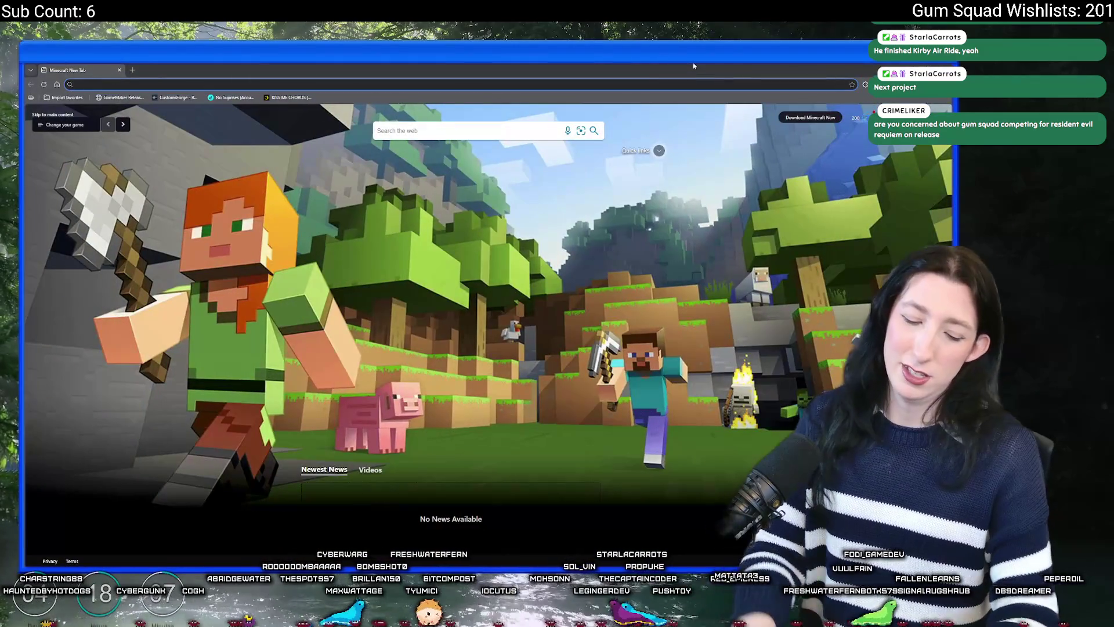
{"action": "type", "text": "resident e"}
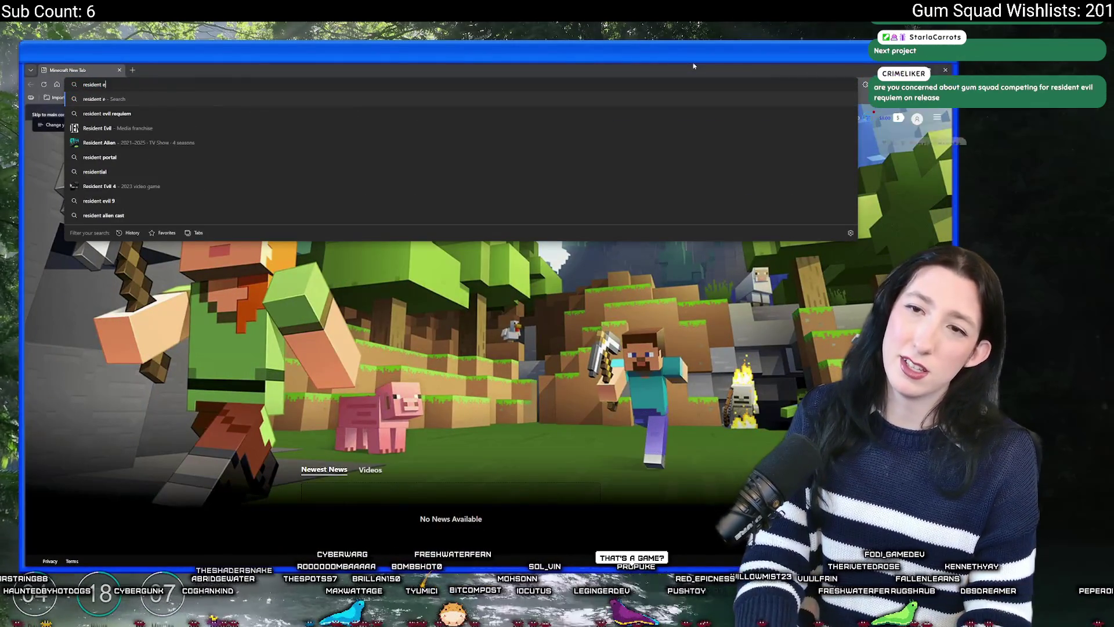
{"action": "type", "text": "vil requiem release day"}
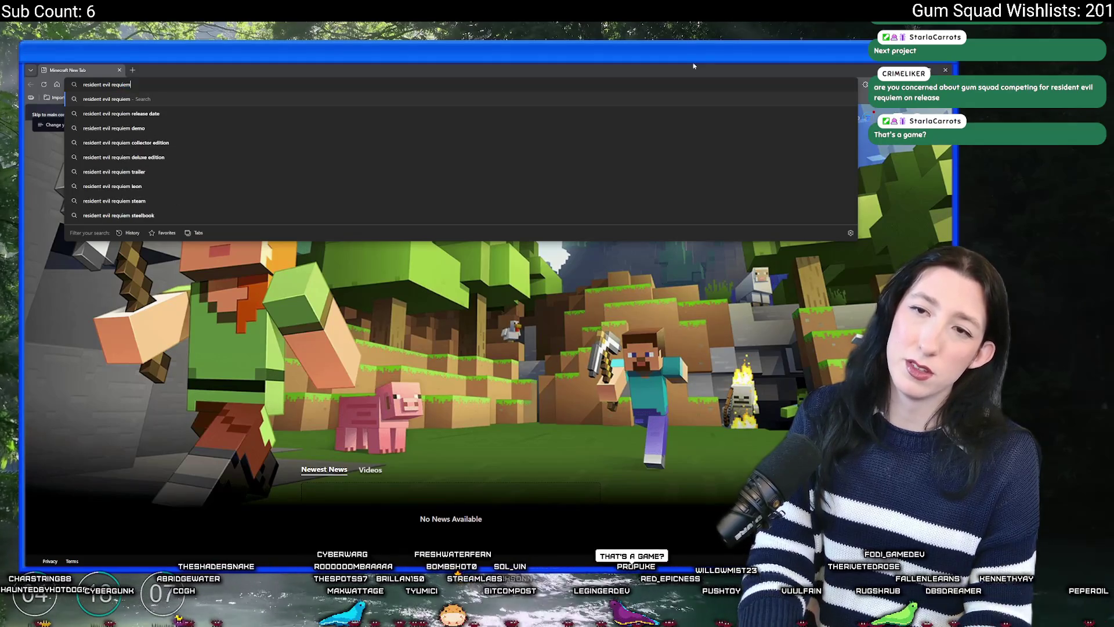
{"action": "key", "text": "Return"}
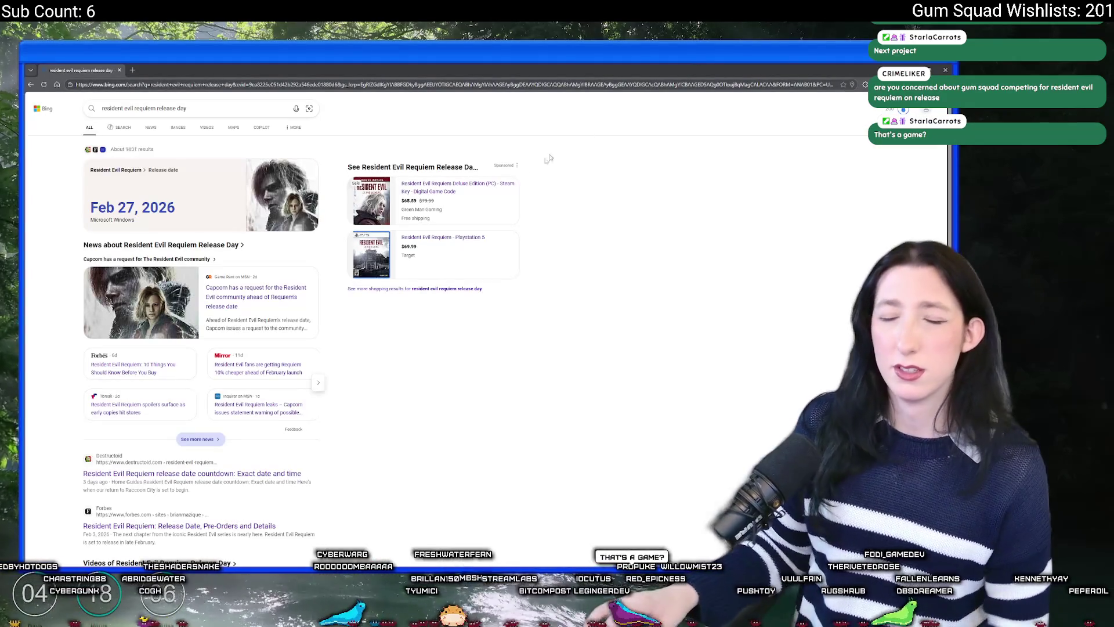
{"action": "right_click", "coordinate": [611, 381]}
{"action": "middle_click", "coordinate": [484, 364]}
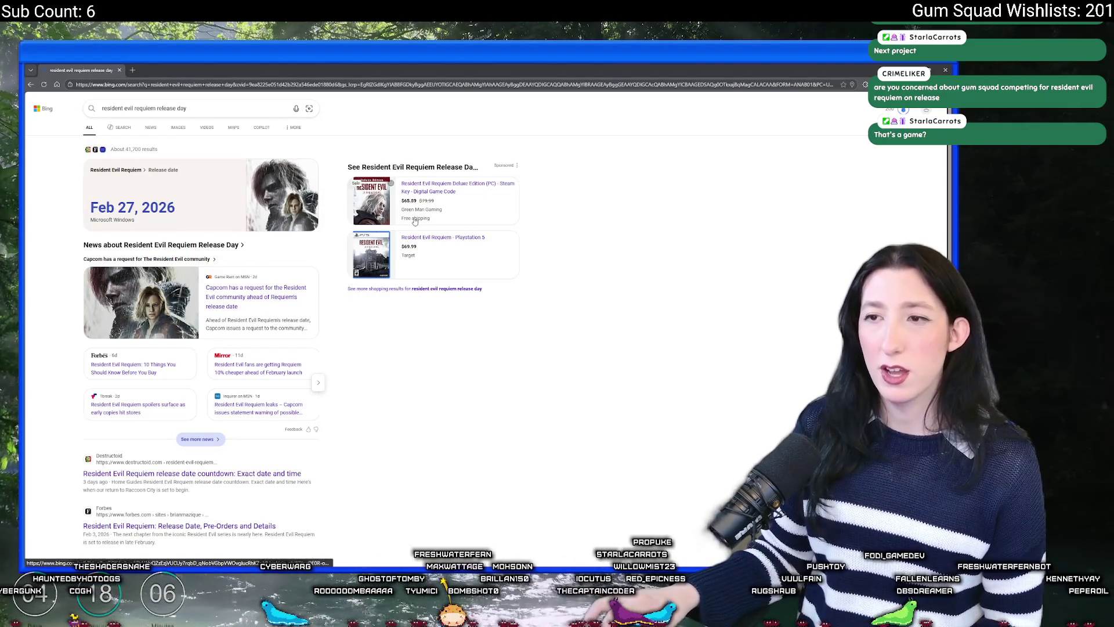
Narrow the search to 'resident evil requiem' and open the Steam pre-purchase result
{"action": "left_click_drag", "start_coordinate": [186, 108], "coordinate": [158, 109]}
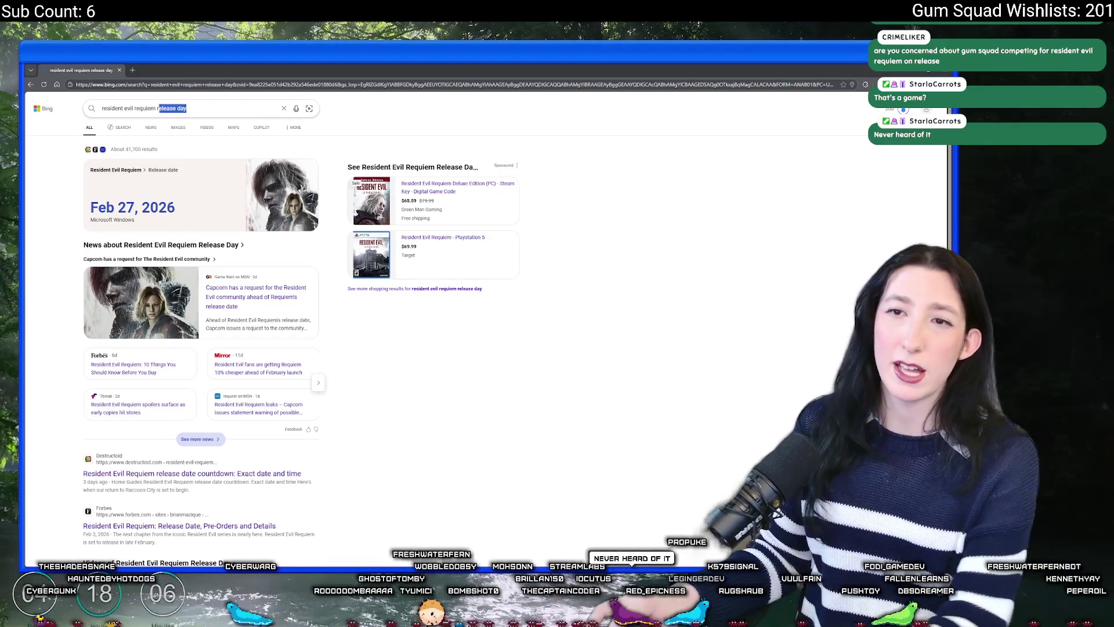
{"action": "key", "text": "BackSpace"}
{"action": "key", "text": "Return"}
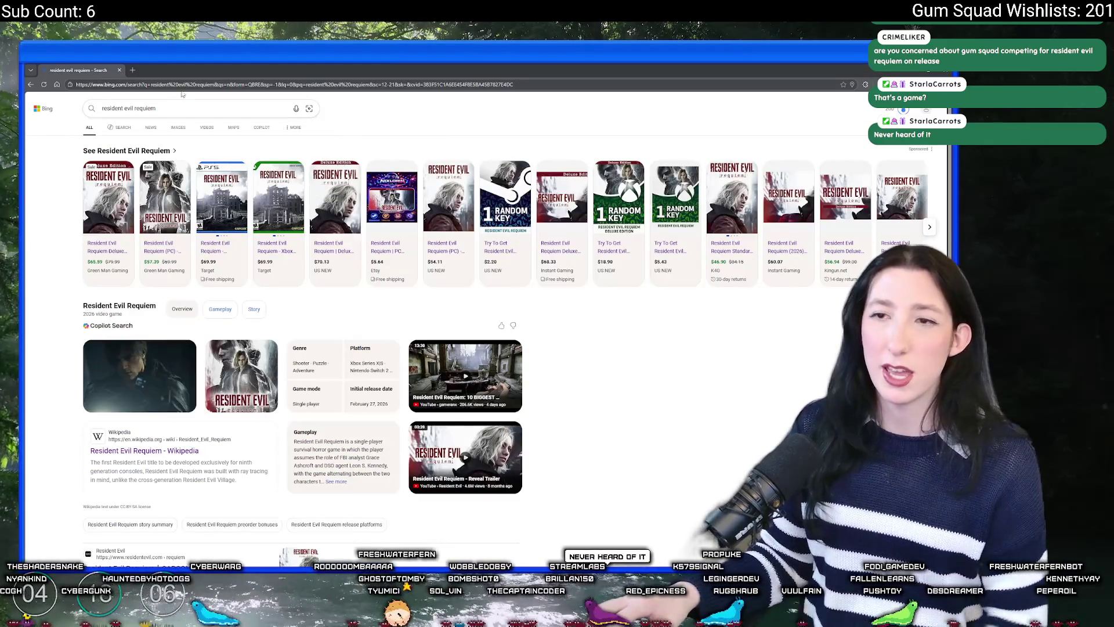
{"action": "scroll", "coordinate": [122, 343], "scroll_direction": "down", "scroll_amount": 2}
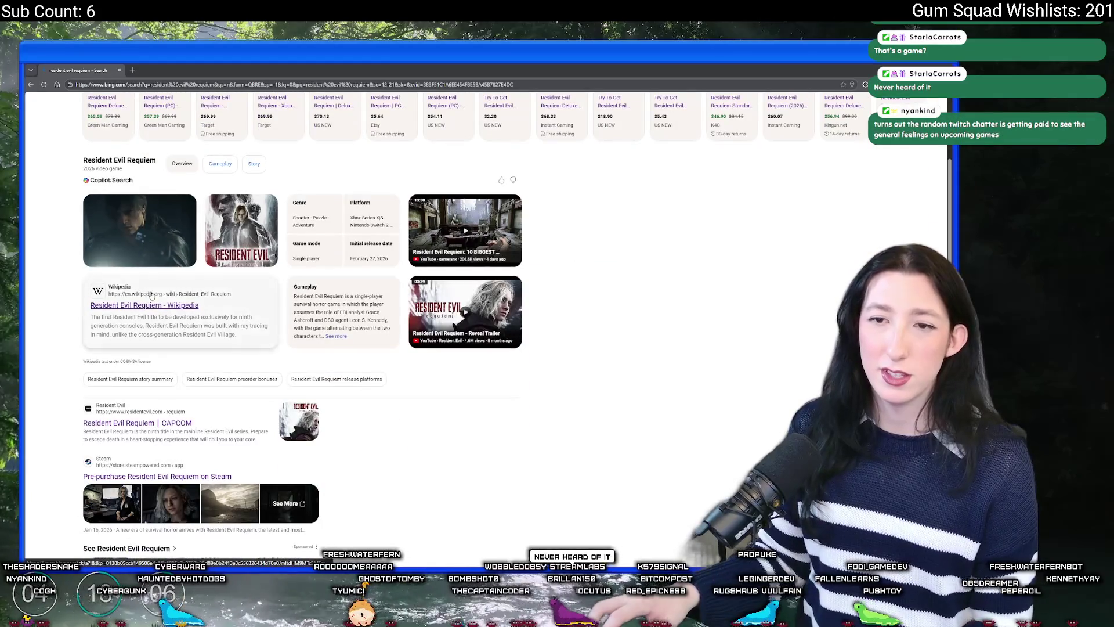
{"action": "scroll", "coordinate": [123, 343], "scroll_direction": "down", "scroll_amount": 6}
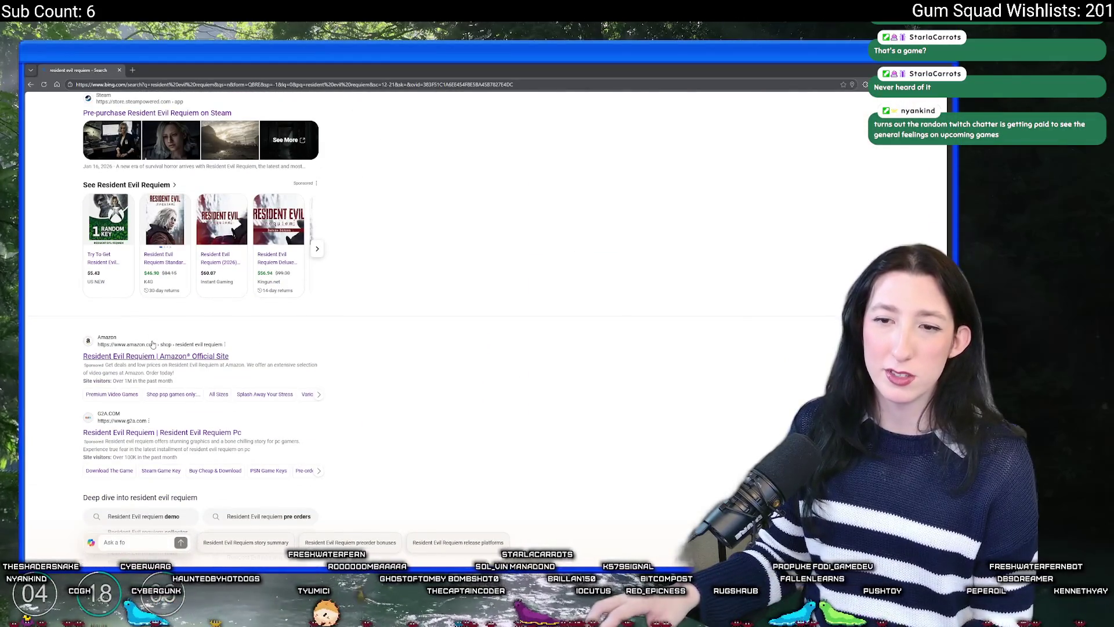
{"action": "scroll", "coordinate": [144, 207], "scroll_direction": "up", "scroll_amount": 6}
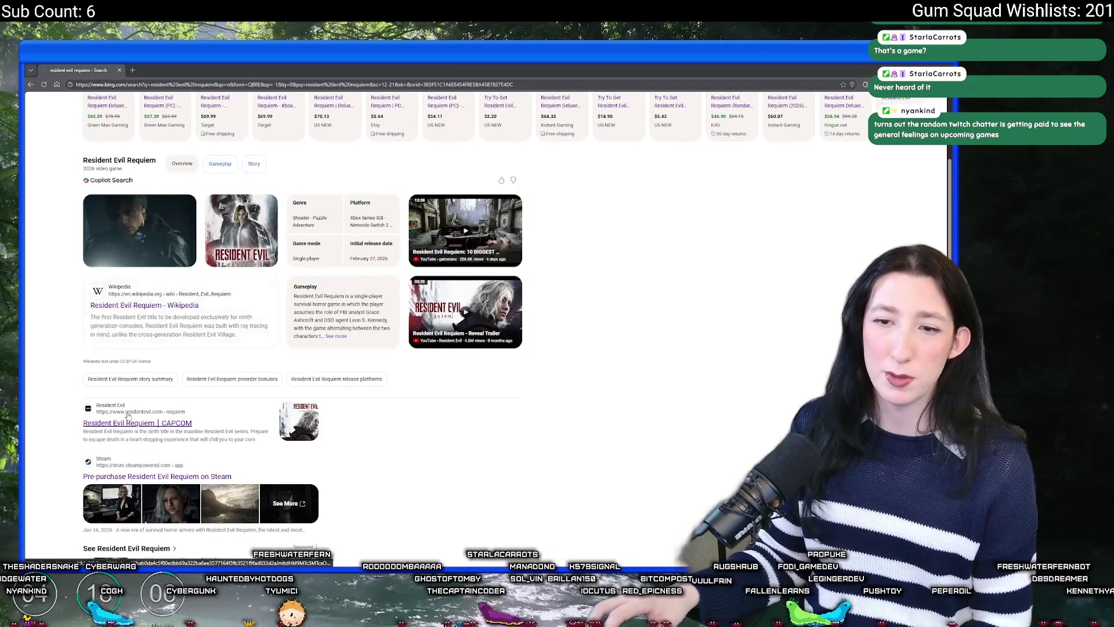
{"action": "scroll", "coordinate": [135, 303], "scroll_direction": "down", "scroll_amount": 5}
{"action": "scroll", "coordinate": [136, 319], "scroll_direction": "up", "scroll_amount": 2}
{"action": "left_click", "coordinate": [136, 332]}
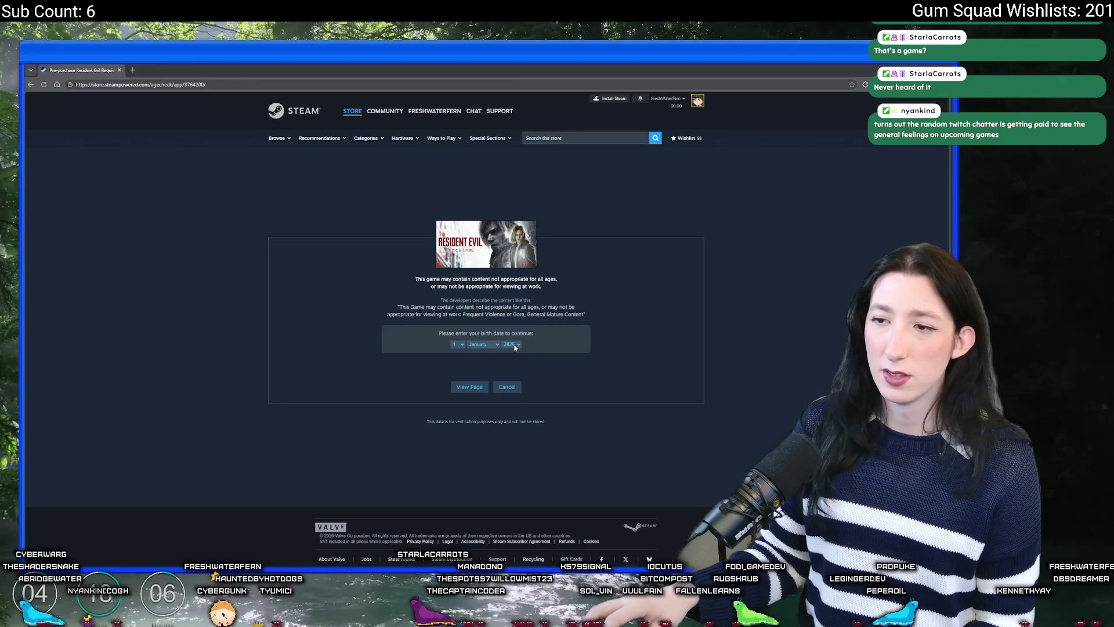
Pass the Steam age check with an adult birth year and watch the trailer in full screen
{"action": "left_click", "coordinate": [515, 347]}
{"action": "left_click", "coordinate": [509, 363]}
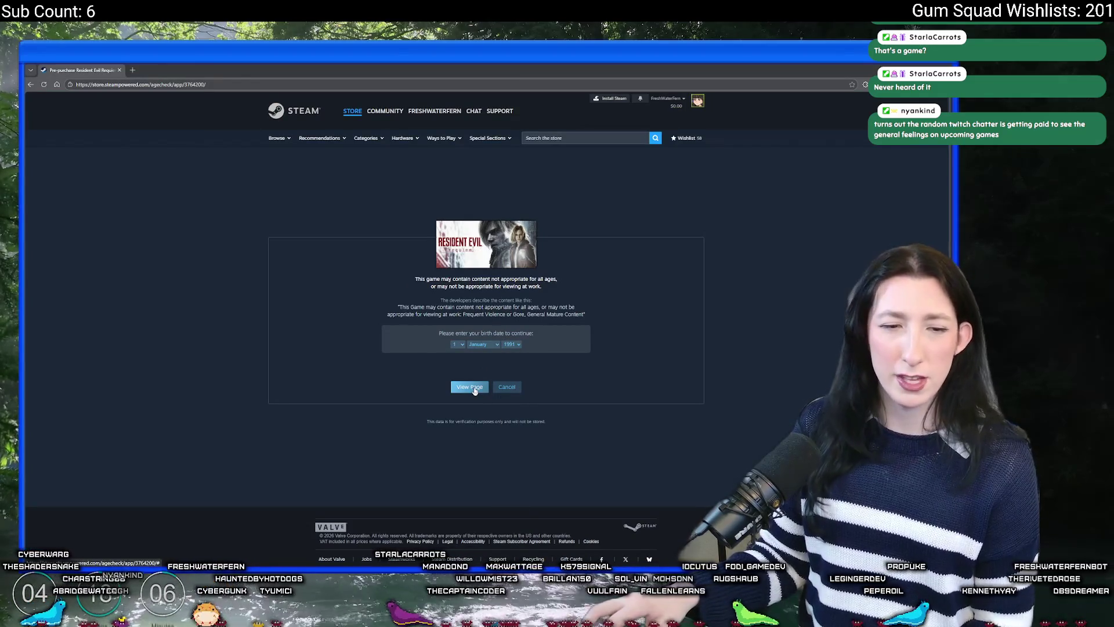
{"action": "left_click", "coordinate": [474, 390]}
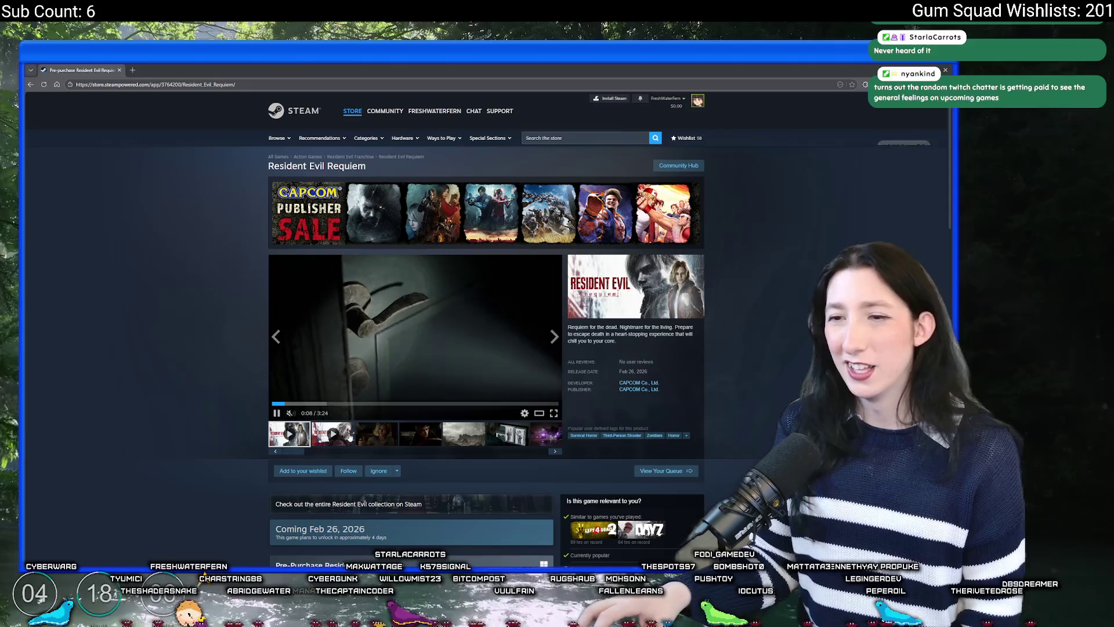
{"action": "mouse_move", "coordinate": [290, 412]}
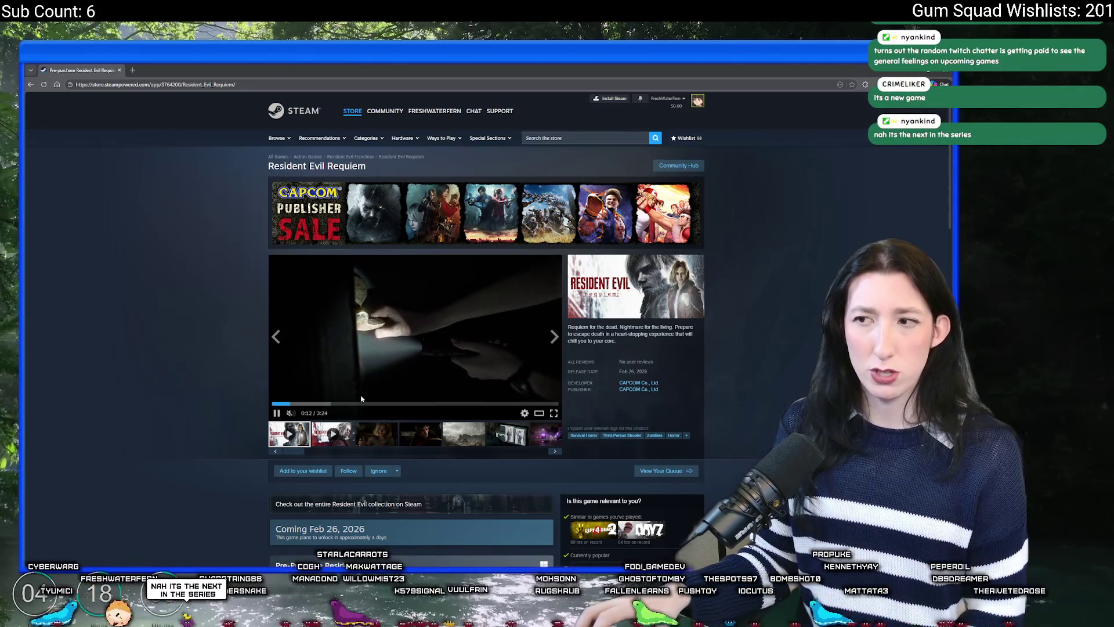
{"action": "left_click", "coordinate": [485, 388]}
{"action": "double_click", "coordinate": [525, 367]}
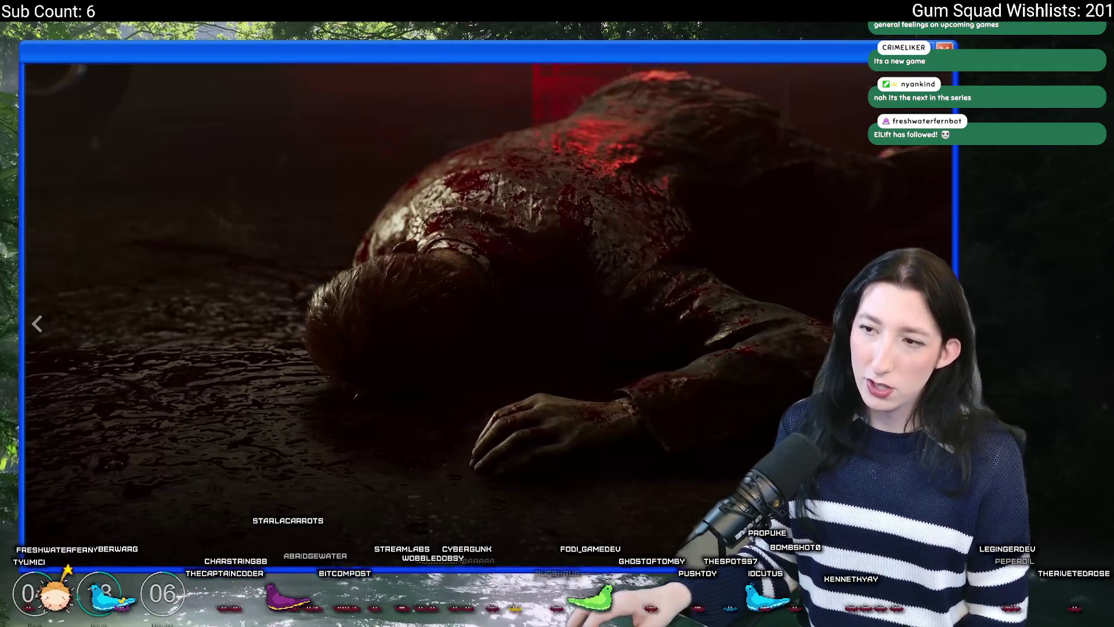
{"action": "key", "text": "Escape"}
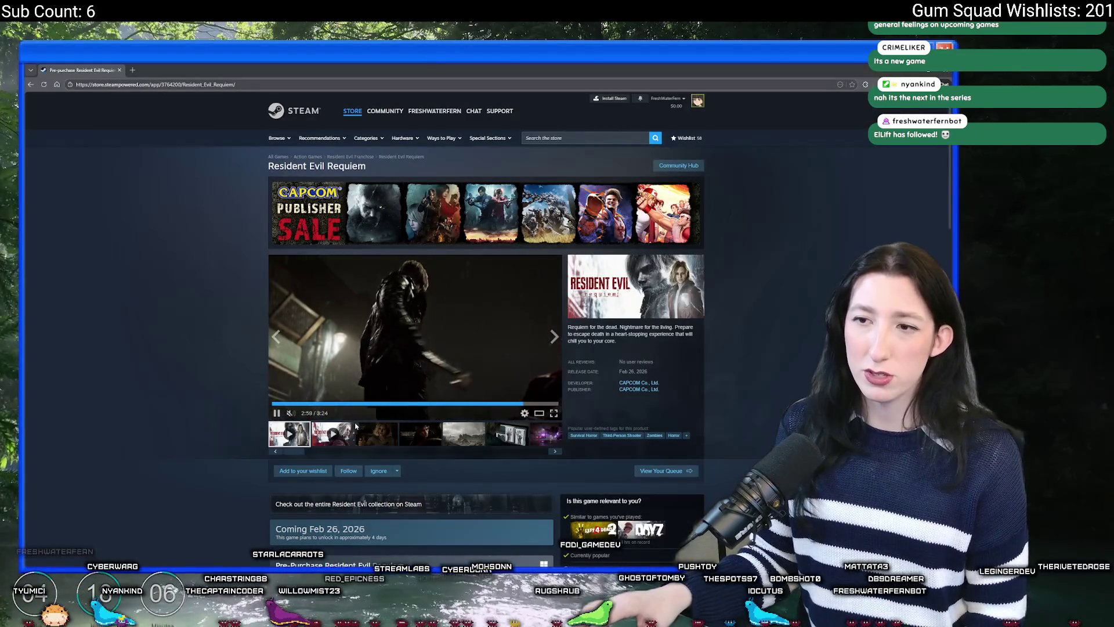
Click through the screenshot thumbnails forward and back to the forest-road screenshot
{"action": "left_click", "coordinate": [366, 432]}
{"action": "left_click", "coordinate": [420, 434]}
{"action": "left_click", "coordinate": [464, 434]}
{"action": "left_click", "coordinate": [508, 435]}
{"action": "left_click", "coordinate": [539, 440]}
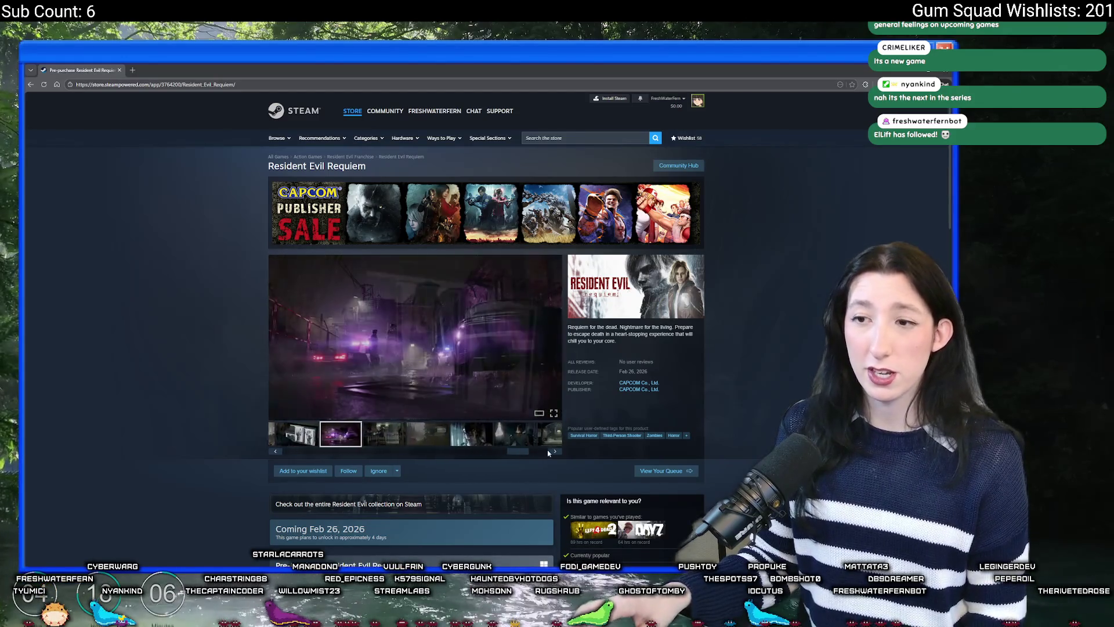
{"action": "left_click", "coordinate": [540, 435]}
{"action": "left_click", "coordinate": [499, 436]}
{"action": "left_click", "coordinate": [454, 436]}
{"action": "left_click", "coordinate": [410, 434]}
Expand the full game description and scroll through the store page
{"action": "scroll", "coordinate": [420, 385], "scroll_direction": "down", "scroll_amount": 1}
{"action": "scroll", "coordinate": [420, 385], "scroll_direction": "down", "scroll_amount": 8}
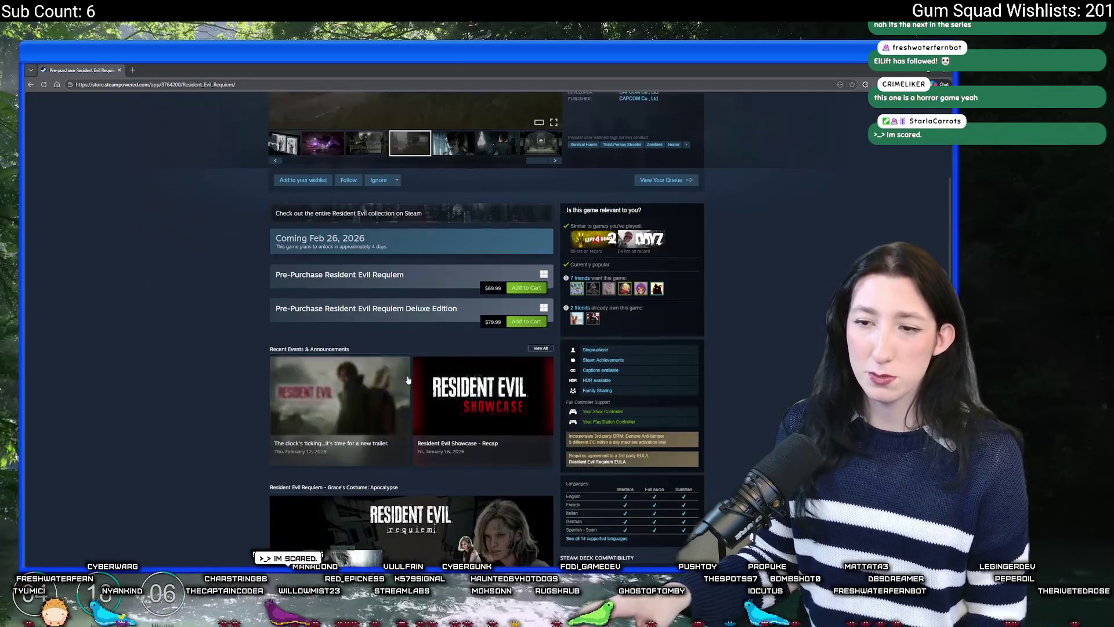
{"action": "scroll", "coordinate": [402, 348], "scroll_direction": "down", "scroll_amount": 2}
{"action": "scroll", "coordinate": [401, 348], "scroll_direction": "down", "scroll_amount": 6}
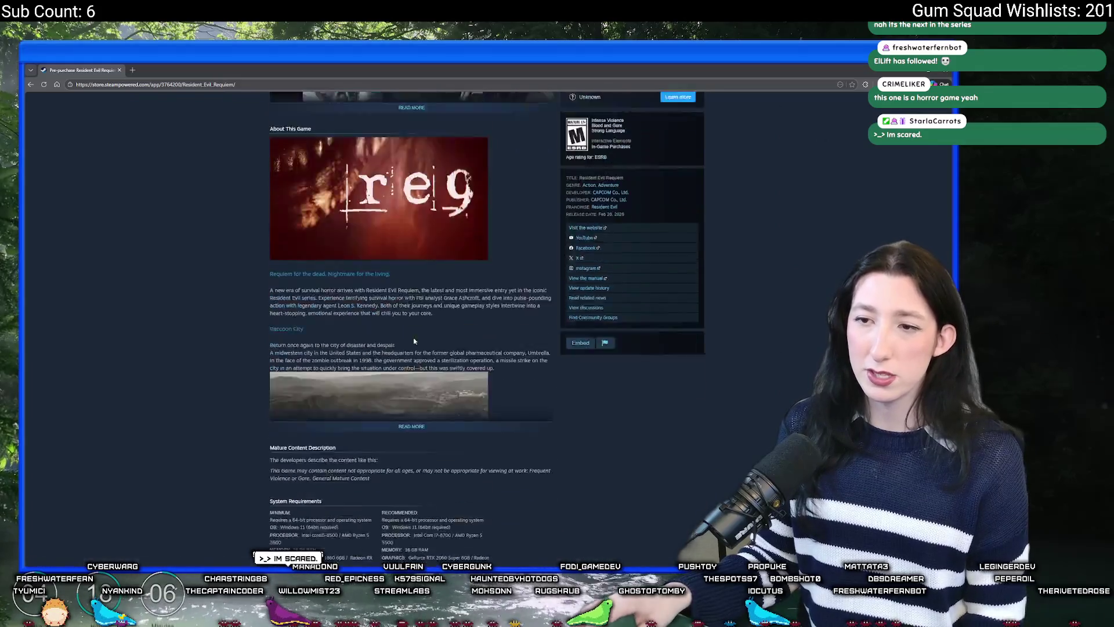
{"action": "left_click", "coordinate": [414, 256]}
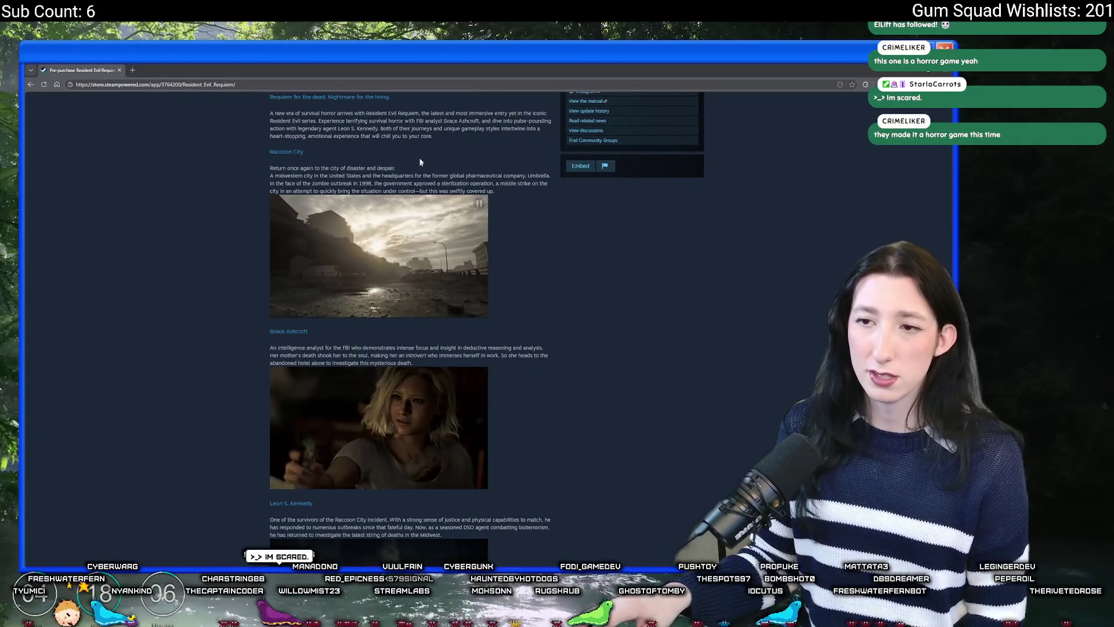
{"action": "scroll", "coordinate": [376, 222], "scroll_direction": "down", "scroll_amount": 10}
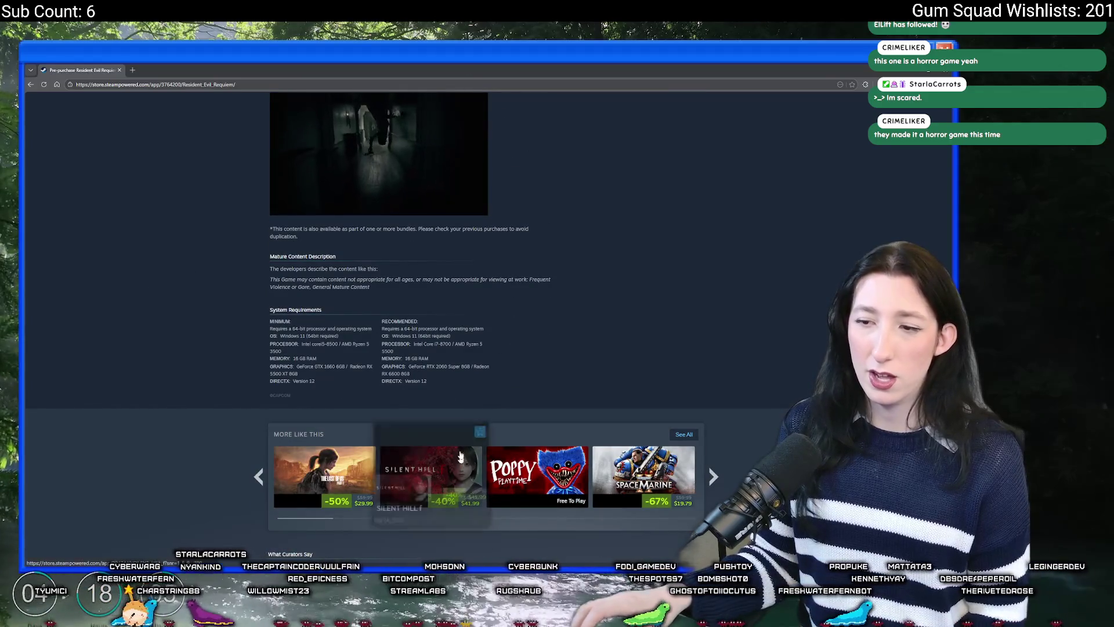
{"action": "scroll", "coordinate": [464, 293], "scroll_direction": "up", "scroll_amount": 15}
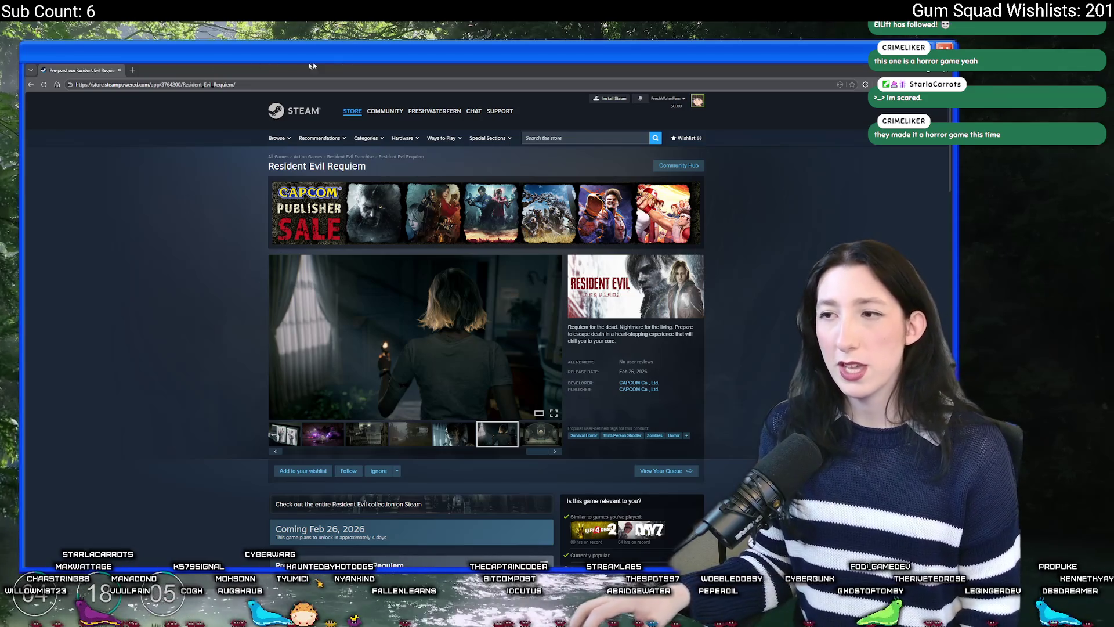
{"action": "scroll", "coordinate": [152, 231], "scroll_direction": "down", "scroll_amount": 4}
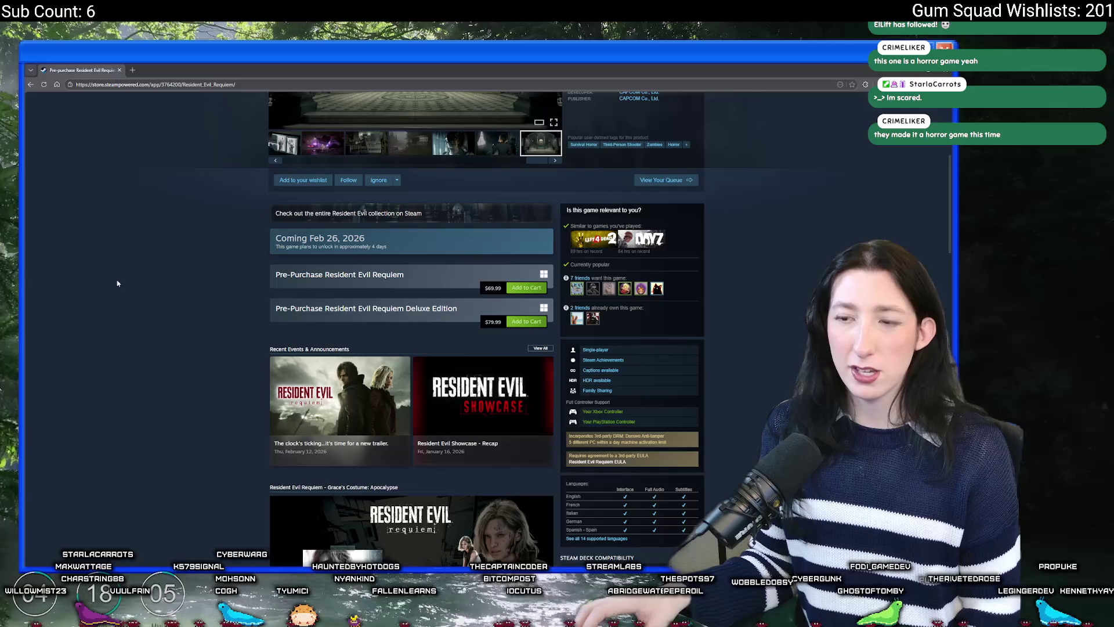
{"action": "scroll", "coordinate": [154, 261], "scroll_direction": "down", "scroll_amount": 4}
{"action": "scroll", "coordinate": [156, 300], "scroll_direction": "down", "scroll_amount": 3}
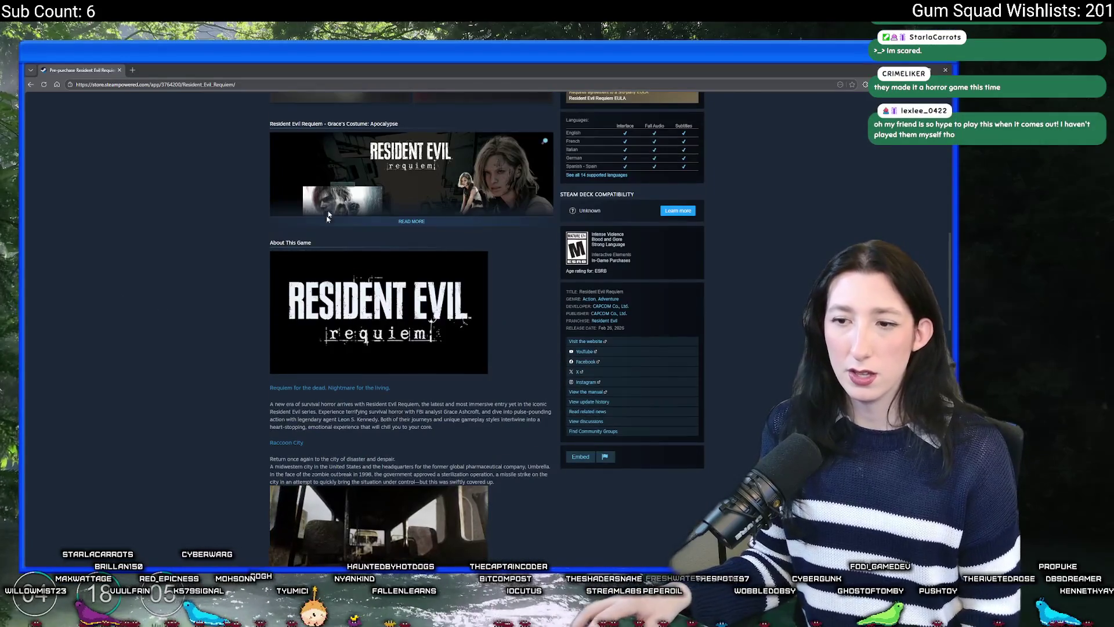
{"action": "scroll", "coordinate": [155, 299], "scroll_direction": "down", "scroll_amount": 4}
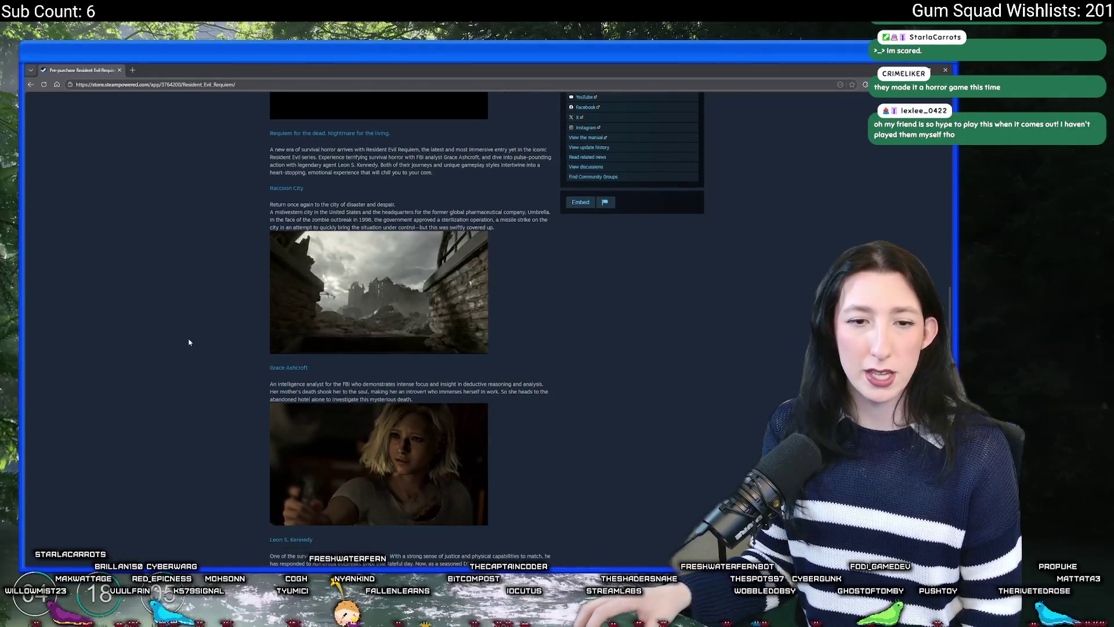
{"action": "key", "text": "Home"}
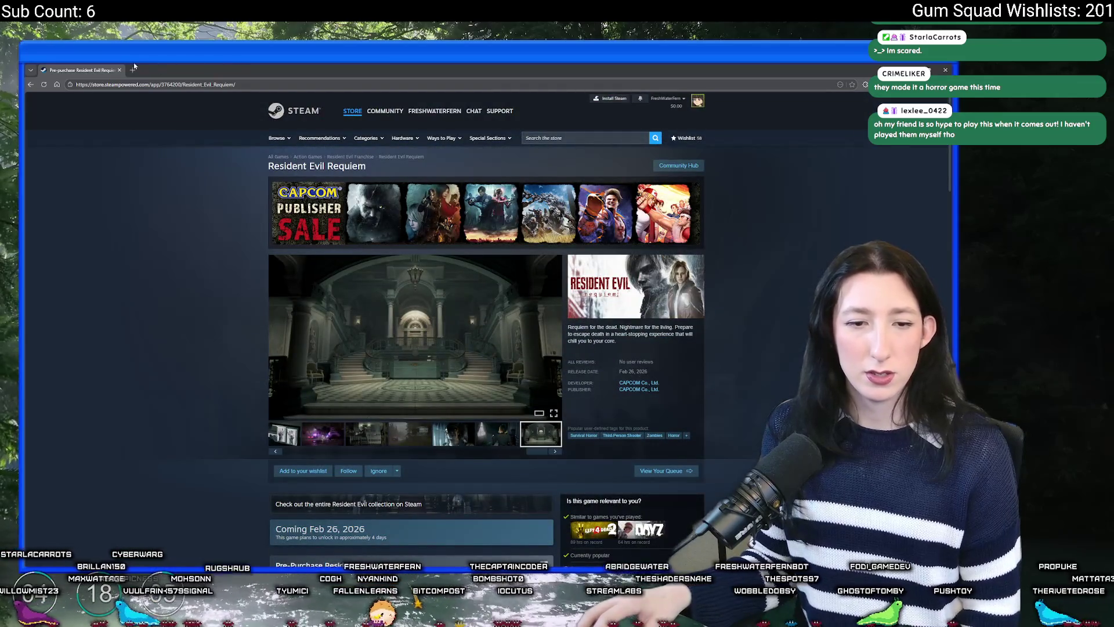
{"action": "scroll", "coordinate": [133, 194], "scroll_direction": "down", "scroll_amount": 1}
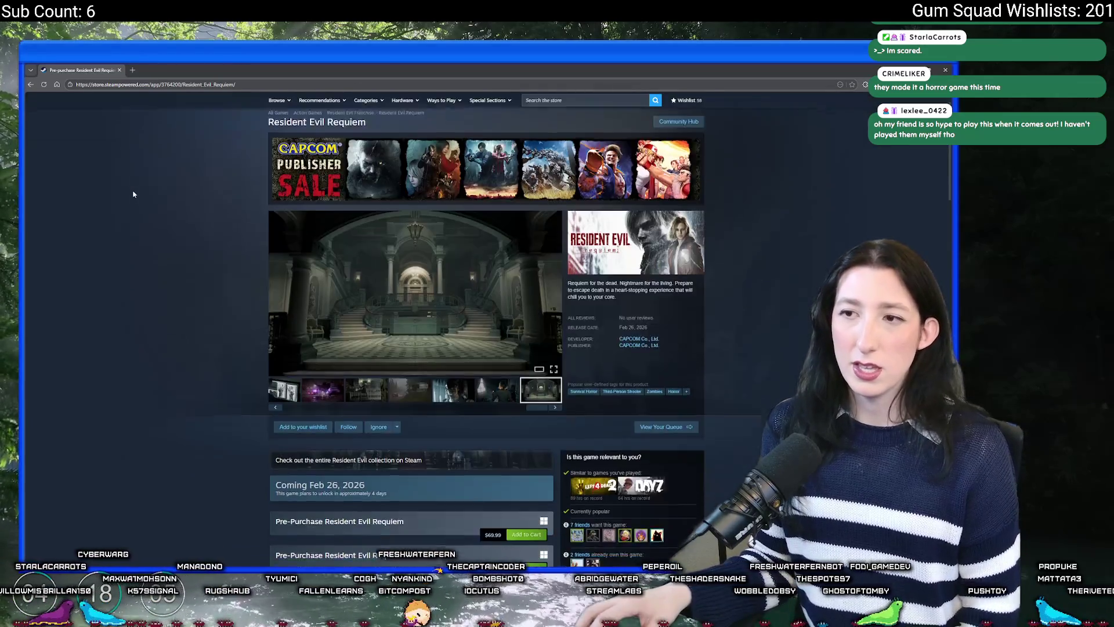
{"action": "scroll", "coordinate": [174, 192], "scroll_direction": "up", "scroll_amount": 2}
{"action": "scroll", "coordinate": [261, 185], "scroll_direction": "down", "scroll_amount": 3}
View screenshots full size, including the masked-figure one, then return to GameMaker
{"action": "left_click", "coordinate": [327, 184]}
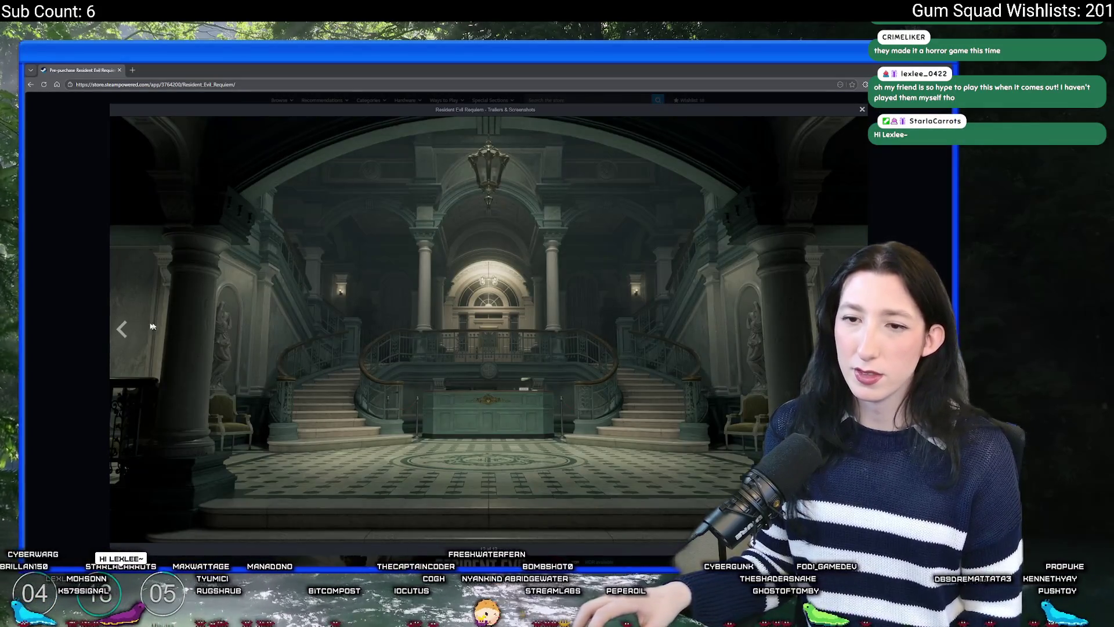
{"action": "left_click", "coordinate": [121, 329]}
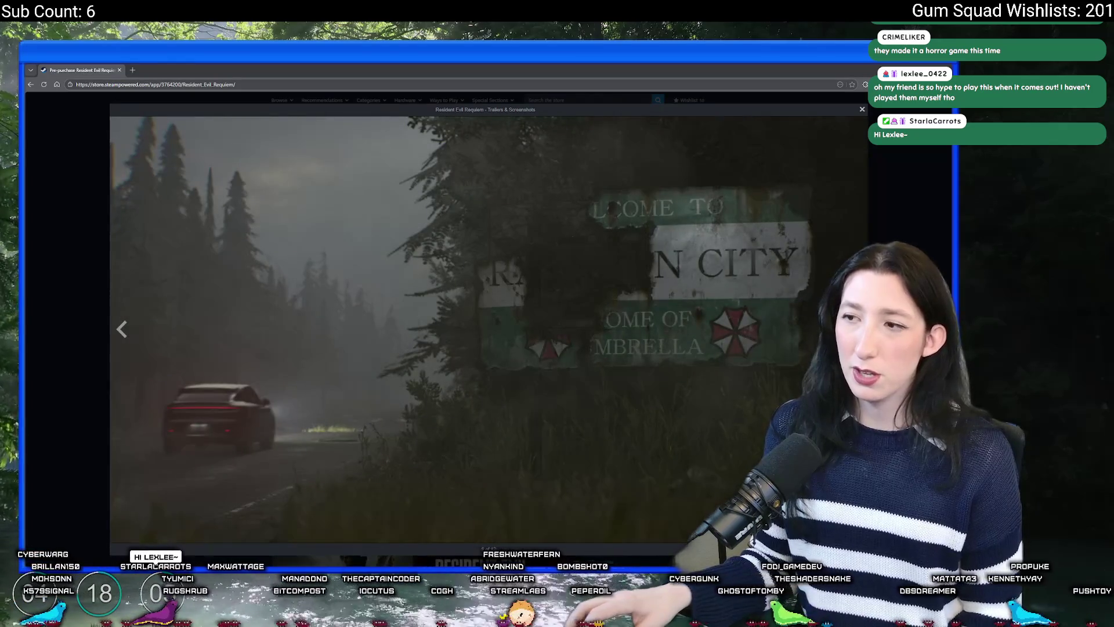
{"action": "key", "text": "Escape"}
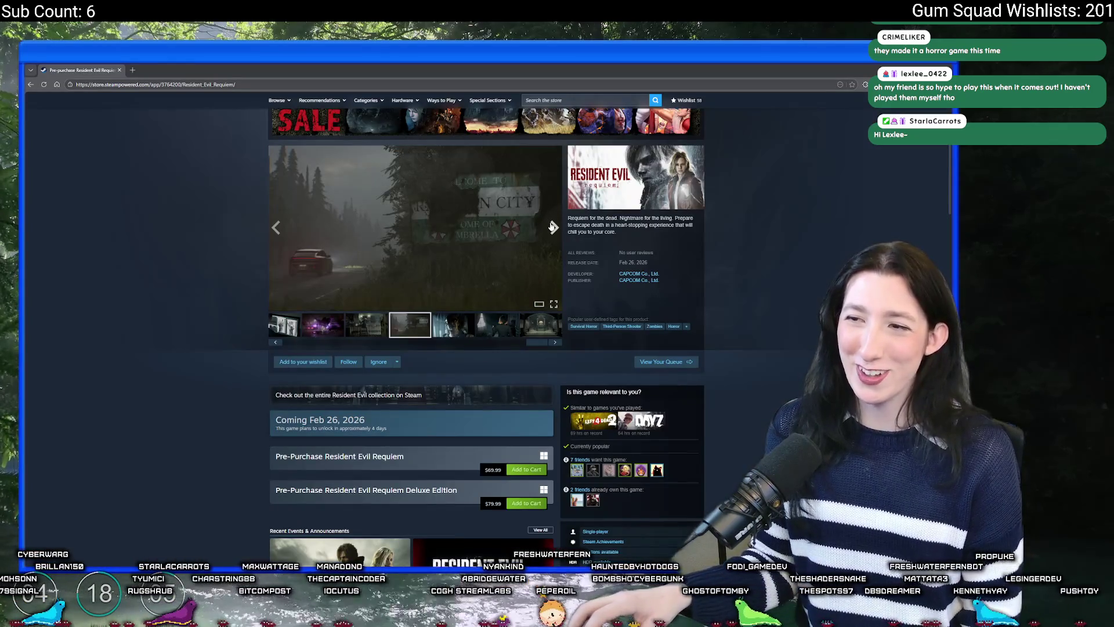
{"action": "left_click", "coordinate": [554, 212]}
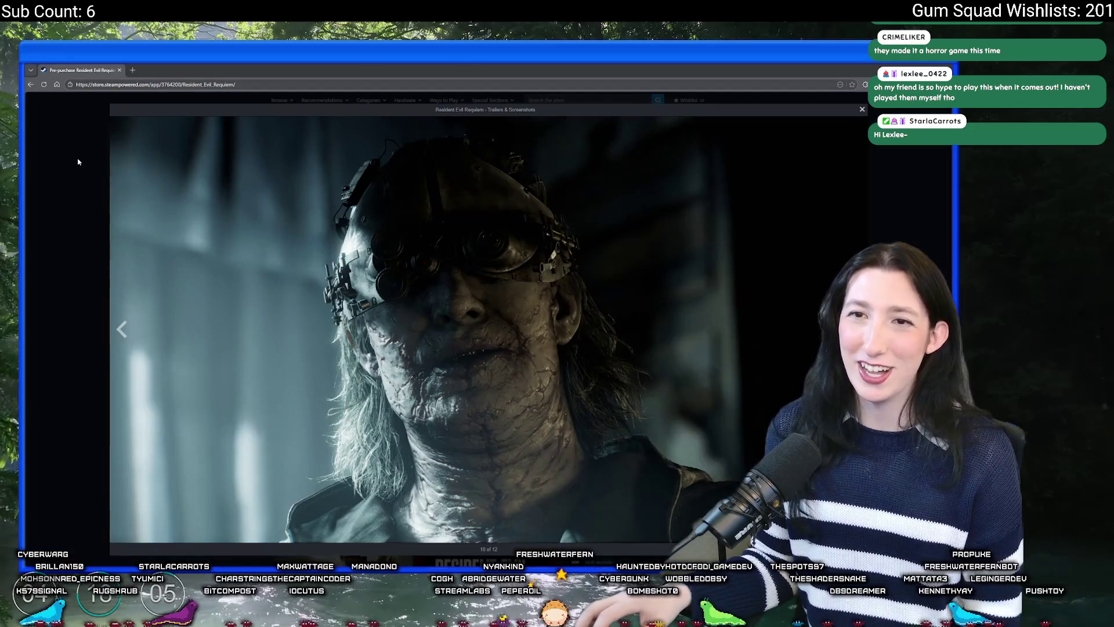
{"action": "key", "text": "Escape"}
{"action": "key", "text": "alt+Tab"}
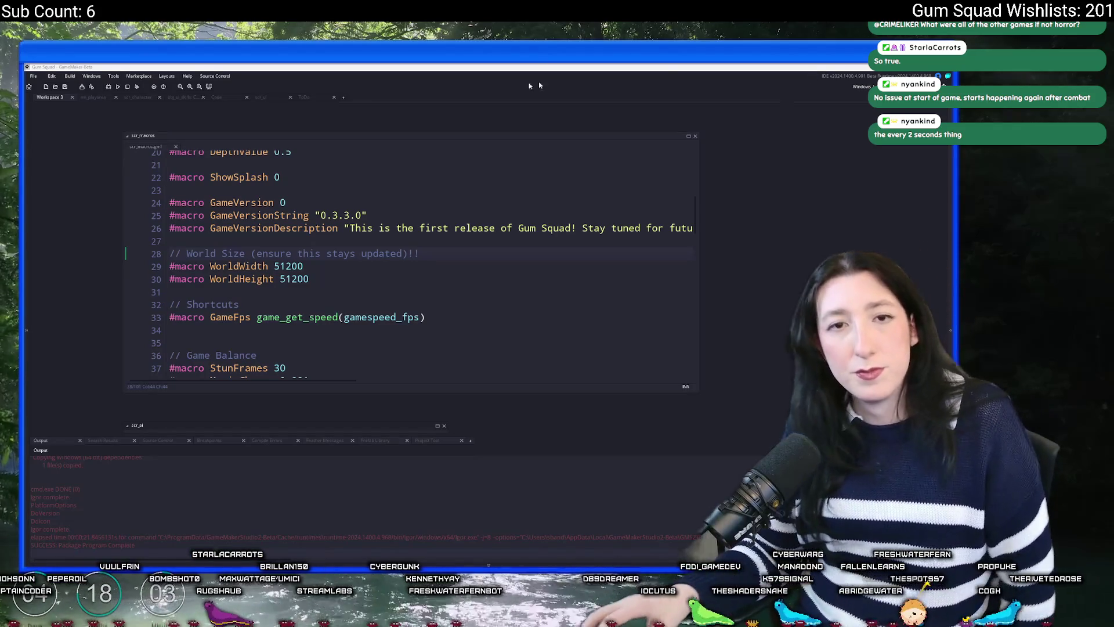
{"action": "left_click", "coordinate": [270, 215]}
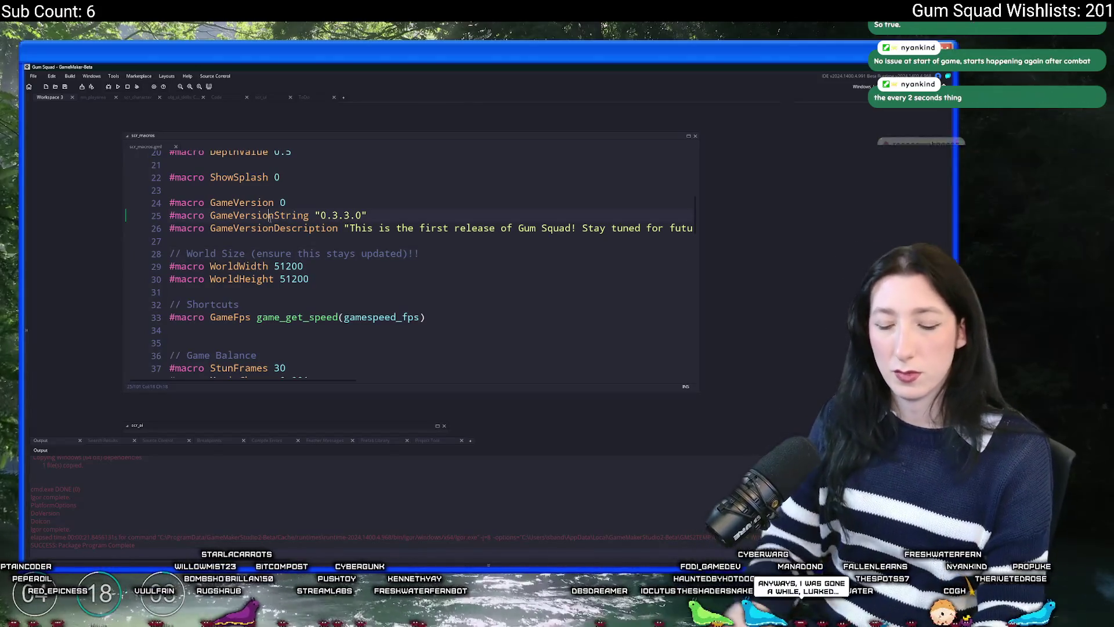
Open obj_vertexgrass and its Create event code in a full-window tab
{"action": "key", "text": "ctrl+t"}
{"action": "type", "text": "b"}
{"action": "key", "text": "Down"}
{"action": "key", "text": "Down"}
{"action": "key", "text": "Down"}
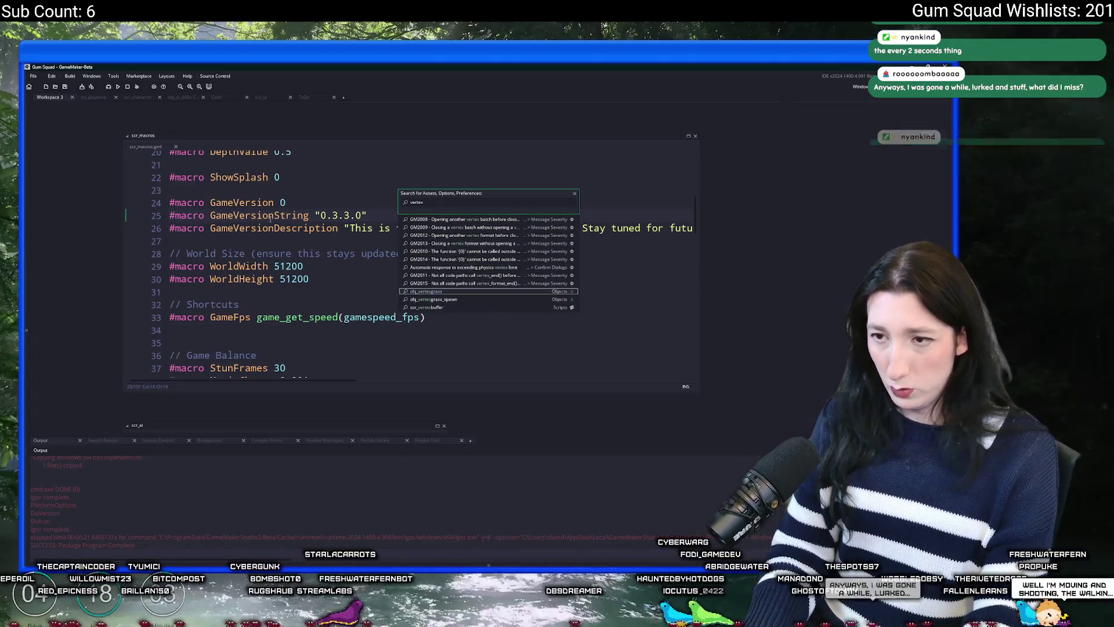
{"action": "key", "text": "Return"}
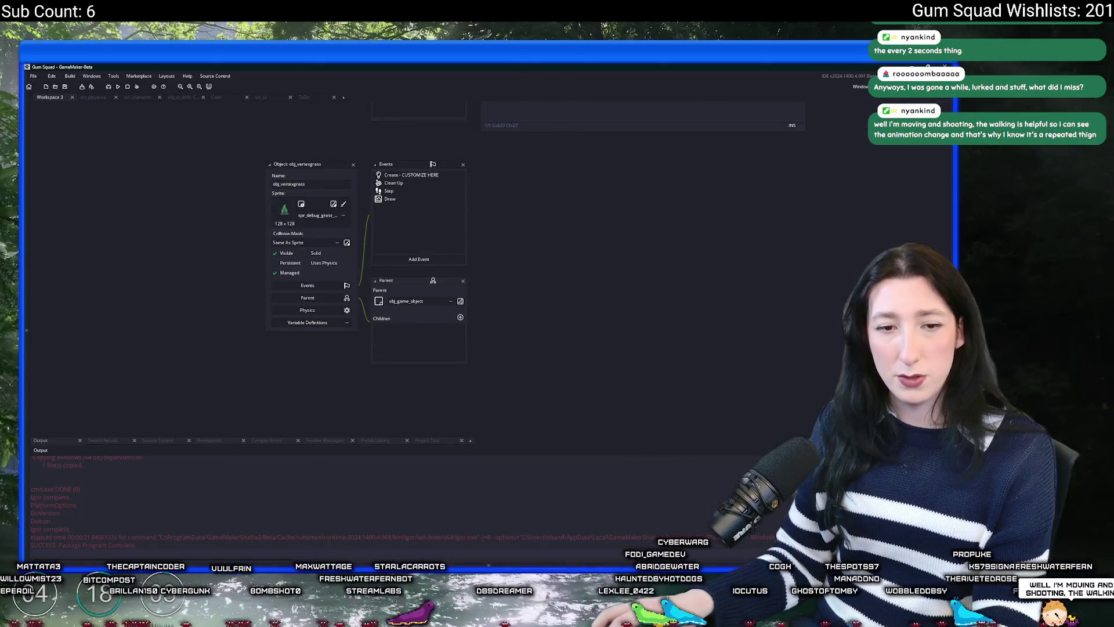
{"action": "mouse_move", "coordinate": [622, 197]}
{"action": "left_mouse_down"}
{"action": "mouse_move", "coordinate": [547, 281]}
{"action": "mouse_move", "coordinate": [487, 296]}
{"action": "left_mouse_up"}
{"action": "double_click", "coordinate": [321, 279]}
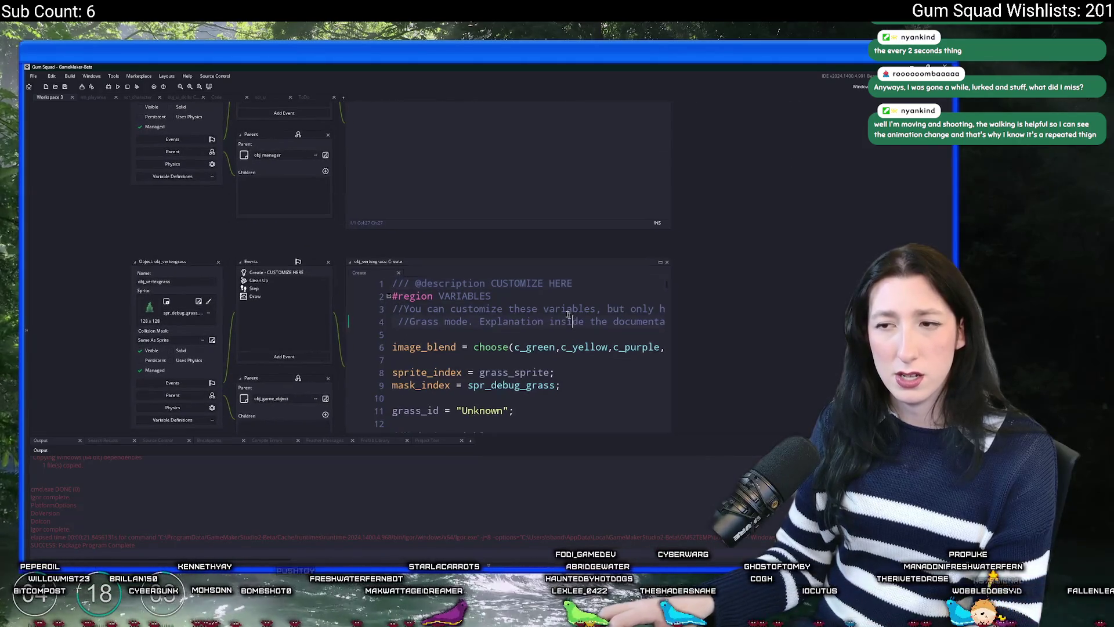
{"action": "left_click", "coordinate": [646, 248]}
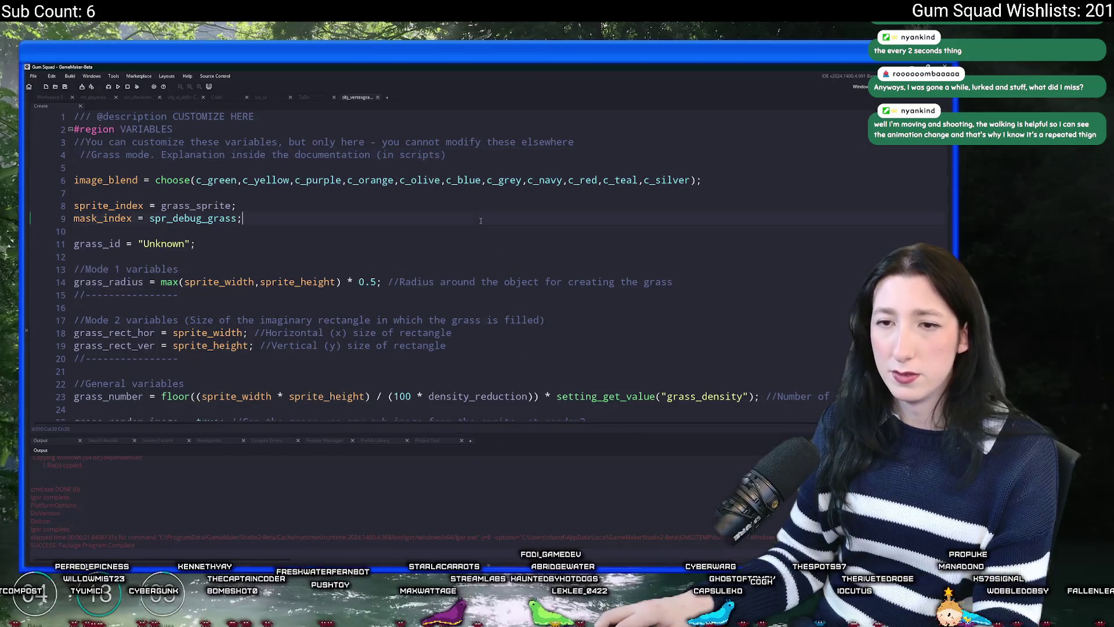
Scroll through the Create code and highlight every use of grass_number
{"action": "scroll", "coordinate": [427, 263], "scroll_direction": "down", "scroll_amount": 10}
{"action": "scroll", "coordinate": [427, 262], "scroll_direction": "down", "scroll_amount": 20}
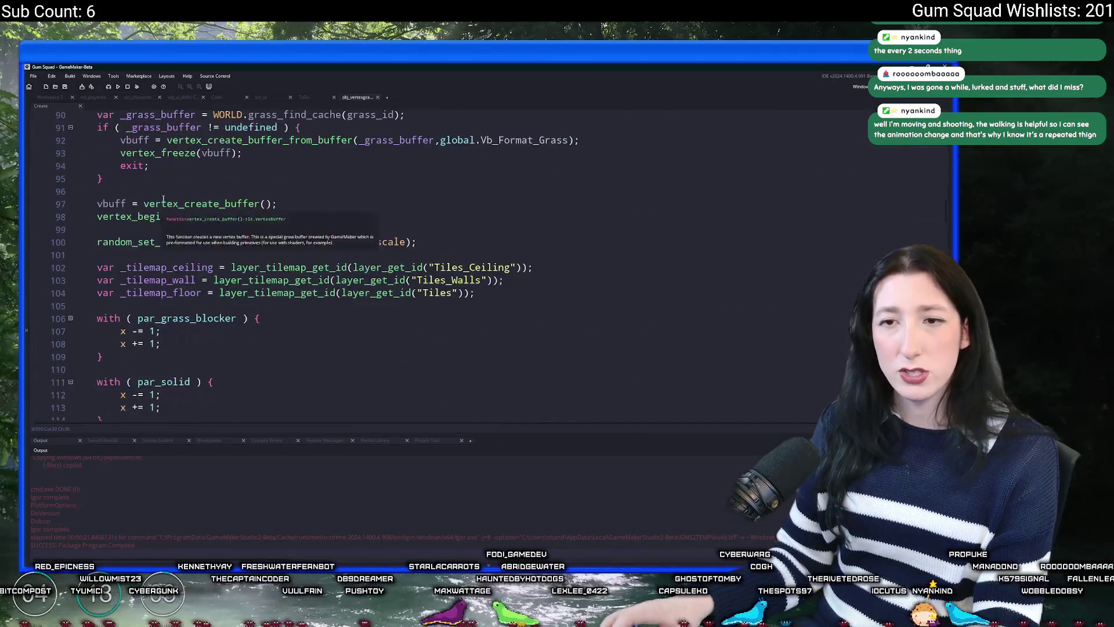
{"action": "scroll", "coordinate": [427, 263], "scroll_direction": "up", "scroll_amount": 2}
{"action": "double_click", "coordinate": [145, 176]}
{"action": "scroll", "coordinate": [316, 272], "scroll_direction": "down", "scroll_amount": 4}
{"action": "scroll", "coordinate": [316, 273], "scroll_direction": "up", "scroll_amount": 1}
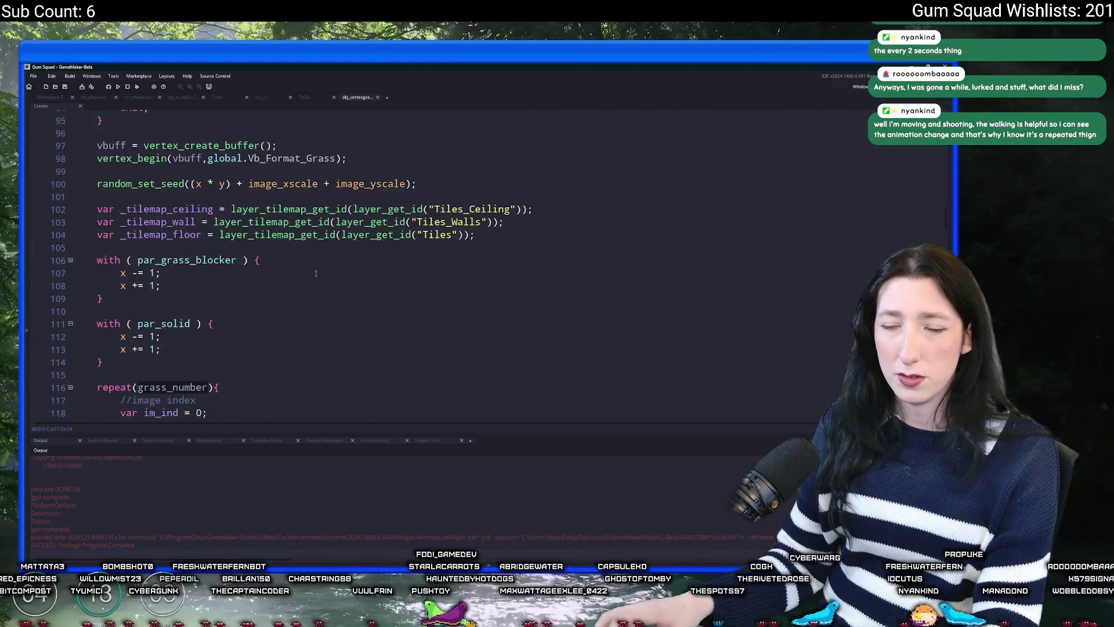
{"action": "scroll", "coordinate": [303, 278], "scroll_direction": "down", "scroll_amount": 15}
{"action": "scroll", "coordinate": [327, 264], "scroll_direction": "up", "scroll_amount": 6}
{"action": "scroll", "coordinate": [327, 264], "scroll_direction": "up", "scroll_amount": 10}
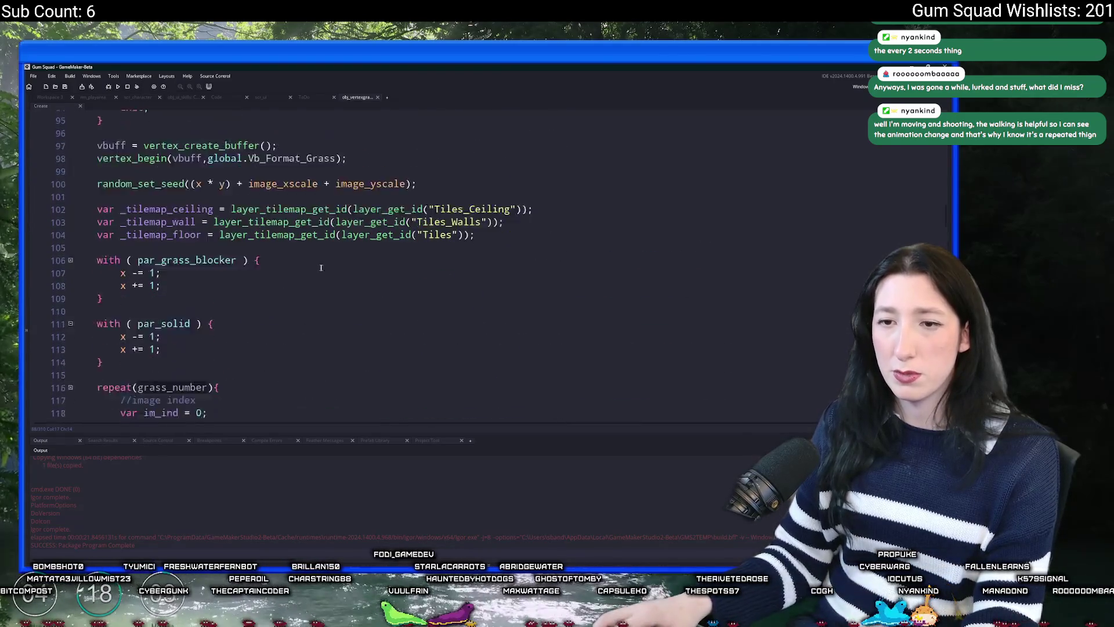
{"action": "scroll", "coordinate": [261, 284], "scroll_direction": "down", "scroll_amount": 2}
Fold the repeat(grass_number) block, place the caret on line 96, and run with F5
{"action": "left_click", "coordinate": [216, 300]}
{"action": "left_click", "coordinate": [70, 300]}
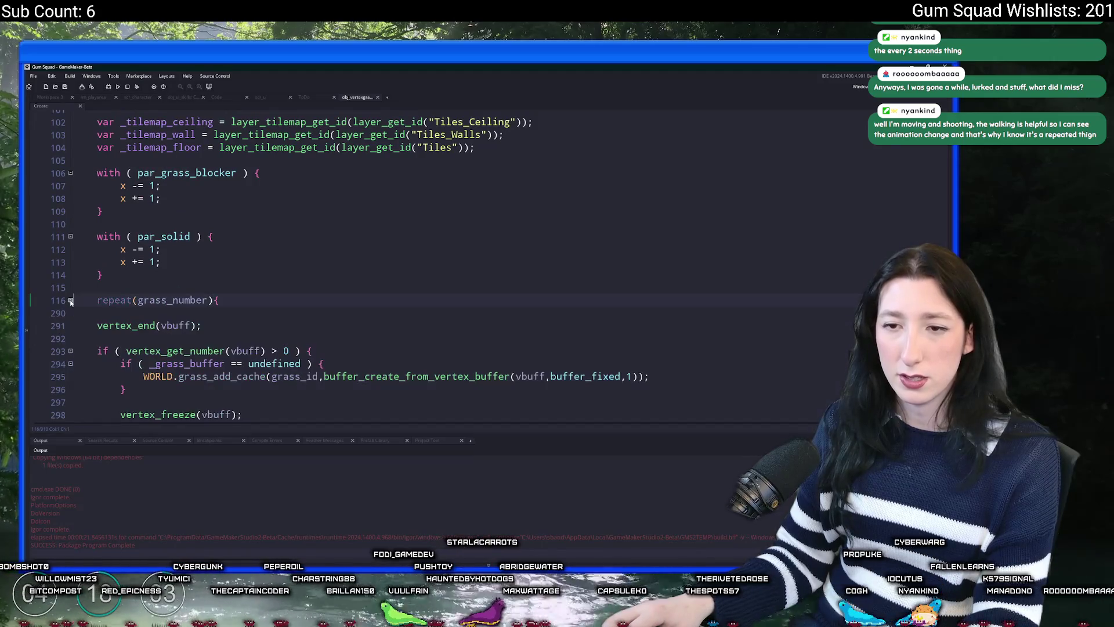
{"action": "scroll", "coordinate": [290, 261], "scroll_direction": "up", "scroll_amount": 3}
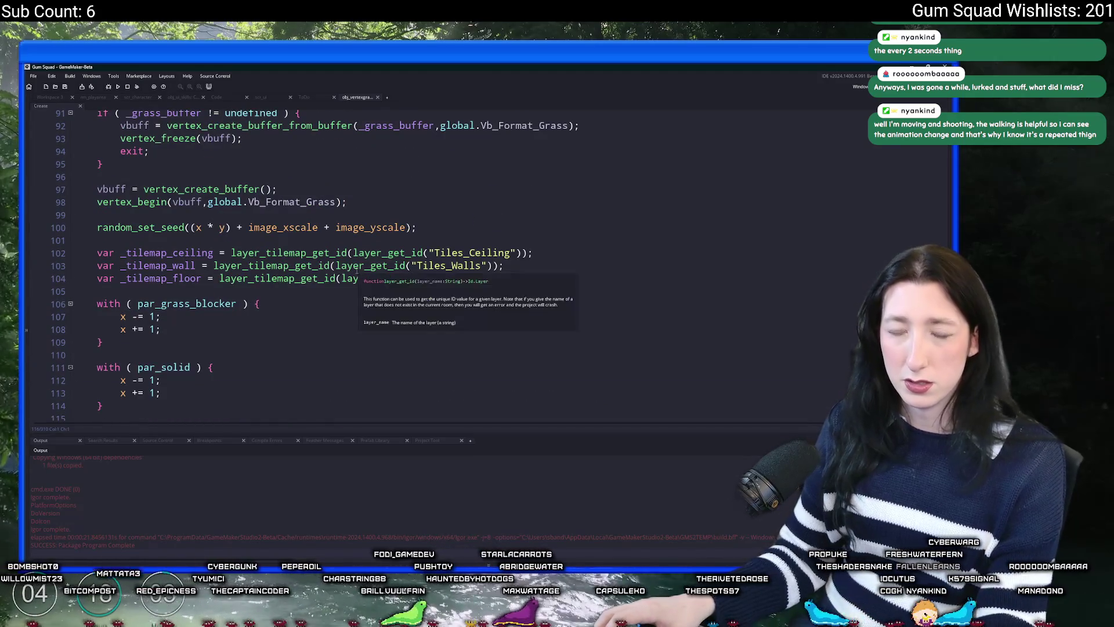
{"action": "left_click", "coordinate": [473, 177]}
{"action": "key", "text": "F5"}
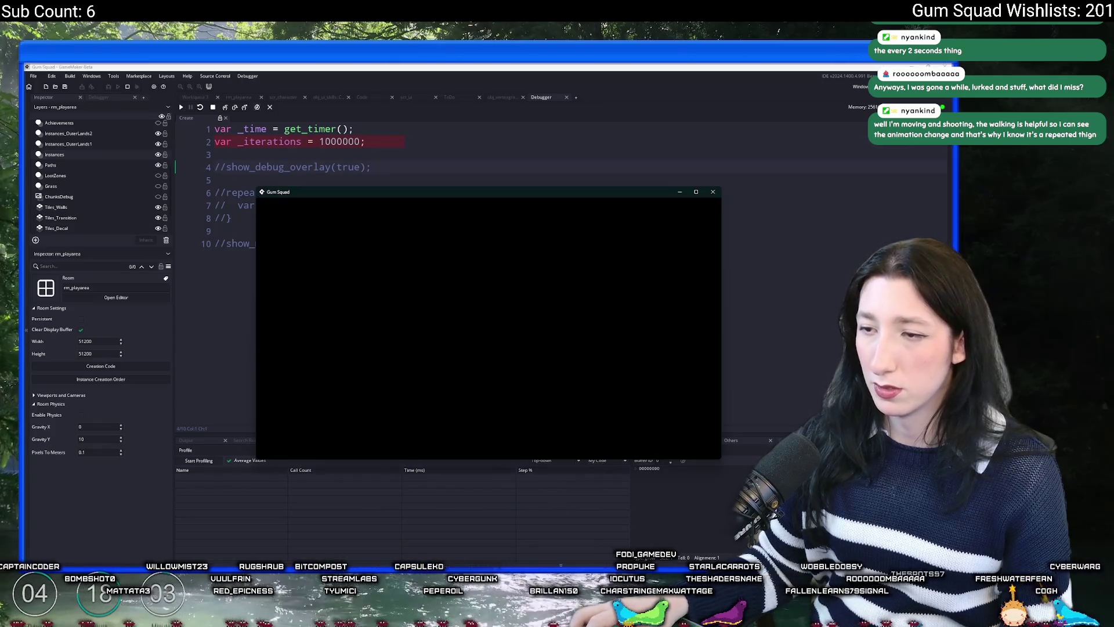
Move the game window to the top, start a New World and create a lobby
{"action": "left_click_drag", "start_coordinate": [564, 191], "coordinate": [585, 63]}
{"action": "left_click", "coordinate": [480, 291]}
{"action": "left_click", "coordinate": [481, 444]}
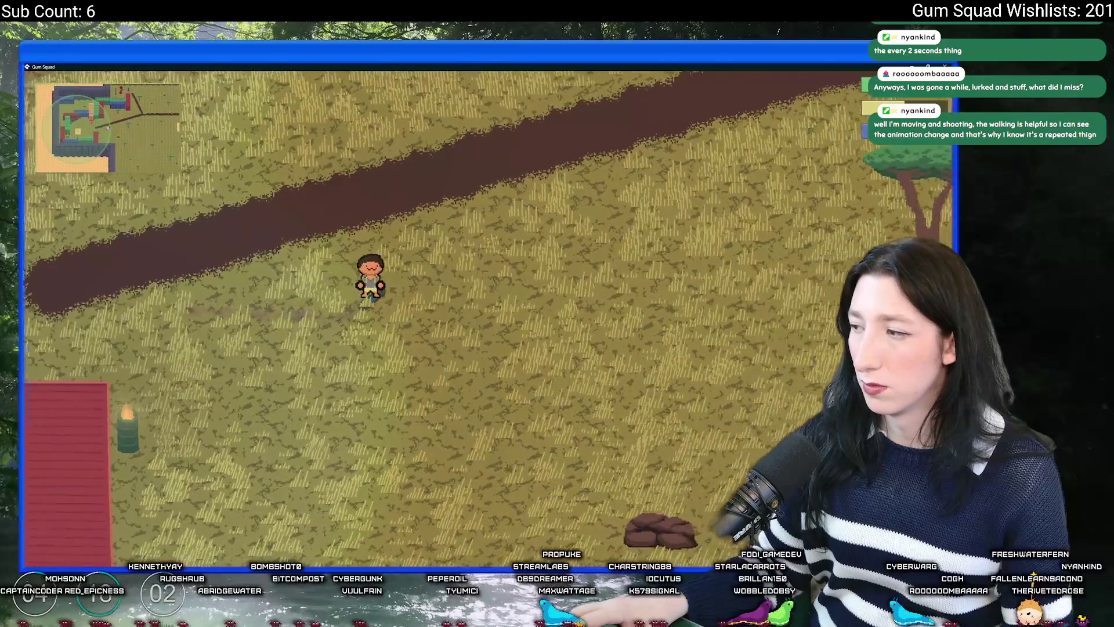
Walk the character right through the grass, dismissing FL Studio and system search interruptions
{"action": "key", "text": "d"}
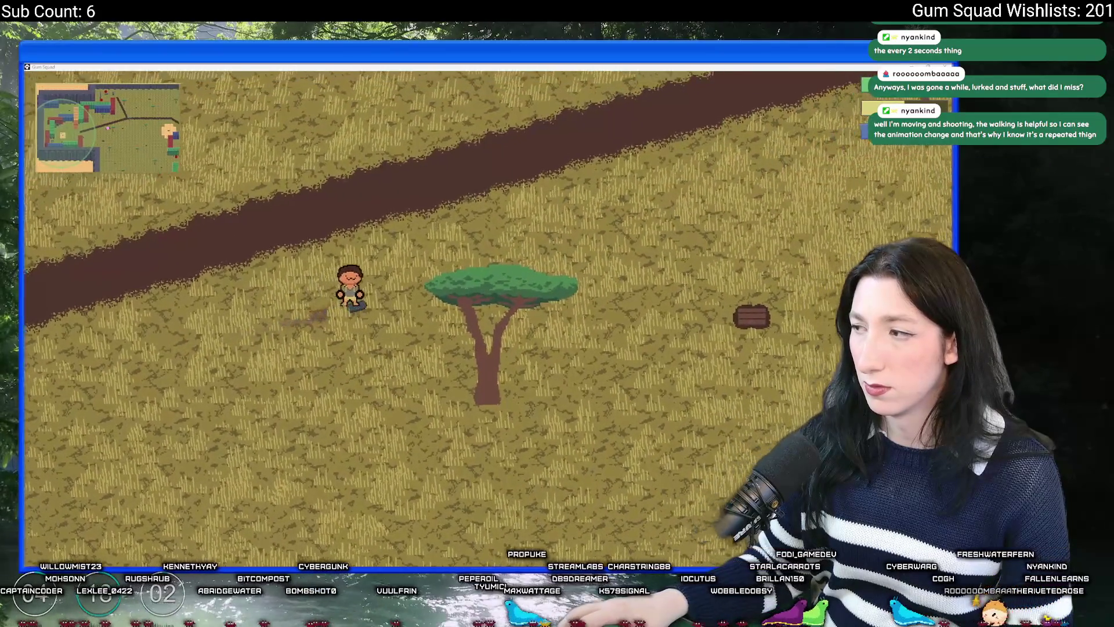
{"action": "key", "text": "d"}
{"action": "key", "text": "d"}
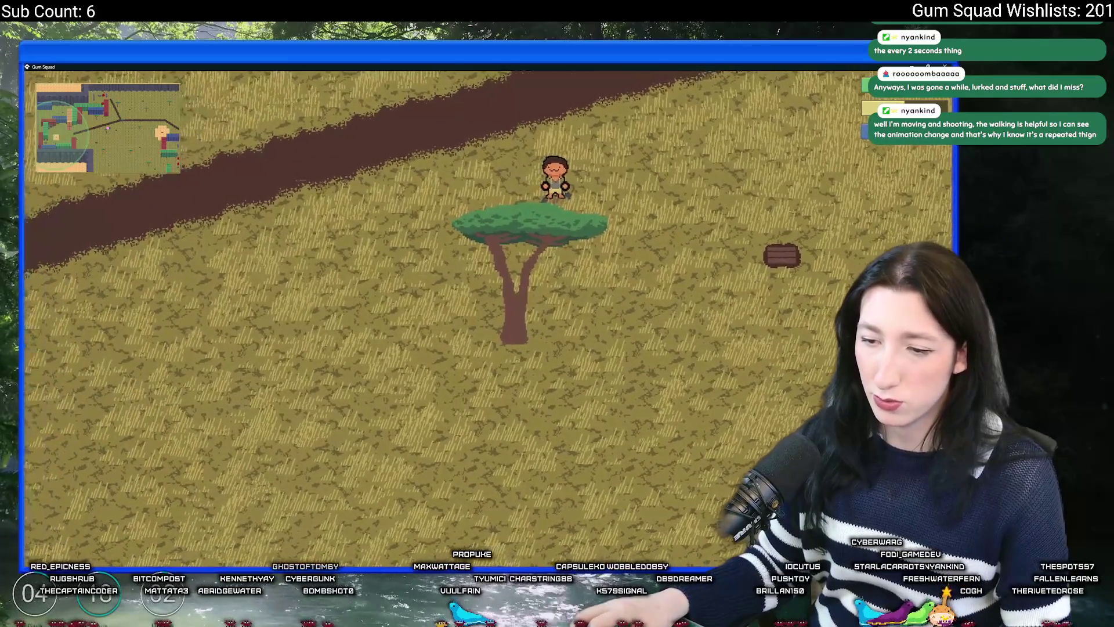
{"action": "key", "text": "super"}
{"action": "key", "text": "Escape"}
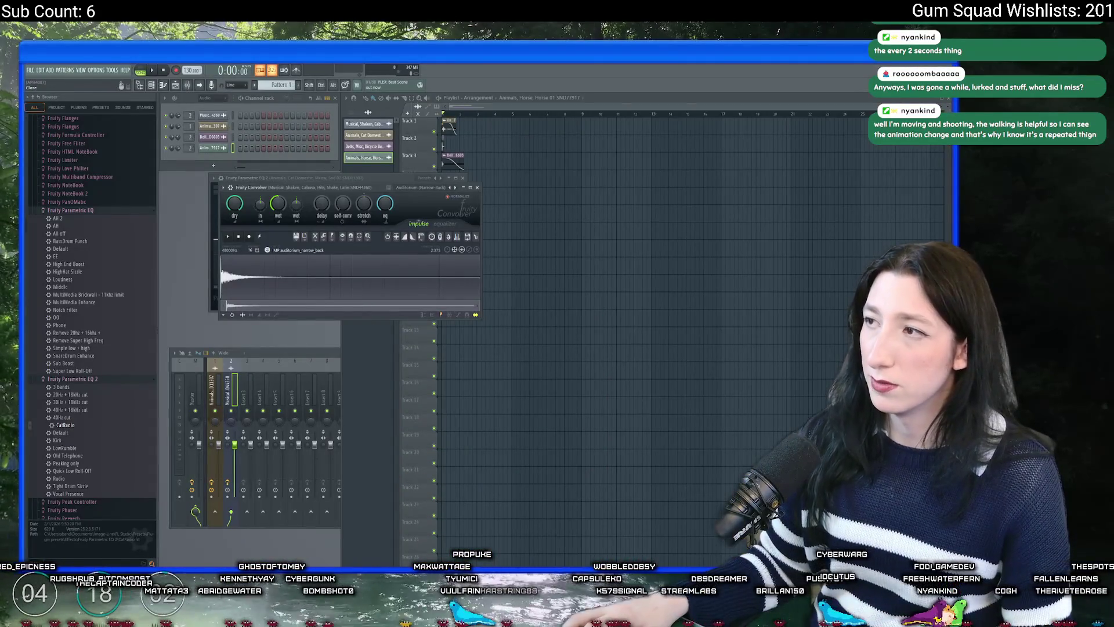
{"action": "key", "text": "F12"}
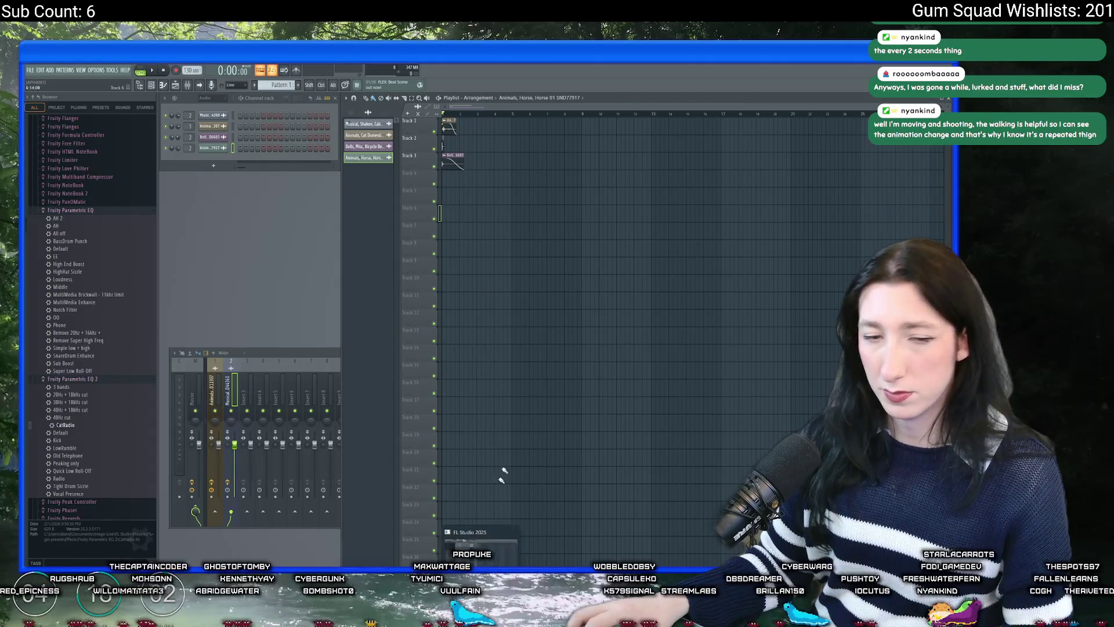
{"action": "key", "text": "alt+Tab"}
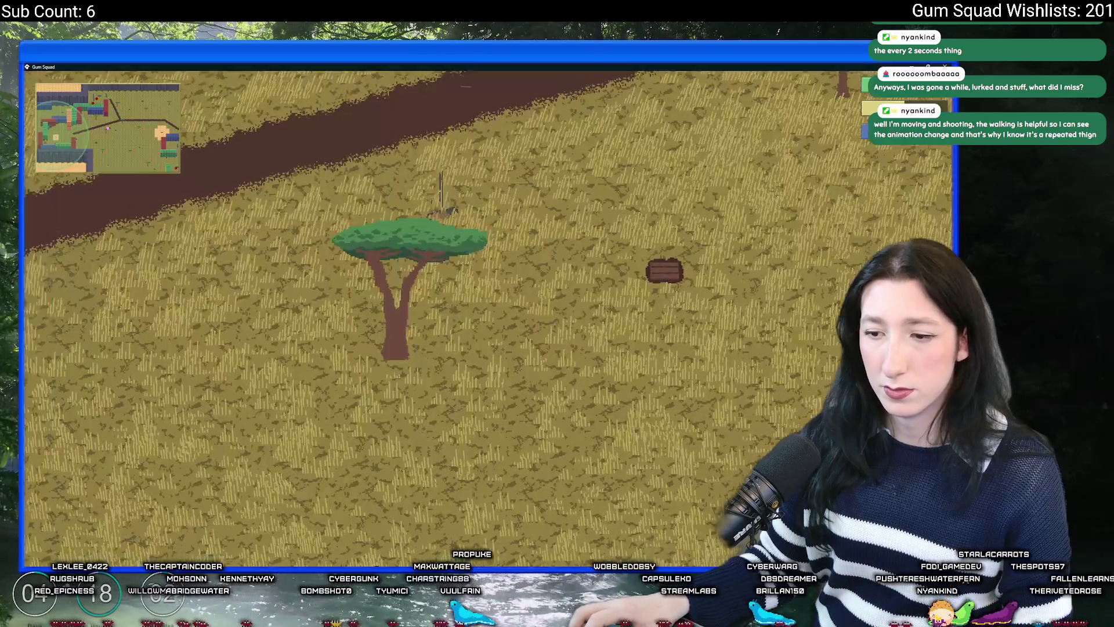
{"action": "key", "text": "super"}
{"action": "type", "text": "focusrite Control 2"}
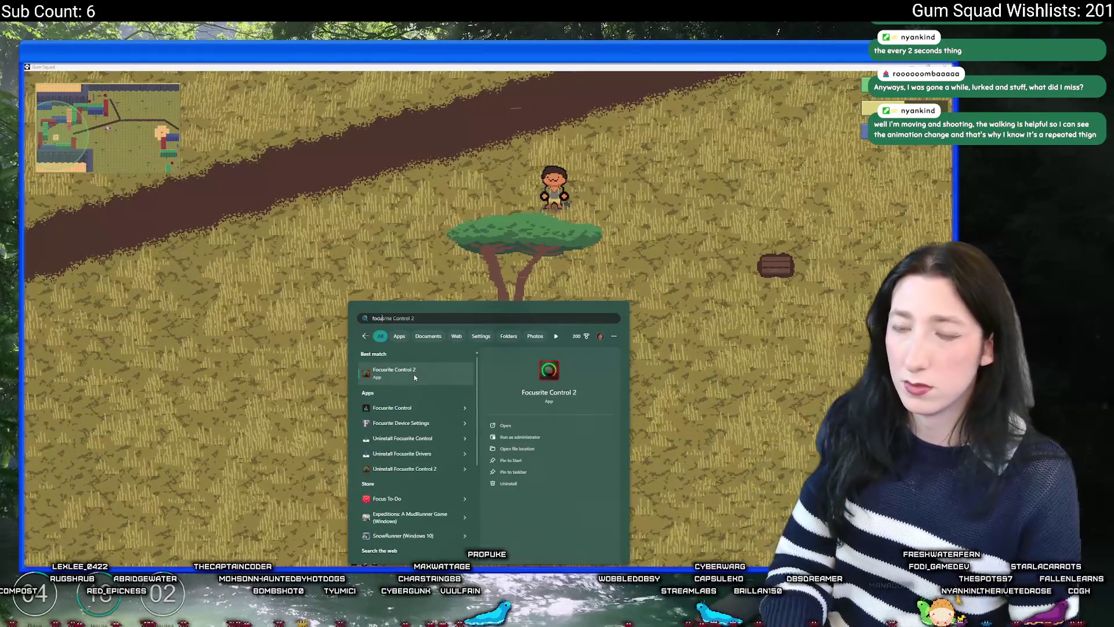
{"action": "key", "text": "Escape"}
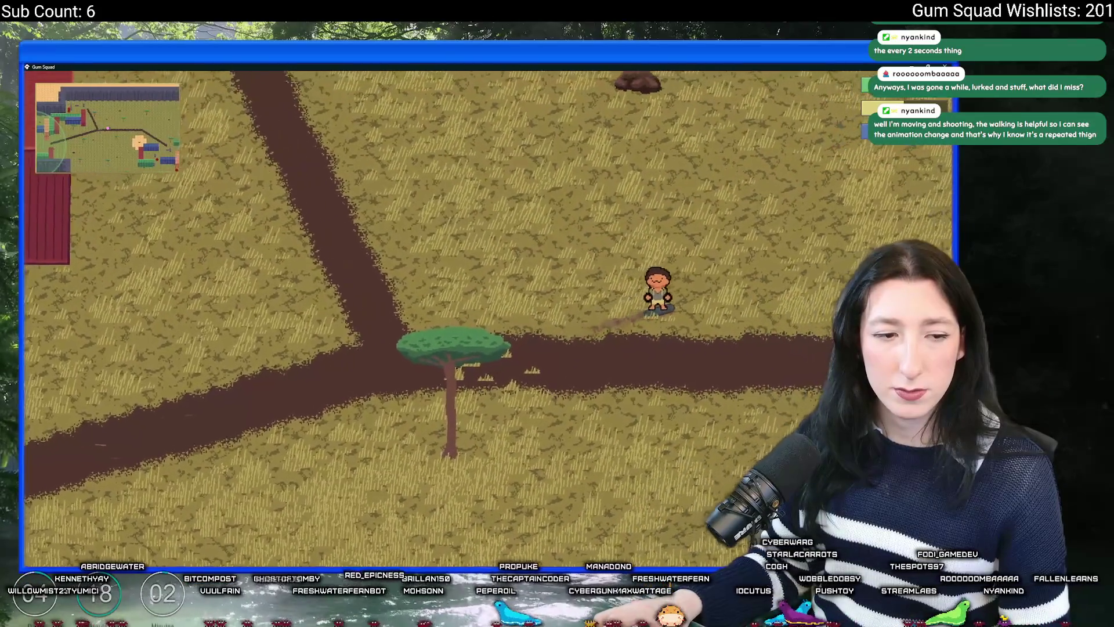
Open the inventory, fight enemies near the red building, then restore the game window smaller
{"action": "key", "text": "Tab"}
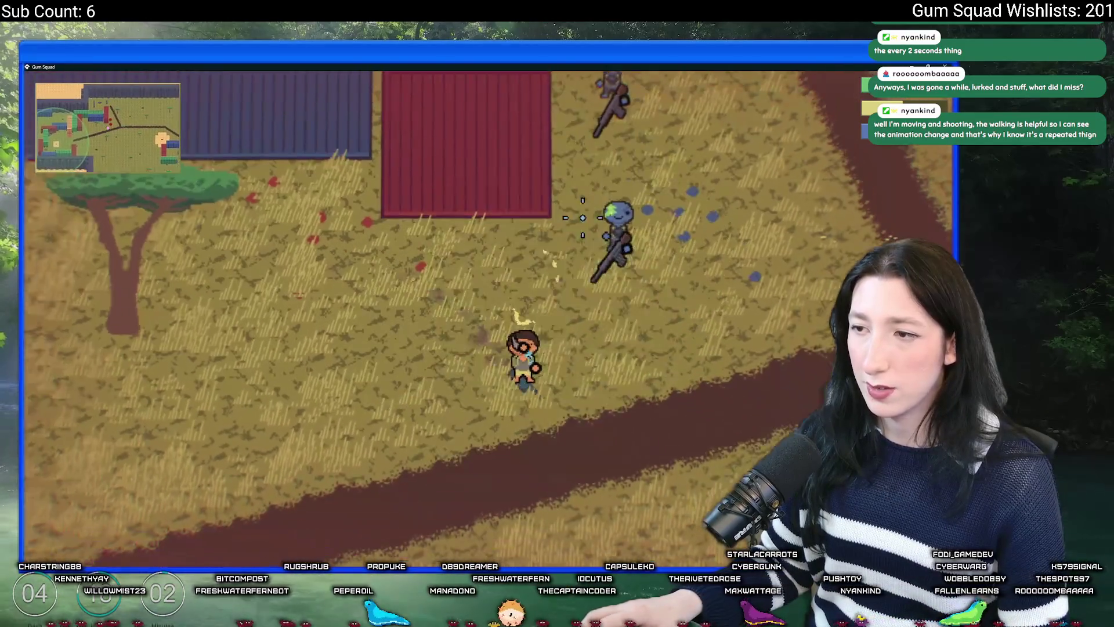
{"action": "key", "text": "w"}
{"action": "key", "text": "a"}
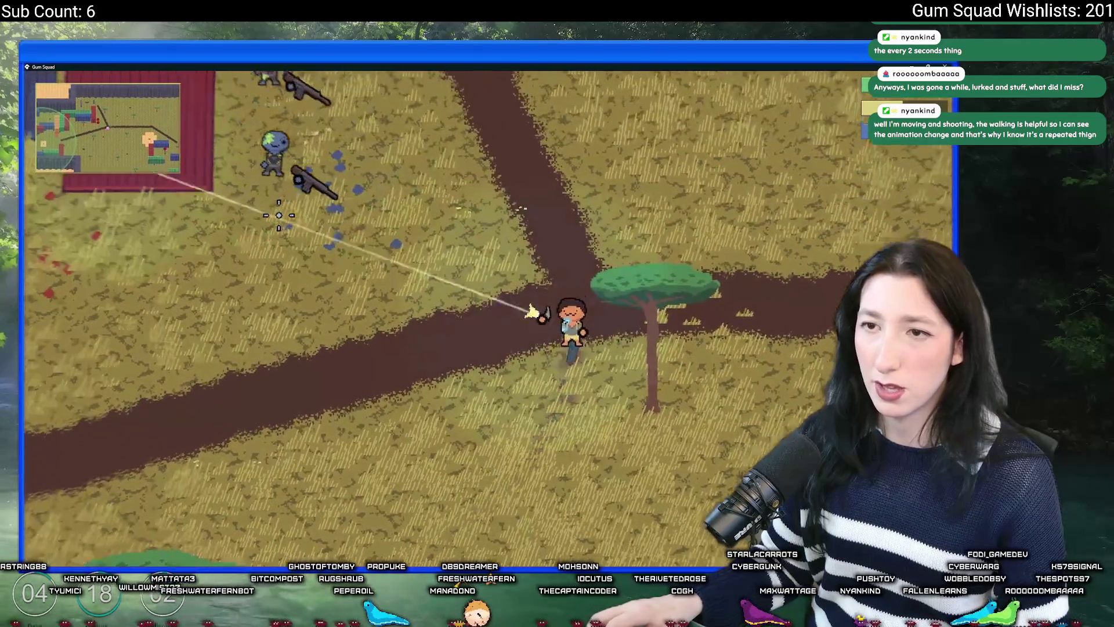
{"action": "key", "text": "w"}
{"action": "key", "text": "a"}
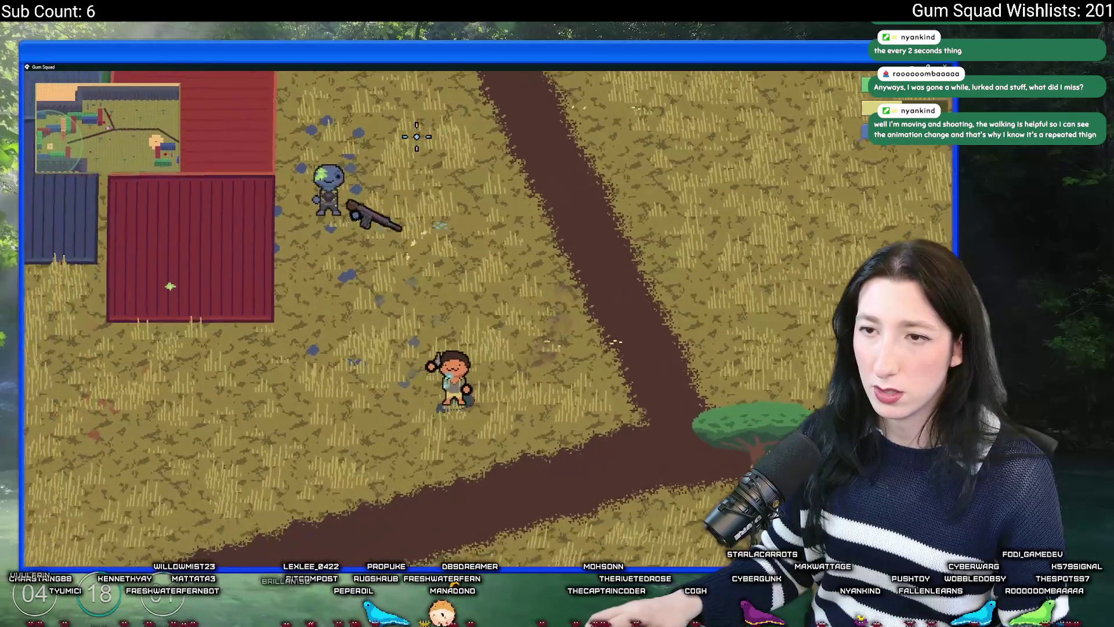
{"action": "left_click", "coordinate": [381, 254]}
{"action": "key", "text": "s"}
{"action": "key", "text": "d"}
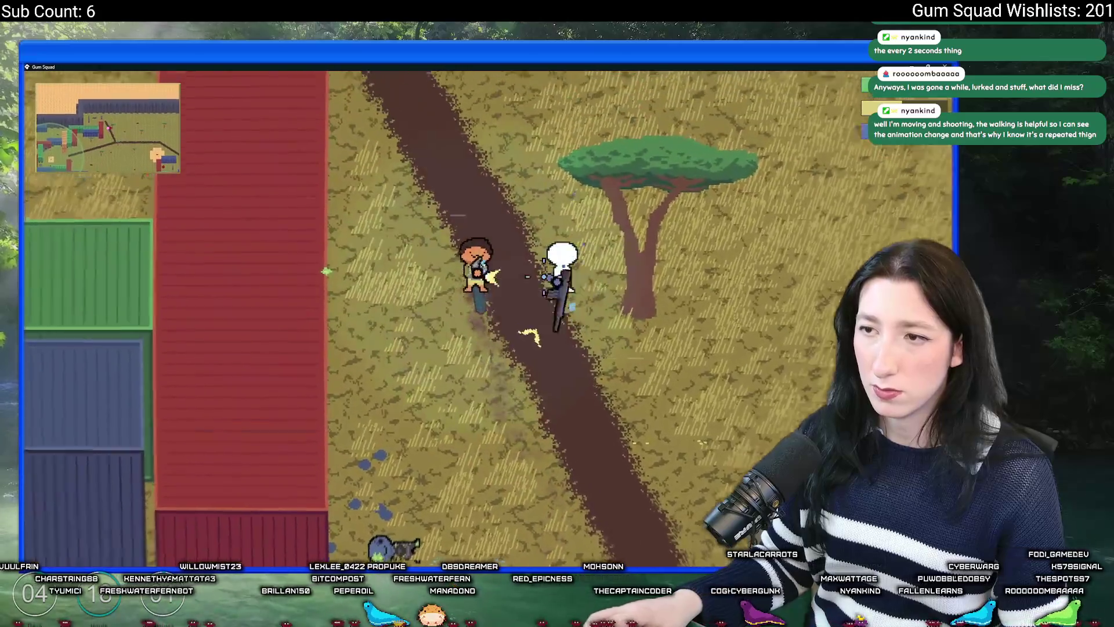
{"action": "left_click", "coordinate": [527, 276]}
{"action": "key", "text": "w"}
{"action": "key", "text": "d"}
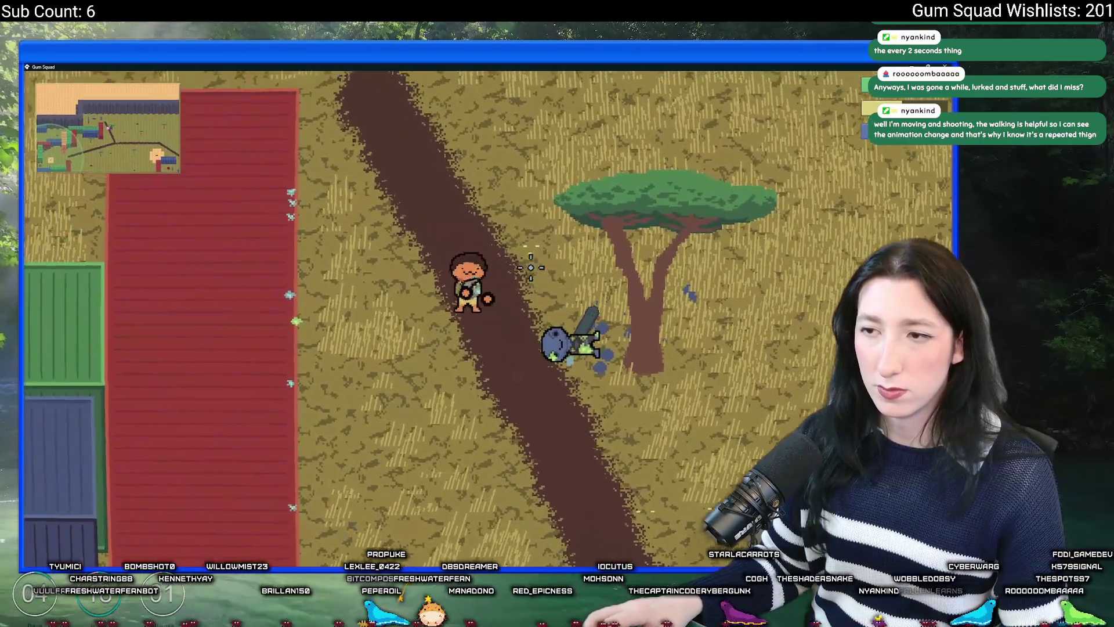
{"action": "key", "text": "w"}
{"action": "key", "text": "a"}
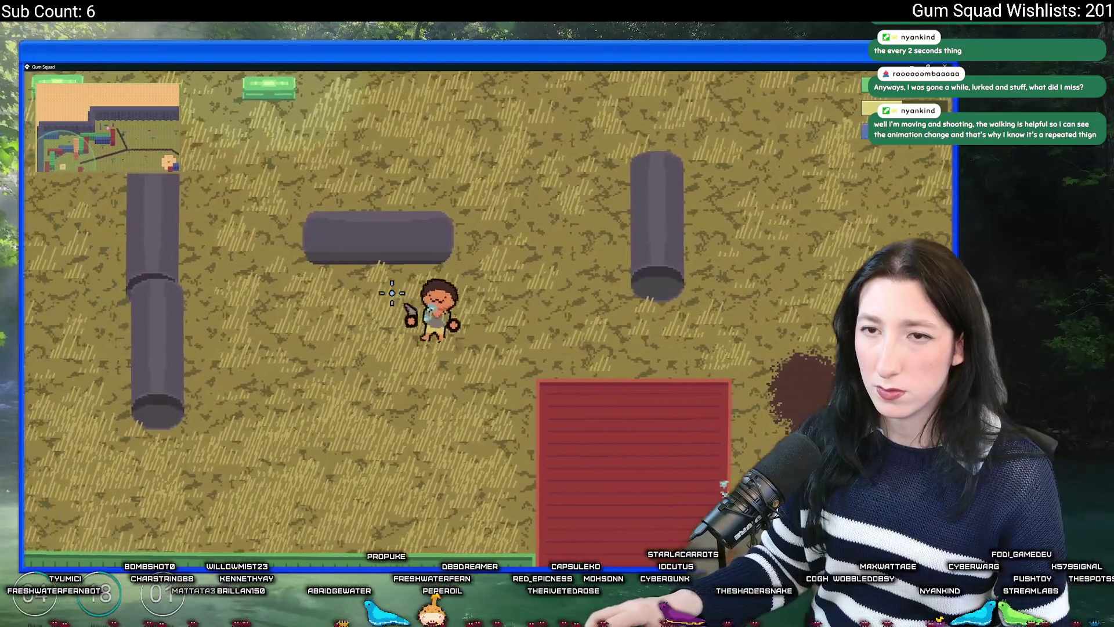
{"action": "left_click_drag", "start_coordinate": [430, 67], "coordinate": [430, 130]}
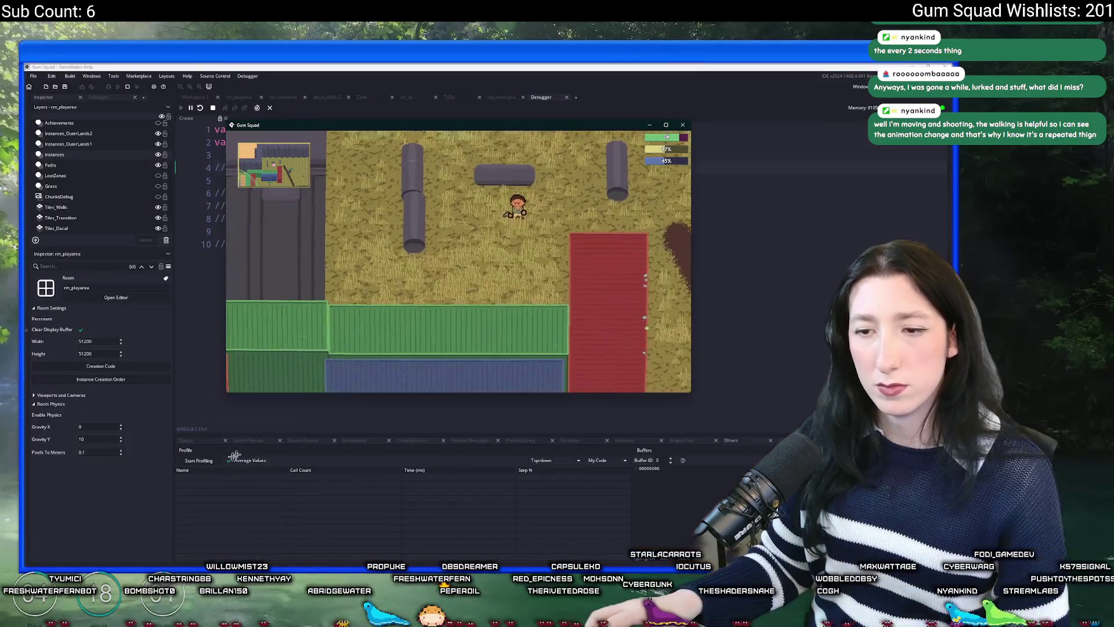
Start a profiler capture, enlarge the profiler panel, and expand the obj_draw_Draw_77 entry
{"action": "left_click", "coordinate": [203, 460]}
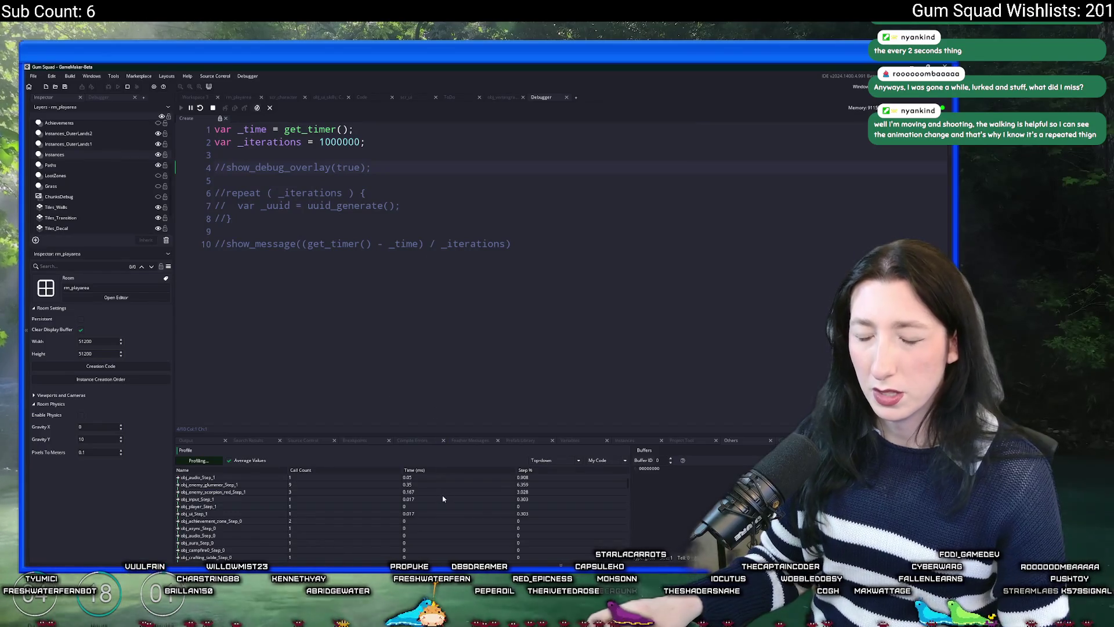
{"action": "left_click_drag", "start_coordinate": [436, 434], "coordinate": [436, 354]}
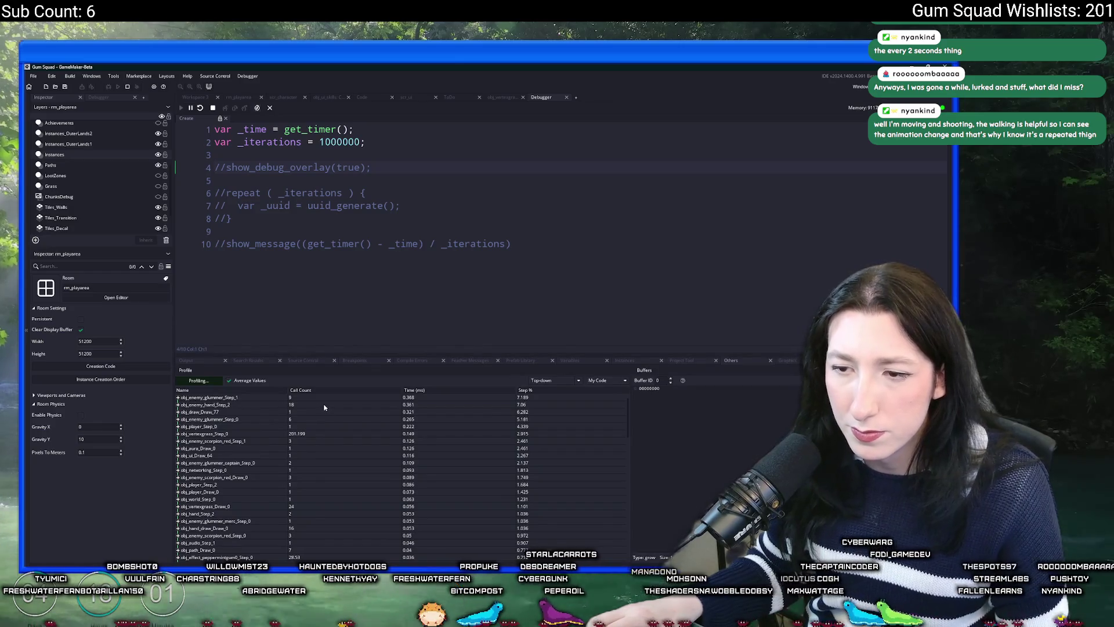
{"action": "key", "text": "alt+Tab"}
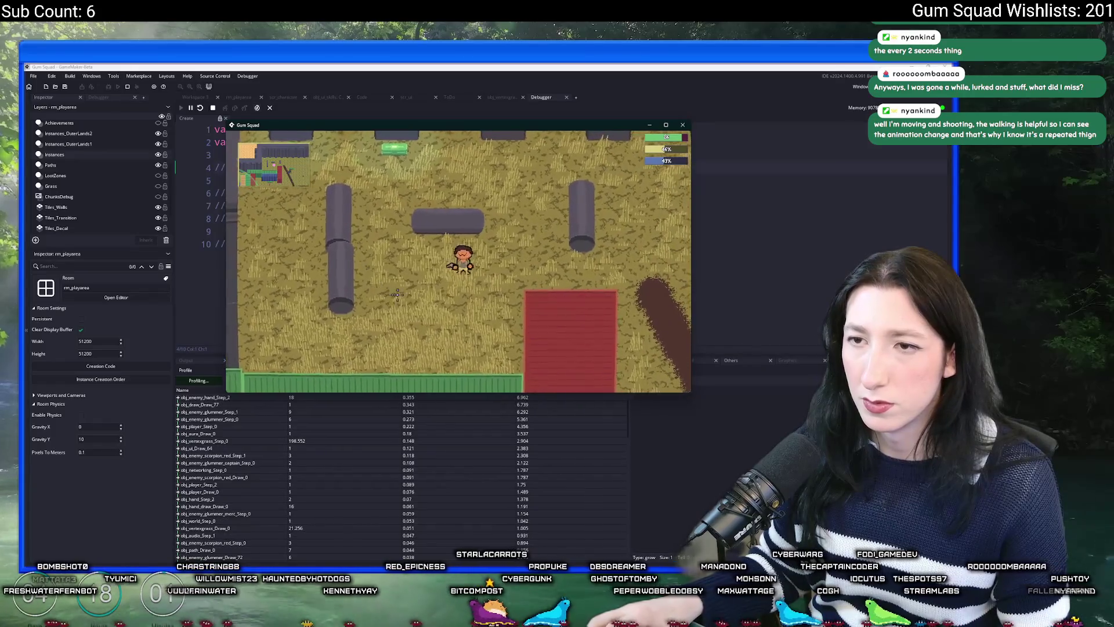
{"action": "key", "text": "alt+Tab"}
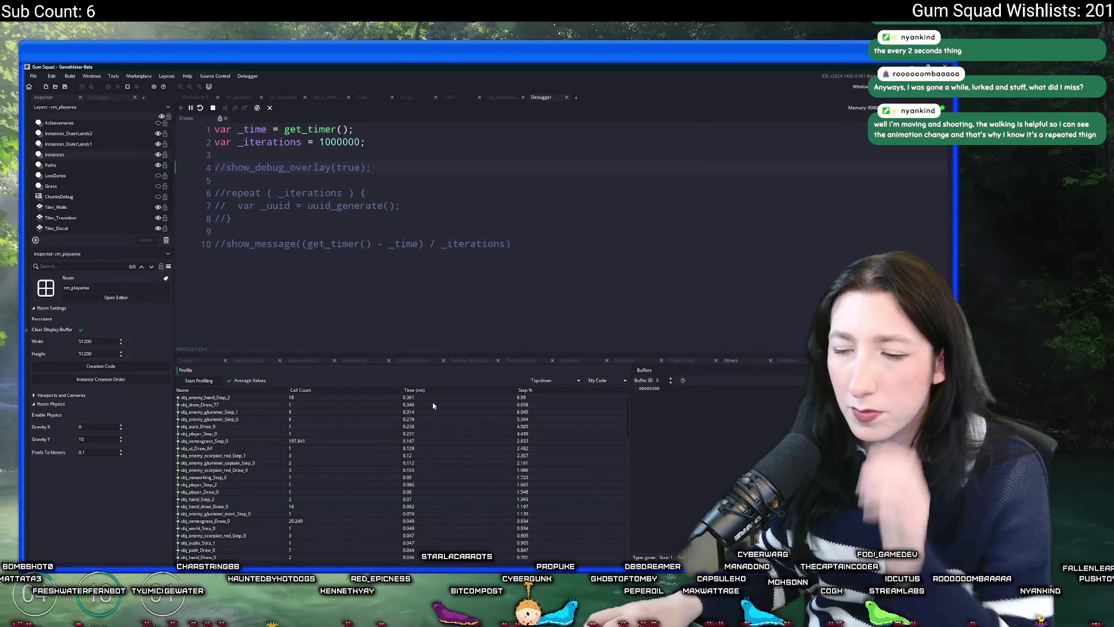
{"action": "left_click", "coordinate": [178, 404]}
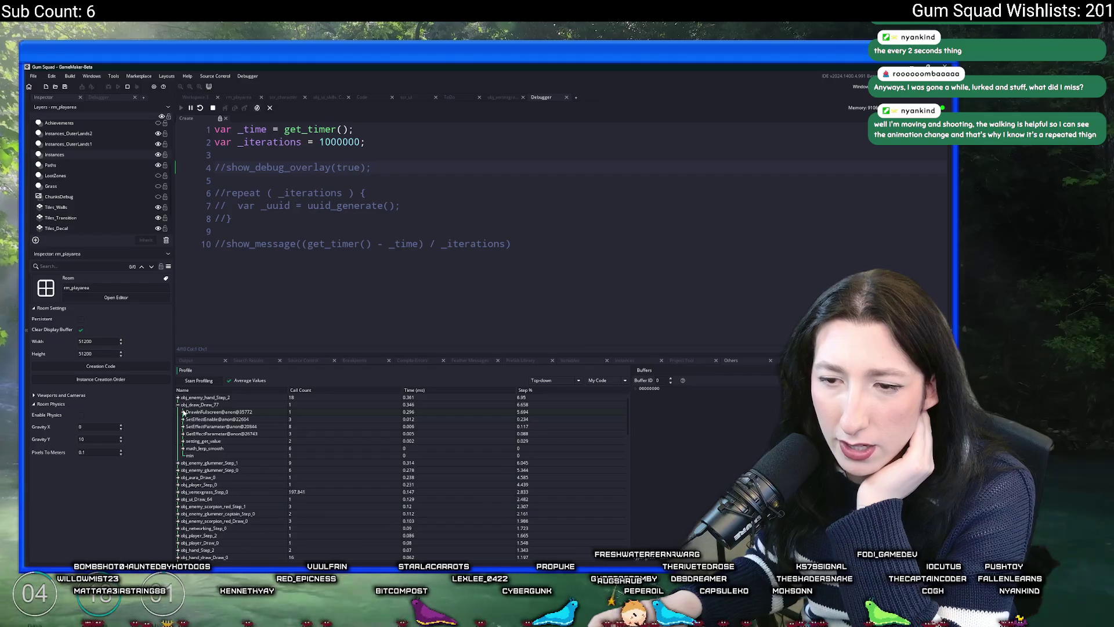
{"action": "left_click", "coordinate": [178, 406]}
{"action": "key", "text": "alt+Tab"}
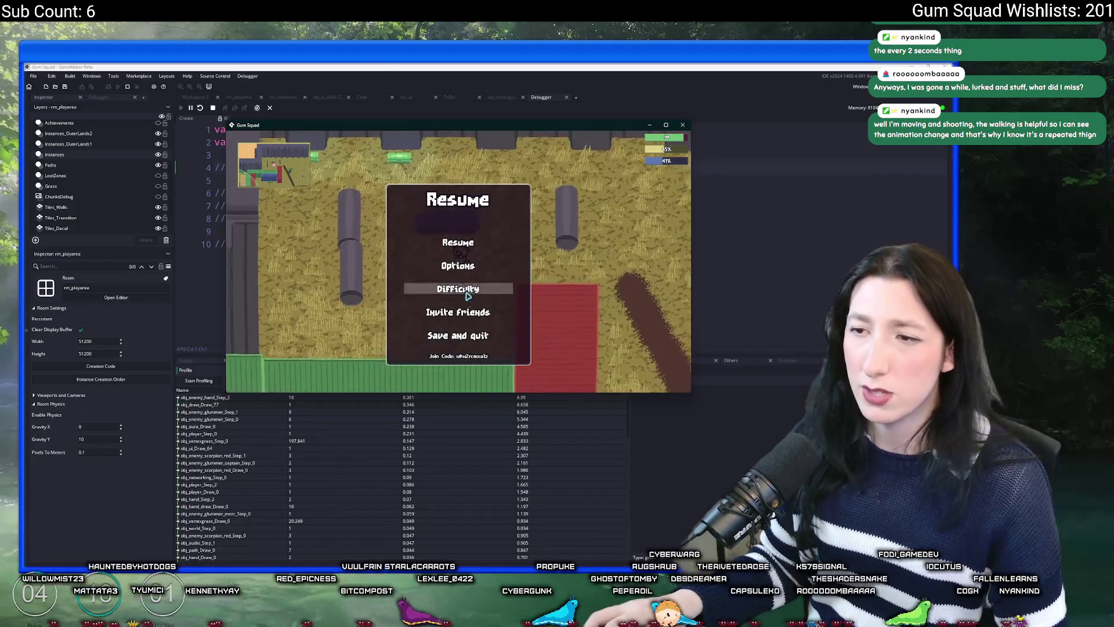
Turn Post-Processing off and back on in the game's Graphics options, then resume play
{"action": "left_click", "coordinate": [455, 259]}
{"action": "left_click", "coordinate": [455, 250]}
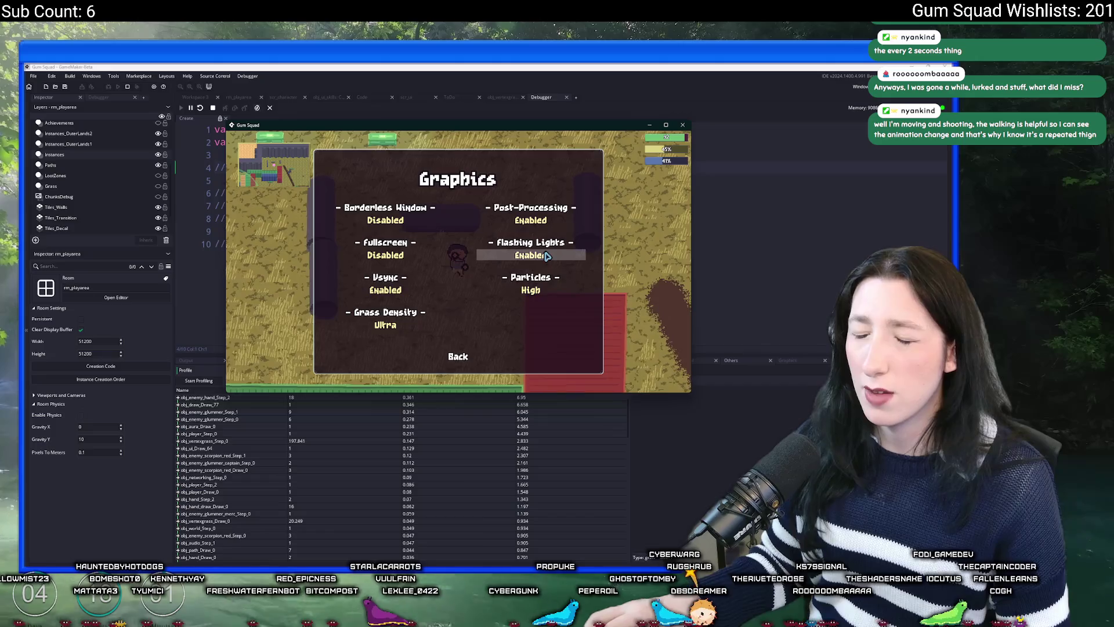
{"action": "left_click", "coordinate": [526, 221]}
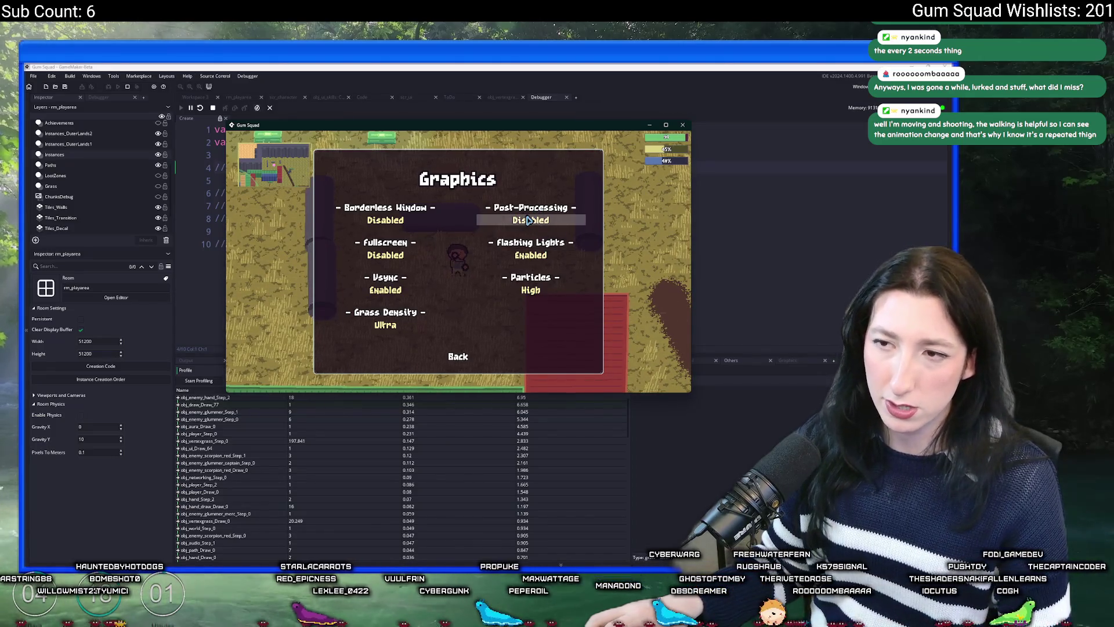
{"action": "left_click", "coordinate": [523, 220]}
{"action": "key", "text": "Escape"}
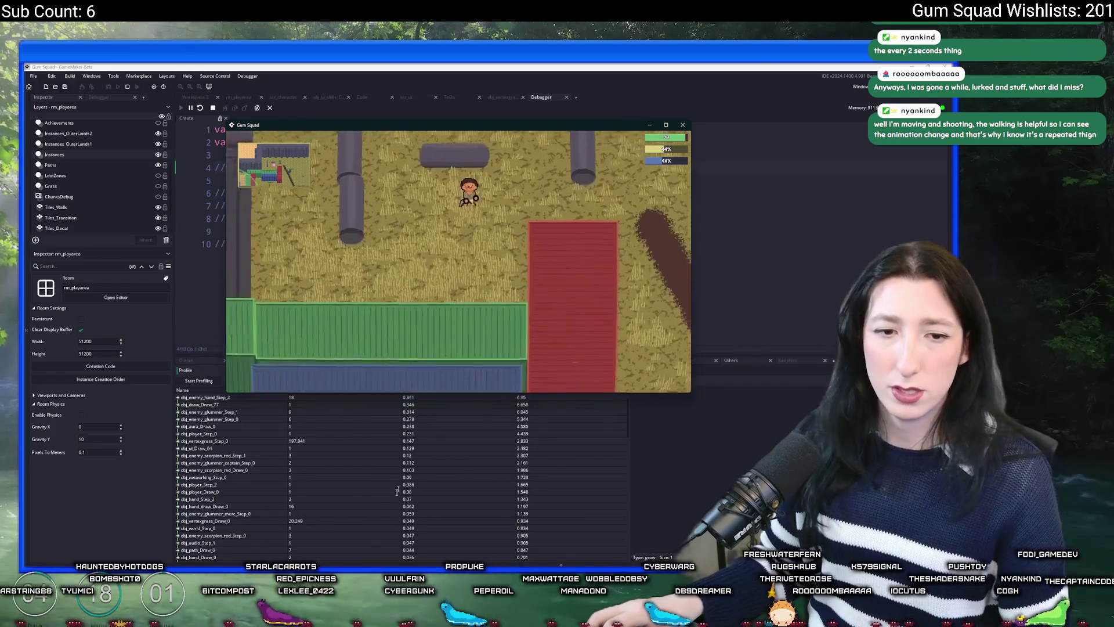
{"action": "left_click", "coordinate": [601, 449]}
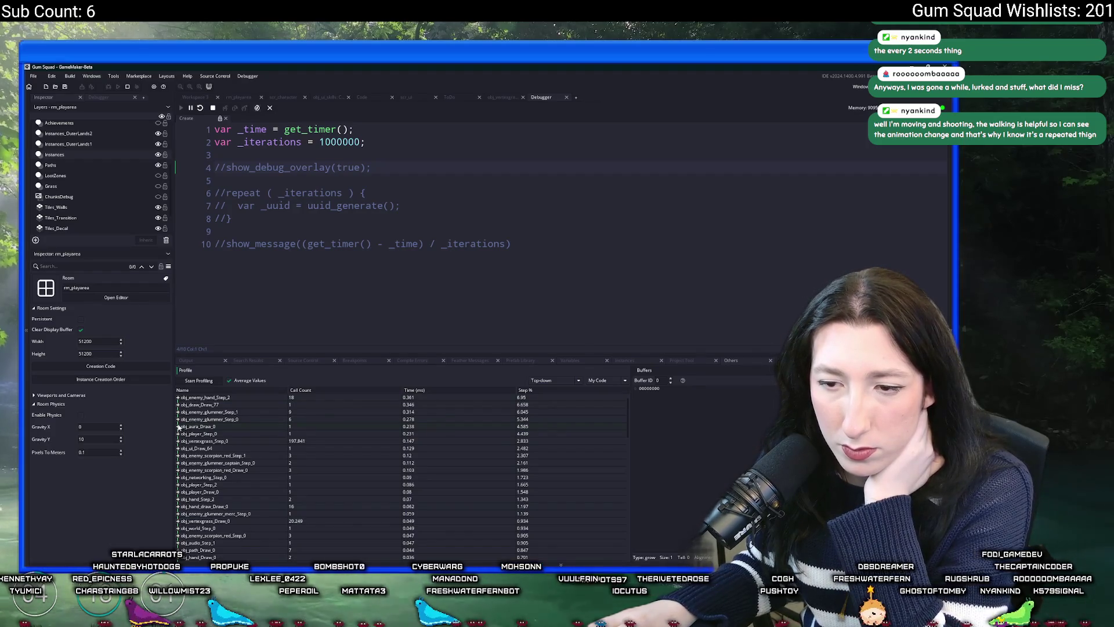
Expand obj_aura_Draw_0 and aura_light_draw, then take a fresh profiling capture
{"action": "left_click", "coordinate": [178, 426]}
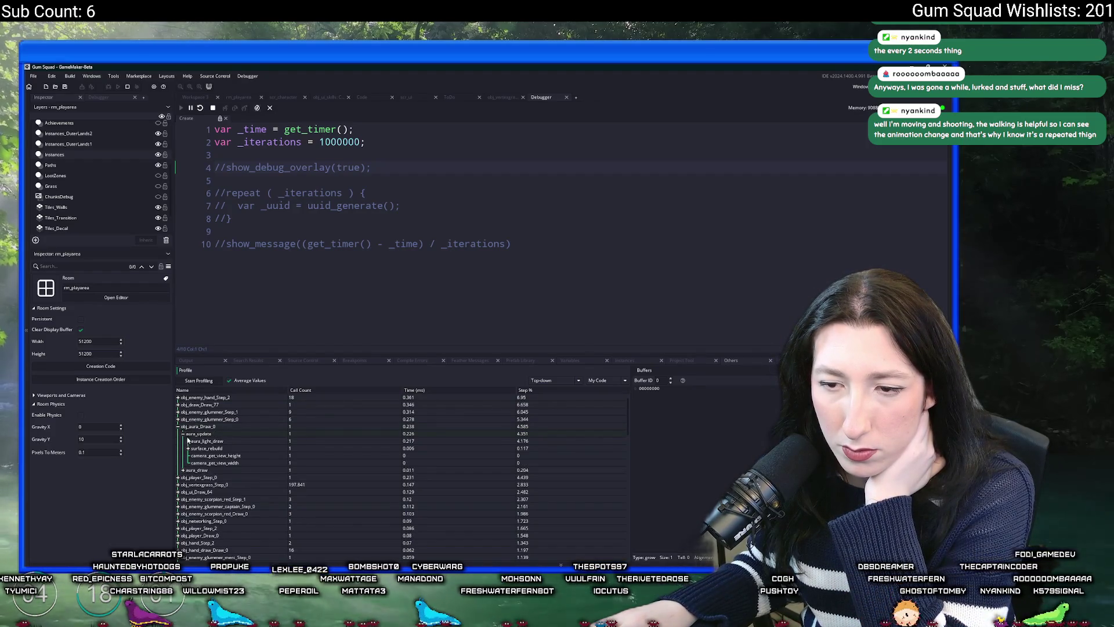
{"action": "left_click", "coordinate": [187, 441]}
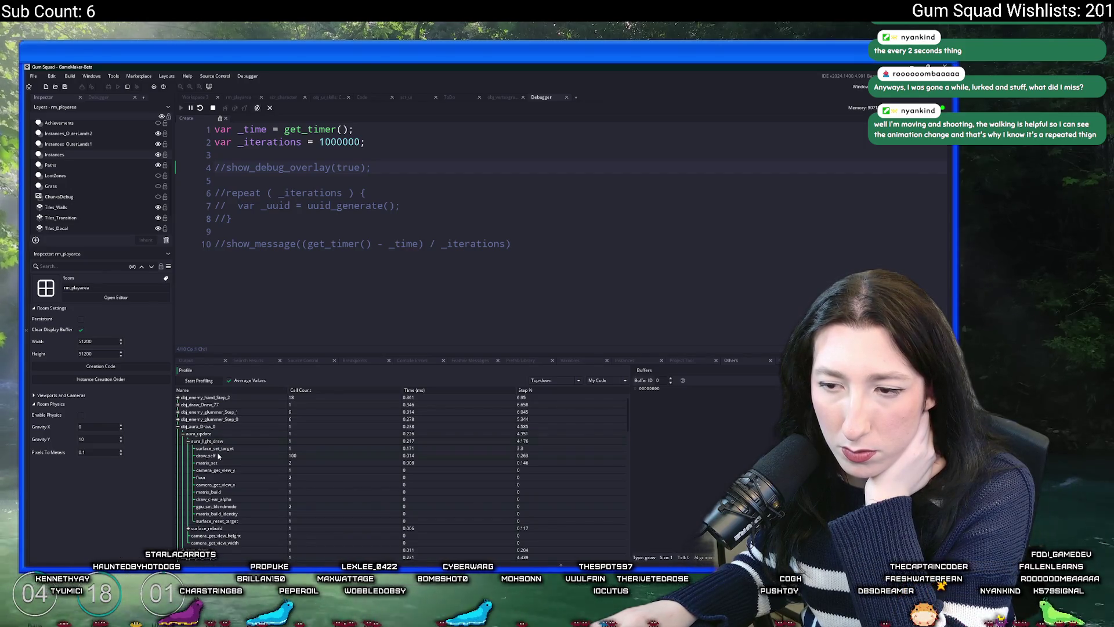
{"action": "left_click", "coordinate": [210, 382]}
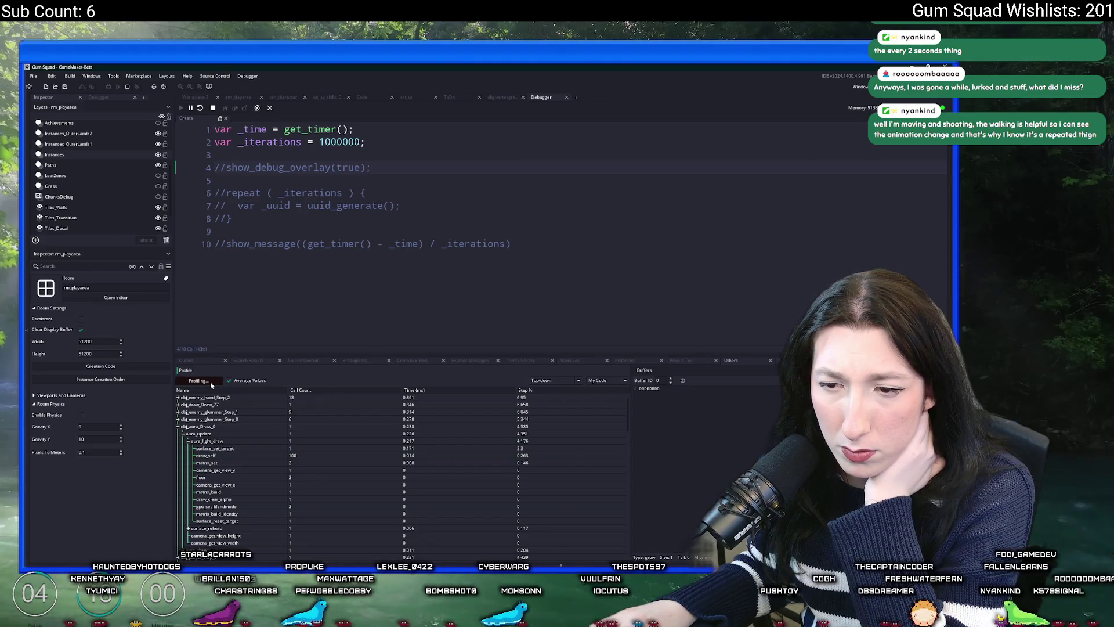
{"action": "left_click", "coordinate": [210, 381]}
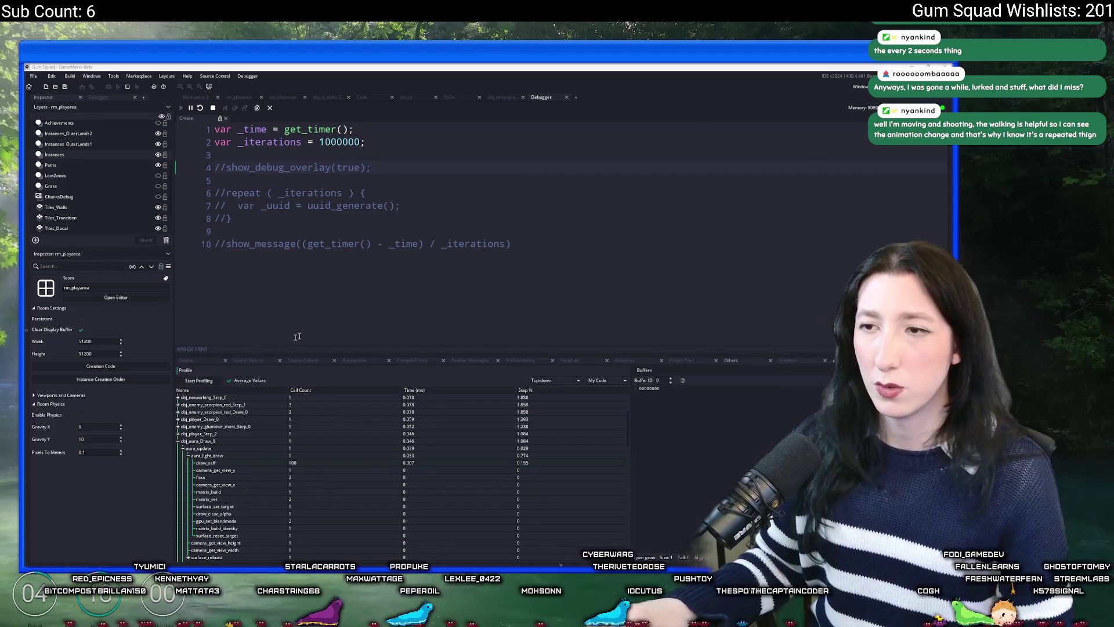
Bring the game window back and make it full-screen with F11
{"action": "key", "text": "a"}
{"action": "key", "text": "s"}
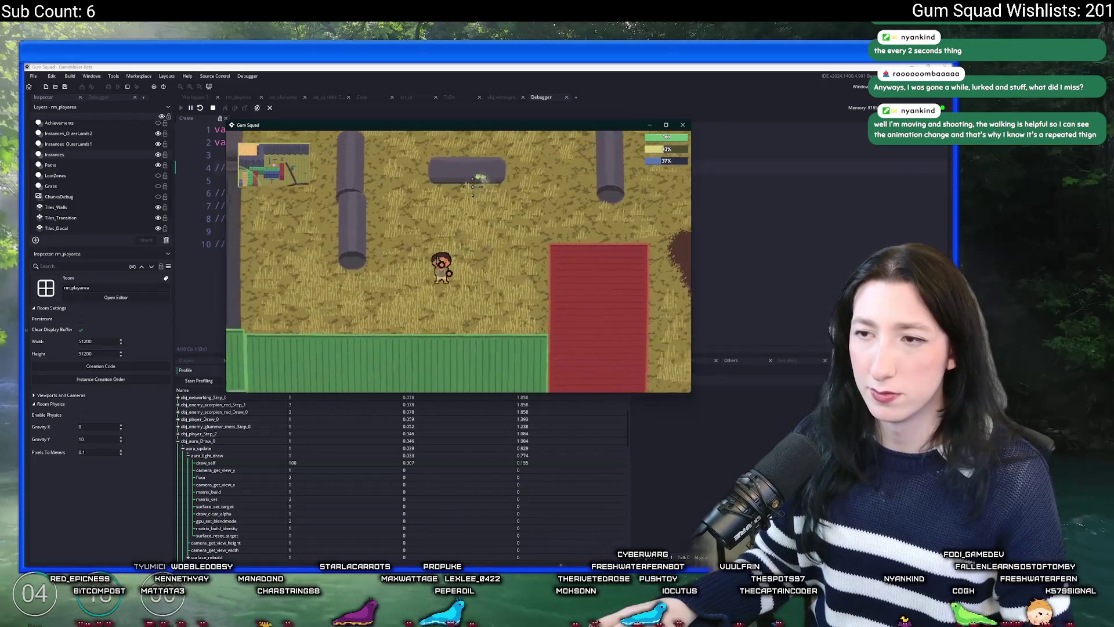
{"action": "left_click", "coordinate": [195, 384]}
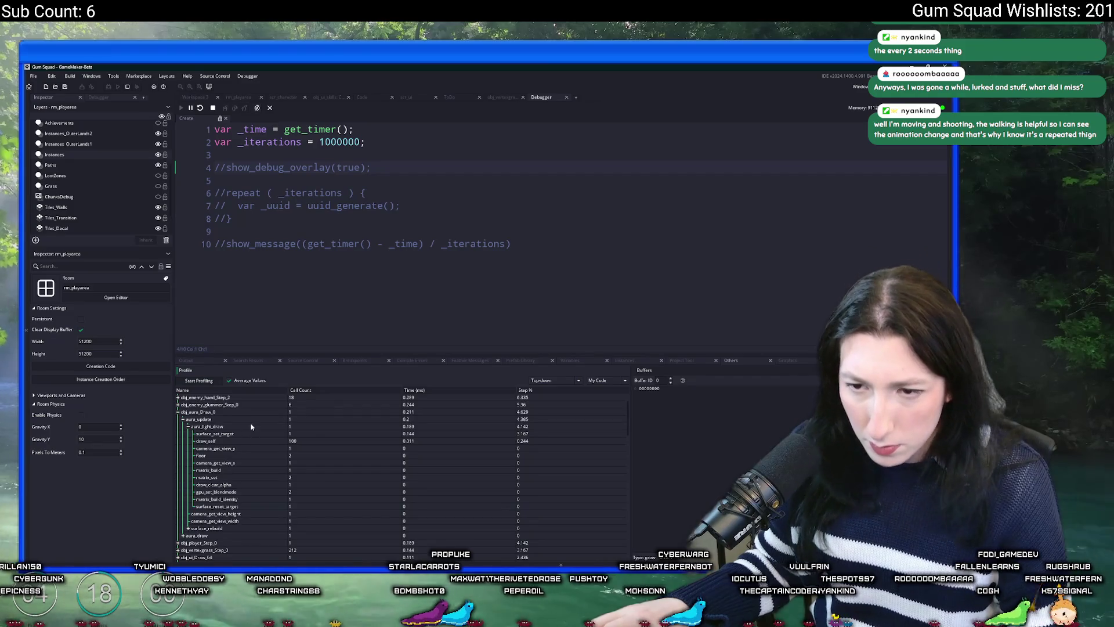
{"action": "key", "text": "alt+Tab"}
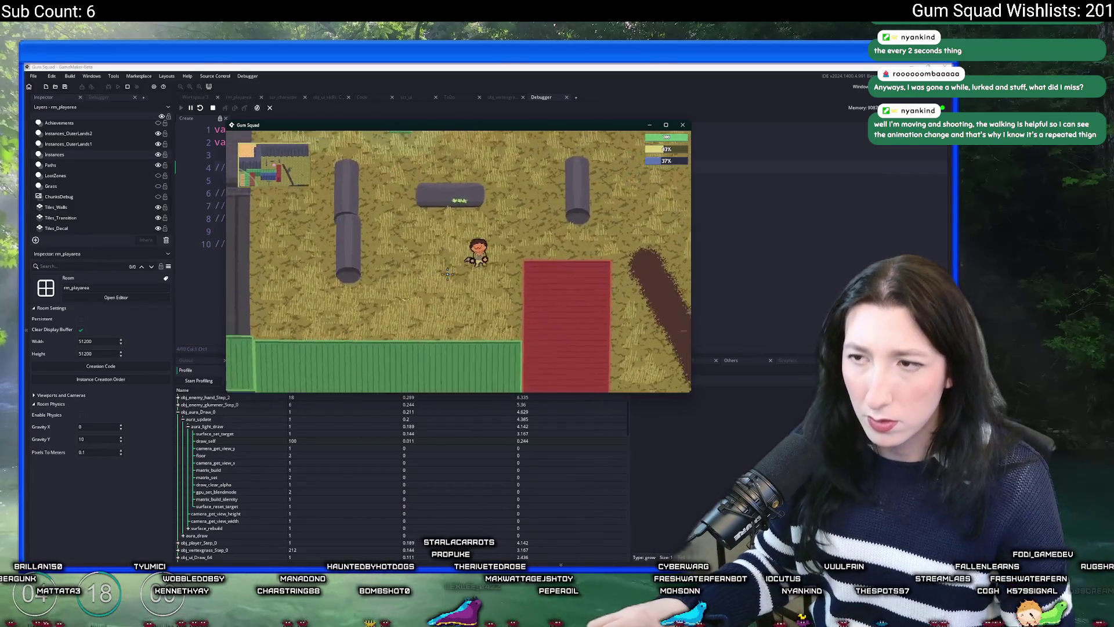
{"action": "key", "text": "F11"}
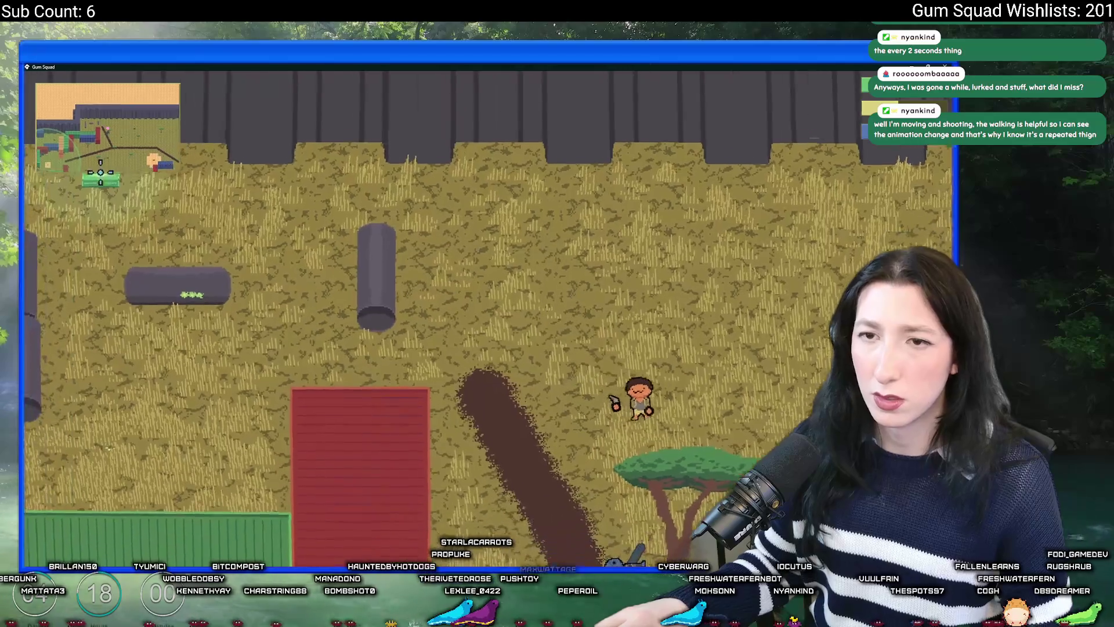
Walk the character across the grassy field past rocks onto the orange patch, then return to the editor
{"action": "key", "text": "d"}
{"action": "key", "text": "s"}
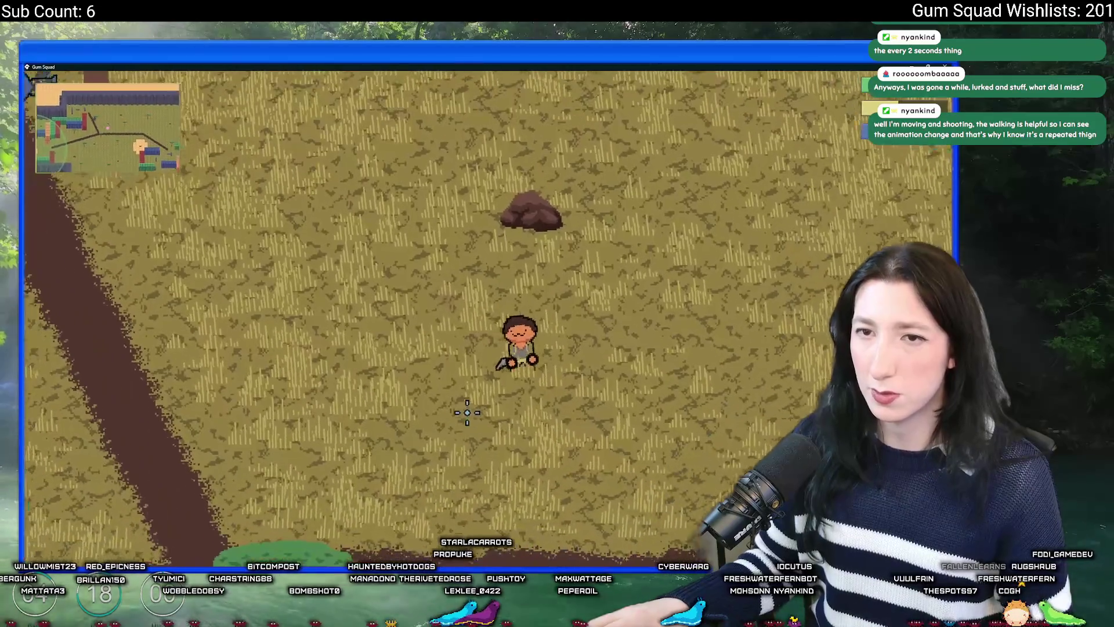
{"action": "key", "text": "a"}
{"action": "key", "text": "w"}
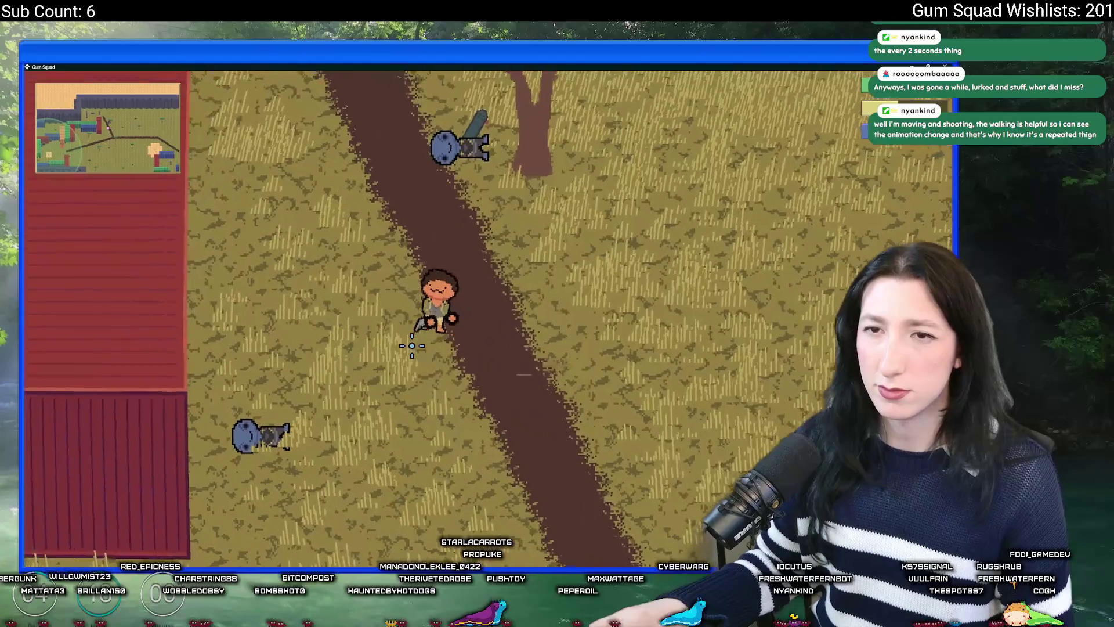
{"action": "key", "text": "d"}
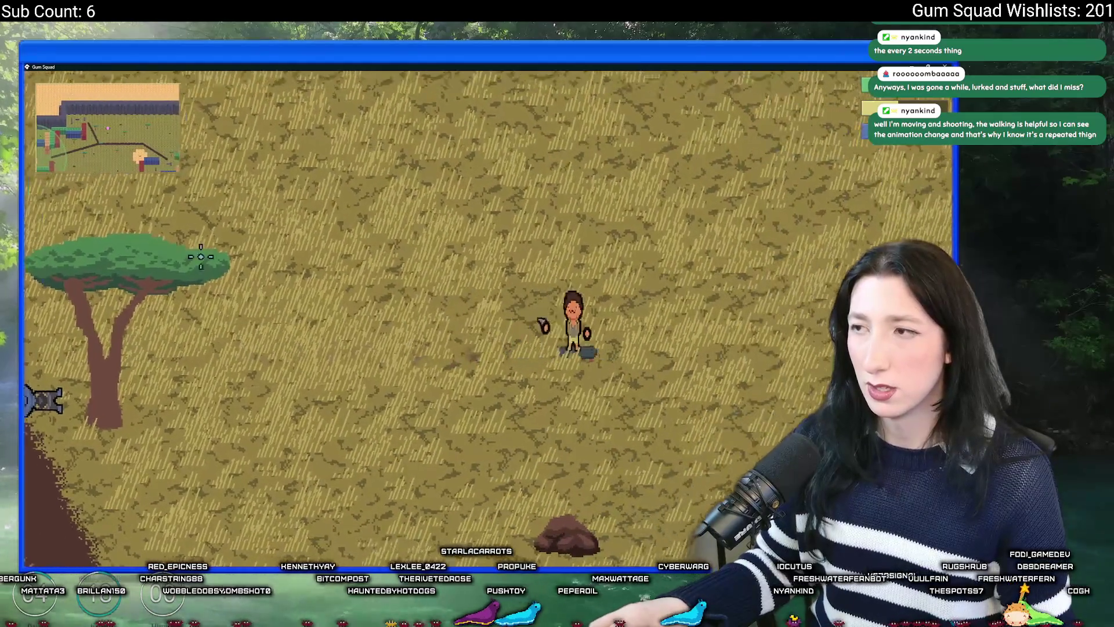
{"action": "key", "text": "d"}
{"action": "key", "text": "s"}
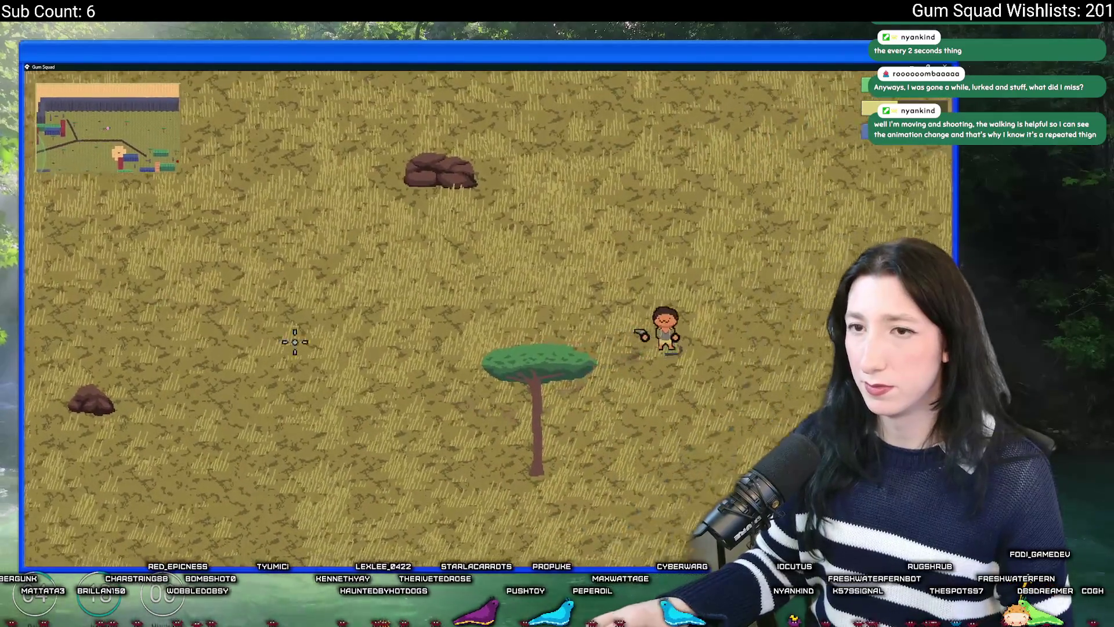
{"action": "key", "text": "s"}
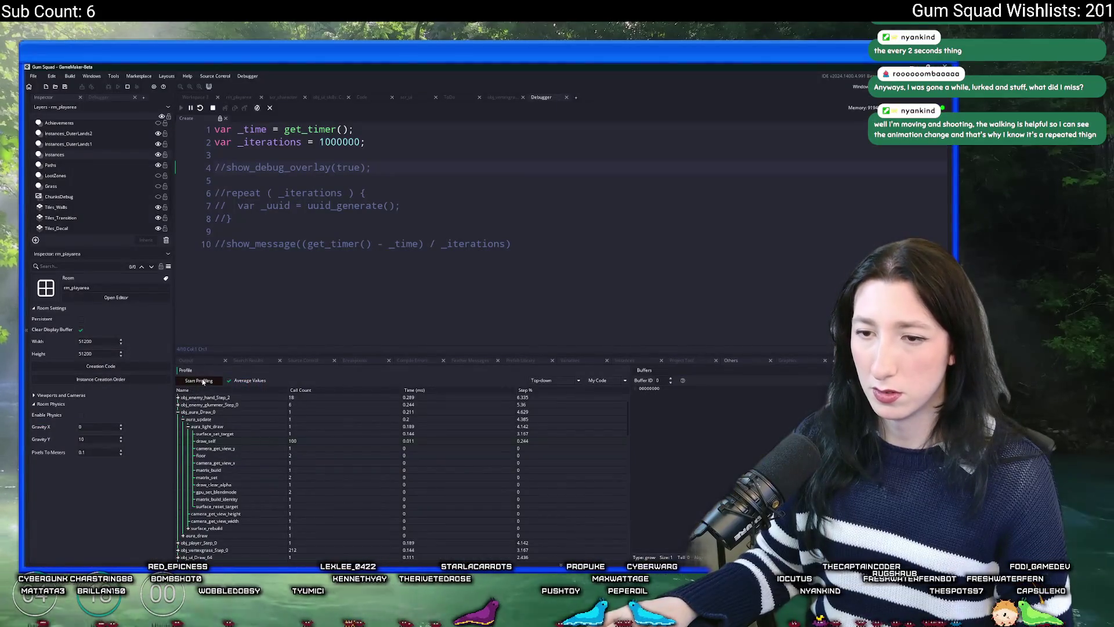
{"action": "key", "text": "s"}
{"action": "key", "text": "a"}
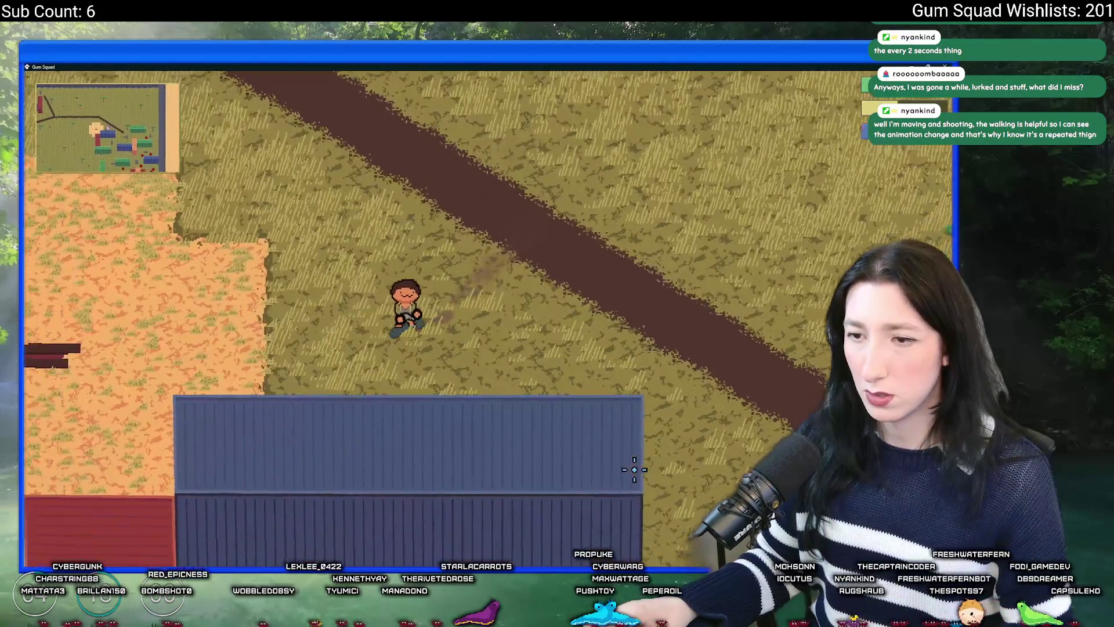
{"action": "key", "text": "alt+Tab"}
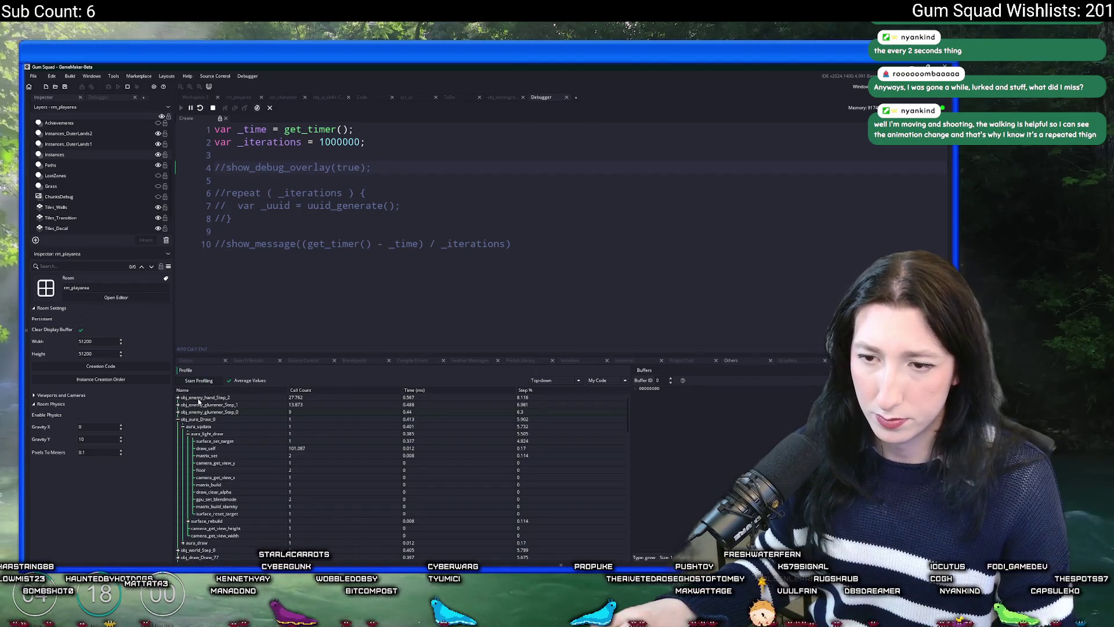
Inspect obj_enemy_hand_Step_2's sub-calls, then capture a new profile
{"action": "left_click", "coordinate": [179, 398]}
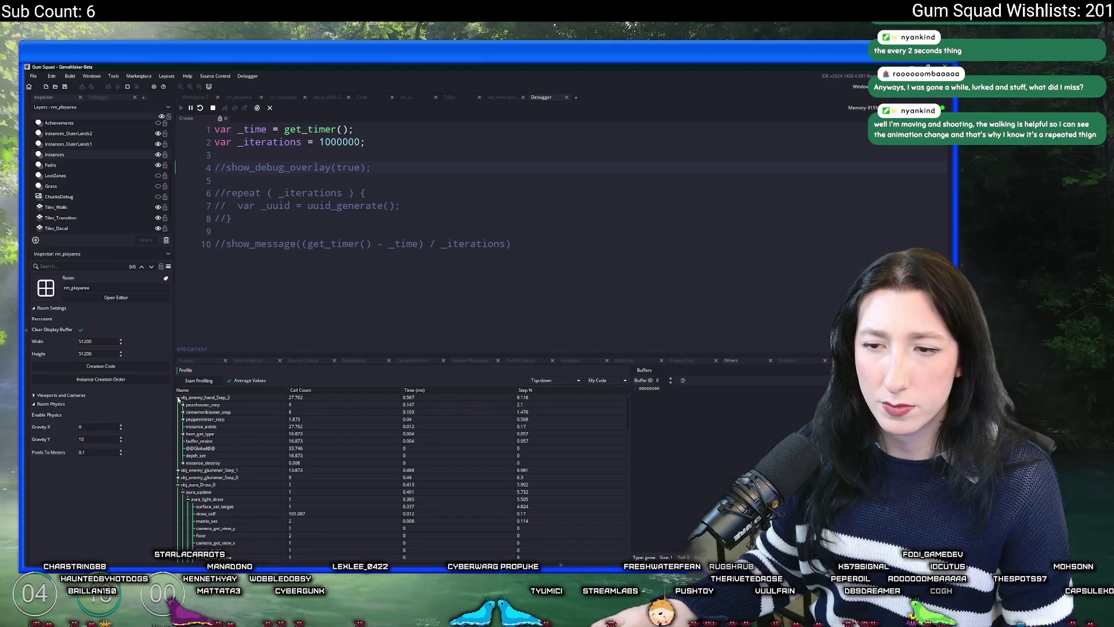
{"action": "left_click", "coordinate": [178, 398]}
{"action": "left_click", "coordinate": [179, 401]}
{"action": "left_click", "coordinate": [179, 405]}
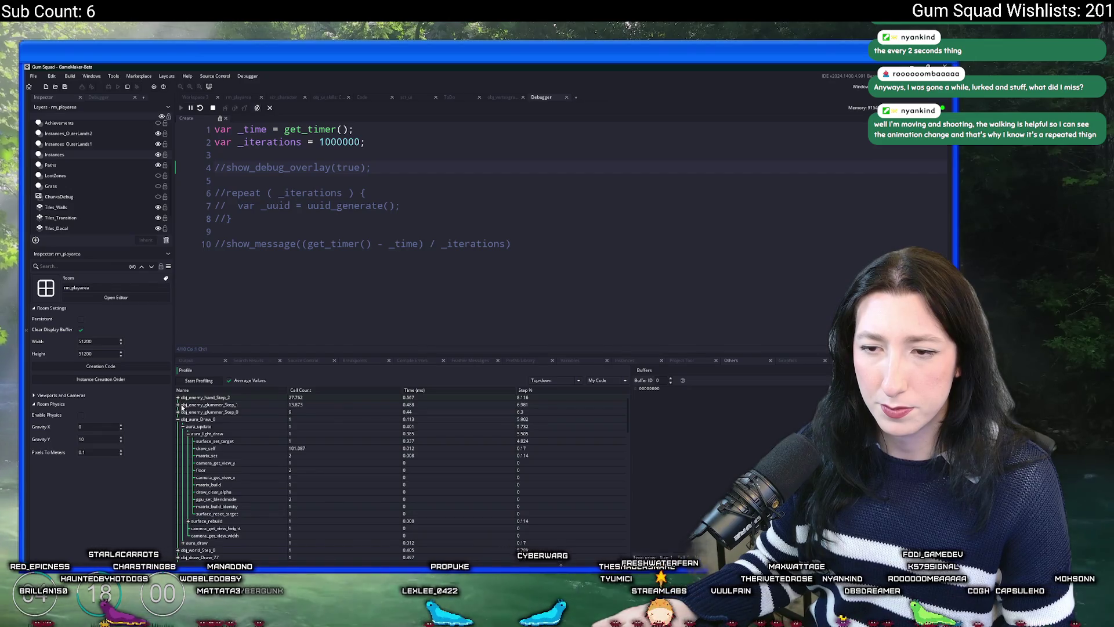
{"action": "left_click", "coordinate": [195, 382]}
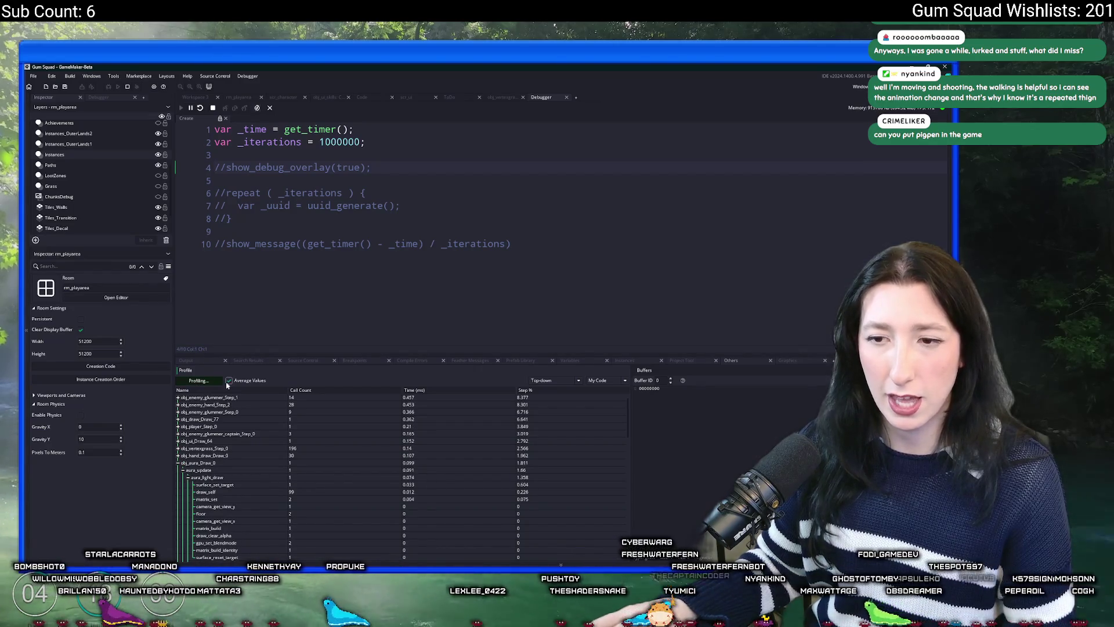
{"action": "left_click", "coordinate": [210, 381]}
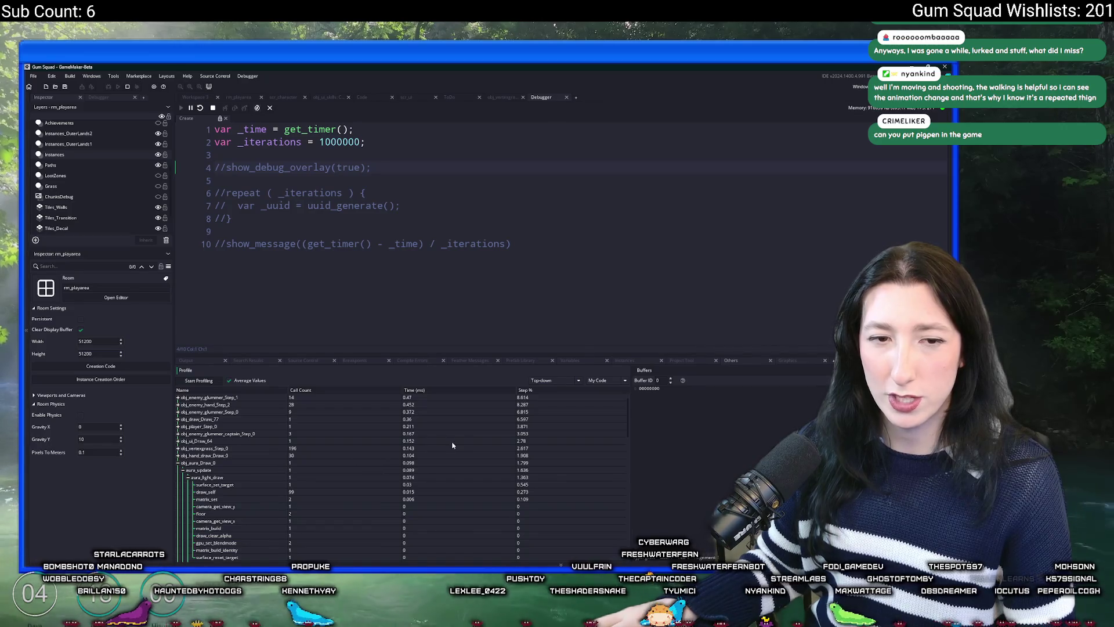
Sort by Call Count, check obj_vertexgrass_Step_0, then sort by Time (ms) highest first
{"action": "left_click", "coordinate": [325, 389]}
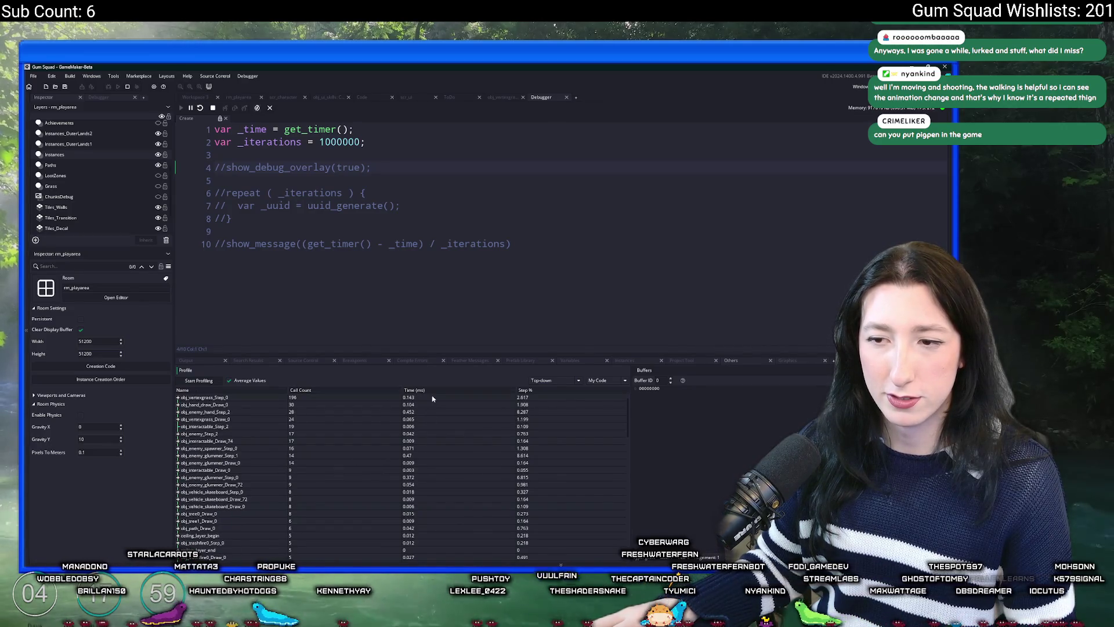
{"action": "left_click", "coordinate": [311, 392]}
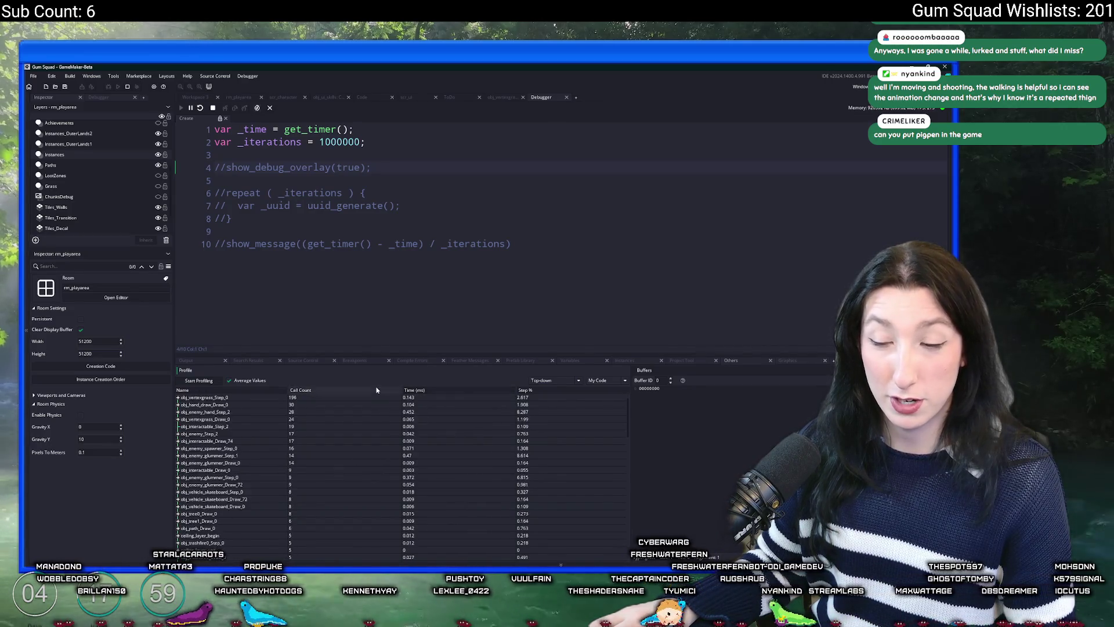
{"action": "left_click", "coordinate": [310, 393]}
{"action": "left_click", "coordinate": [178, 397]}
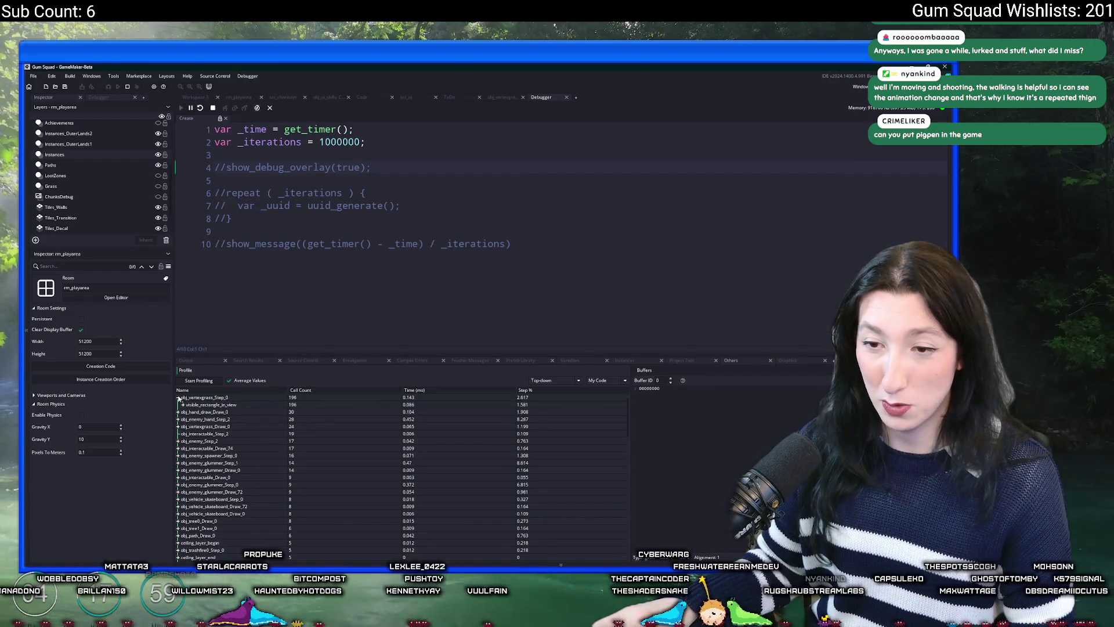
{"action": "left_click", "coordinate": [178, 398]}
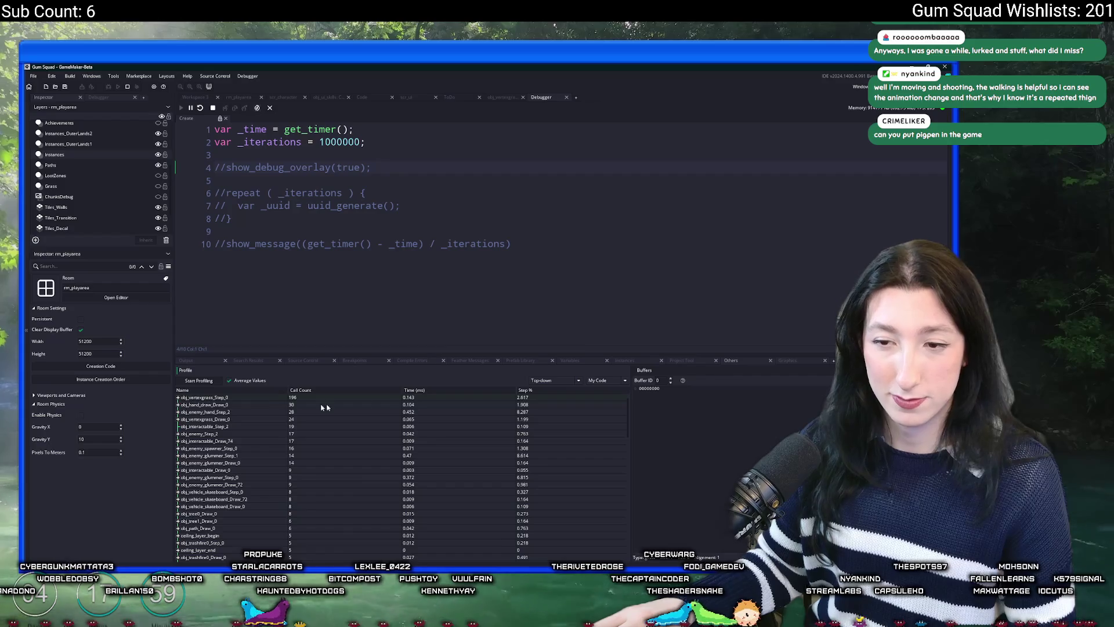
{"action": "left_click", "coordinate": [413, 390]}
{"action": "left_click", "coordinate": [413, 391]}
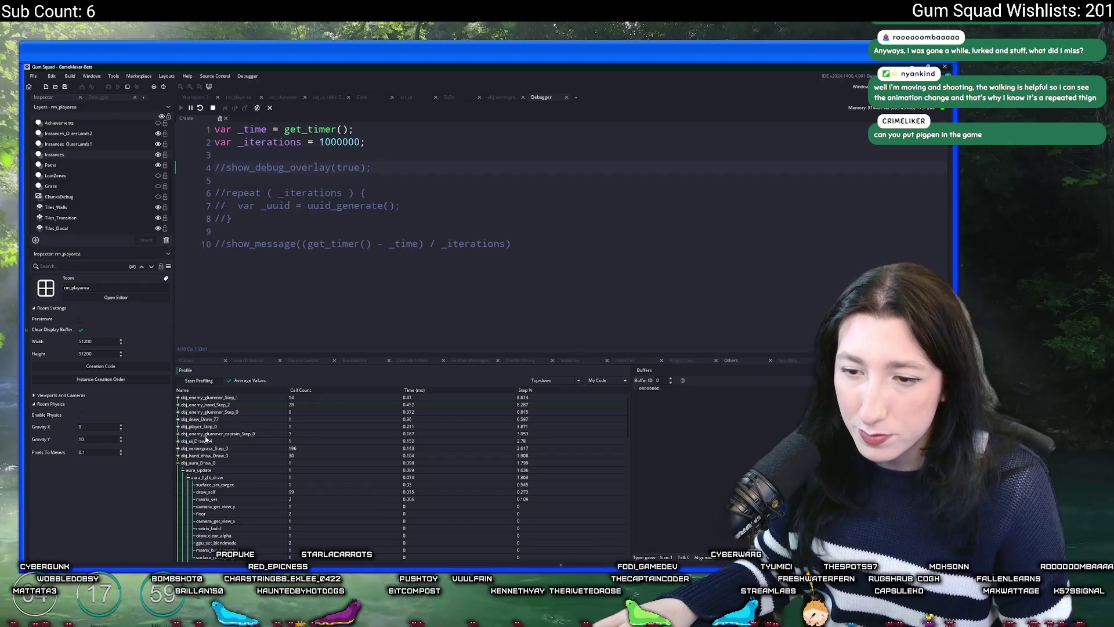
{"action": "left_click", "coordinate": [179, 463]}
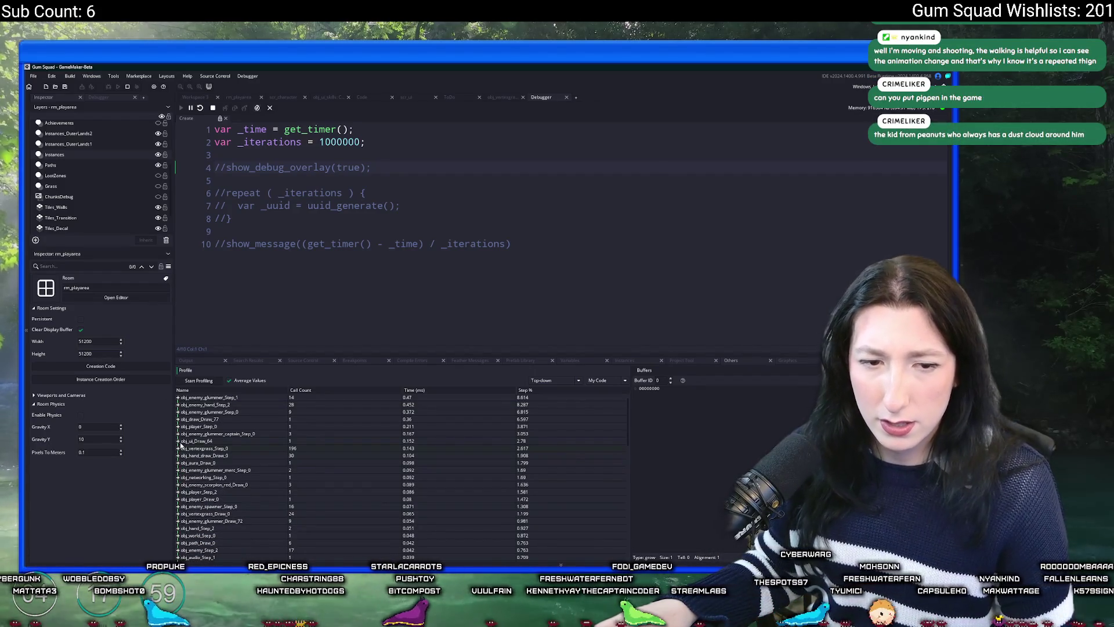
{"action": "key", "text": "alt+Tab"}
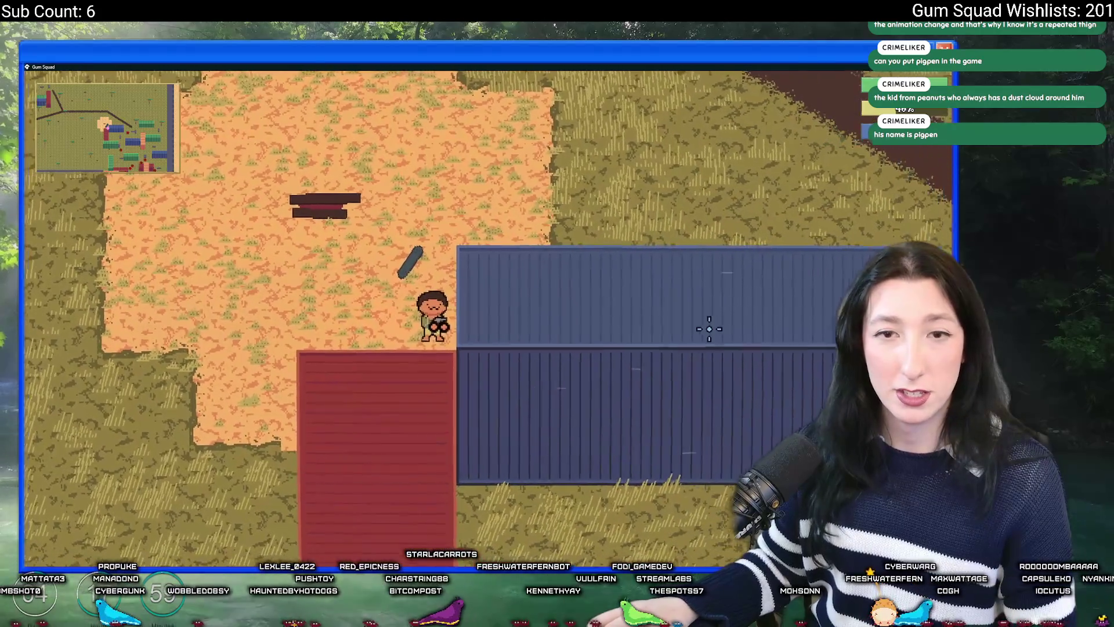
Expand the obj_enemy_glummer_Step_0 and obj_enemy_hand_Step_2 profiler rows
{"action": "key", "text": "alt+Tab"}
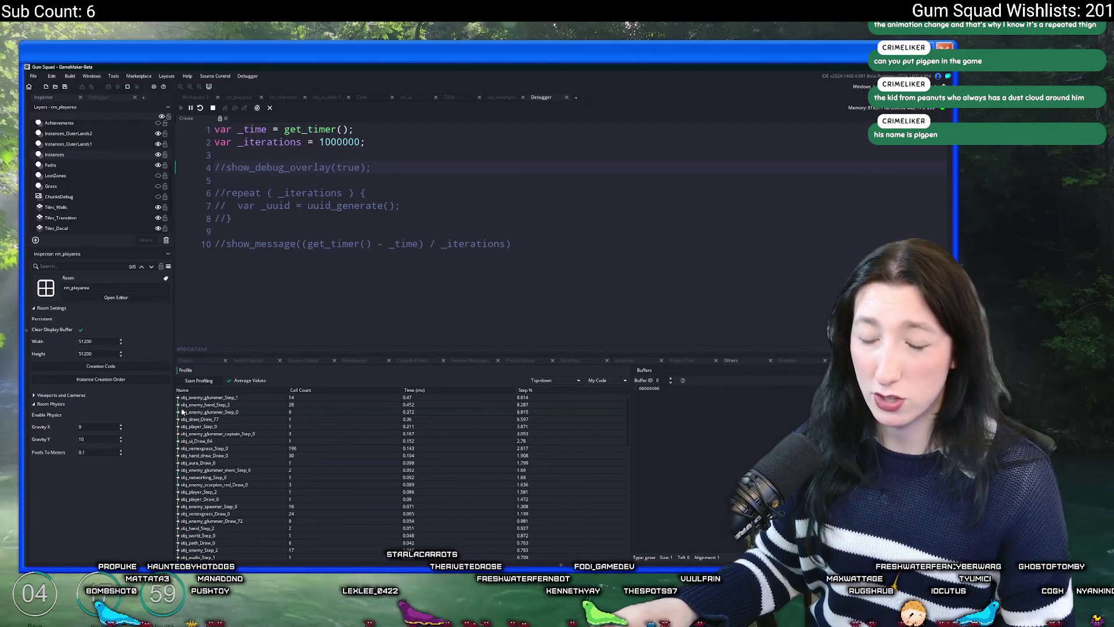
{"action": "left_click", "coordinate": [180, 412]}
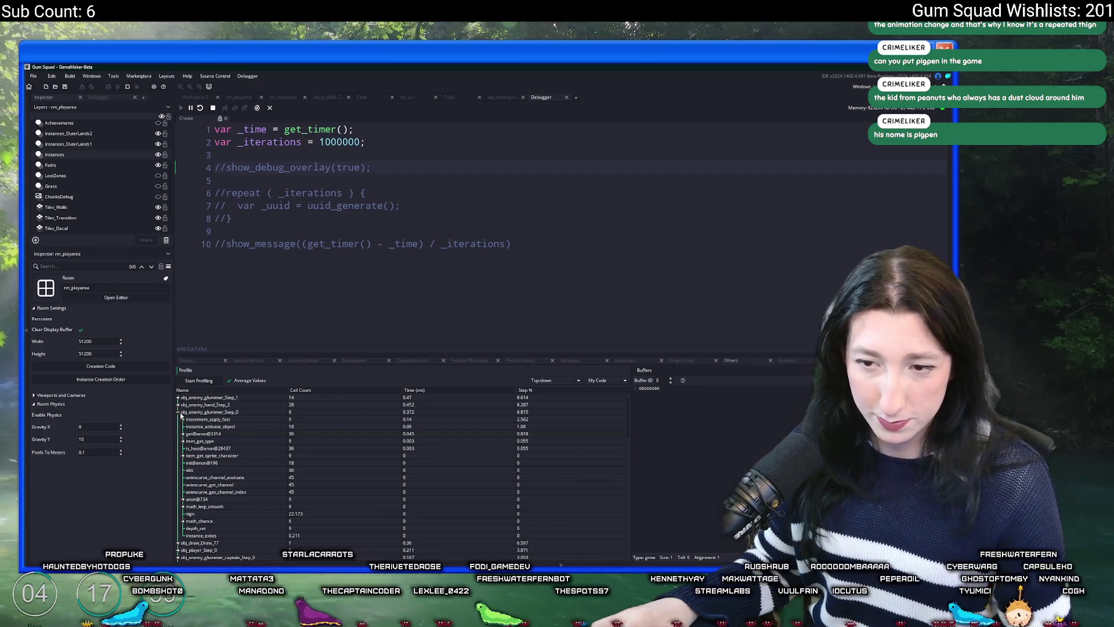
{"action": "left_click", "coordinate": [178, 411]}
{"action": "left_click", "coordinate": [178, 405]}
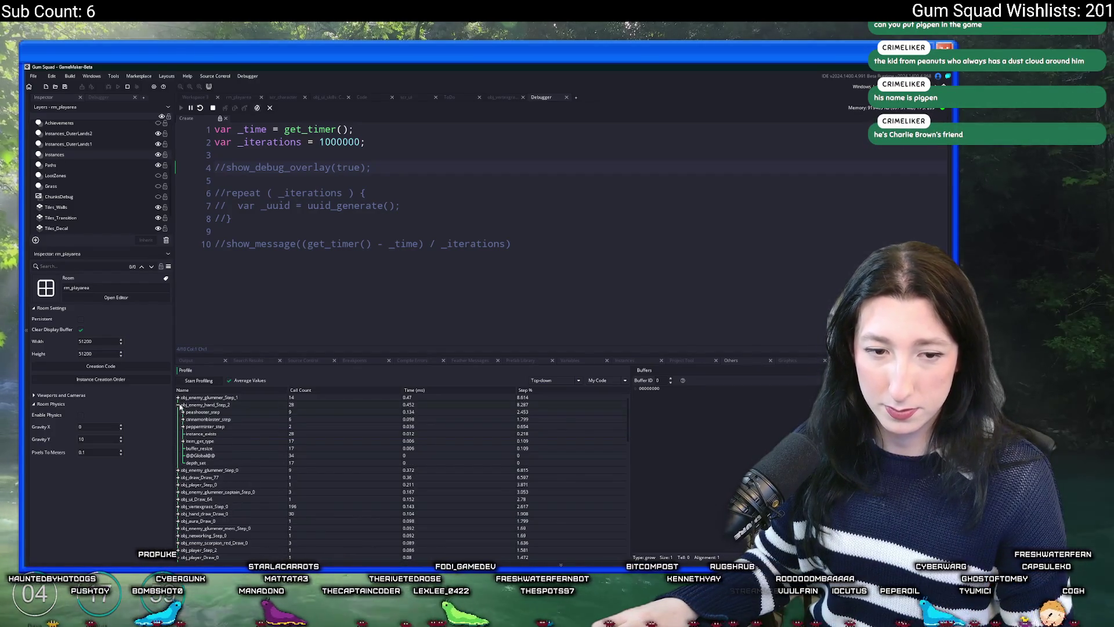
Sort profiler entries by Name, then by Time (ms) slowest first, and inspect the enemy step calls
{"action": "left_click", "coordinate": [183, 389]}
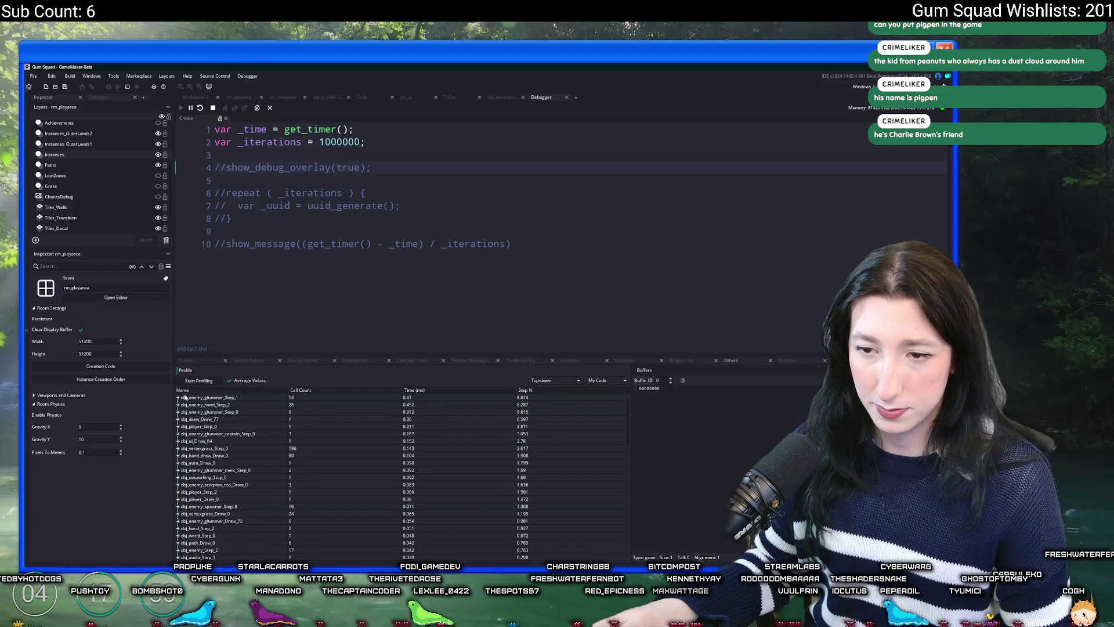
{"action": "left_click", "coordinate": [431, 390]}
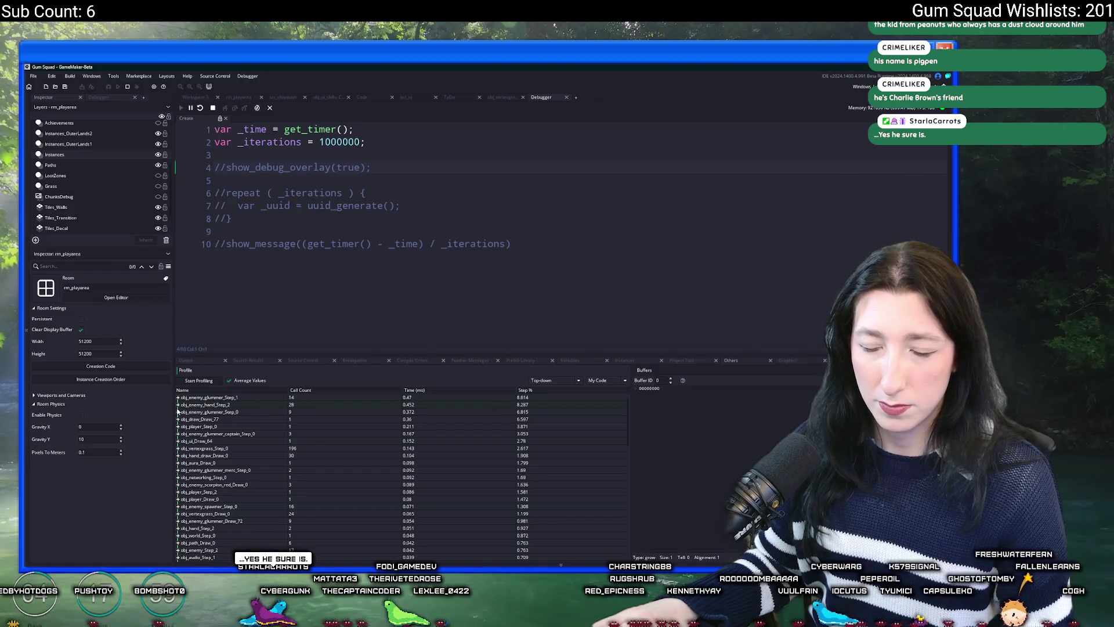
{"action": "left_click", "coordinate": [178, 404]}
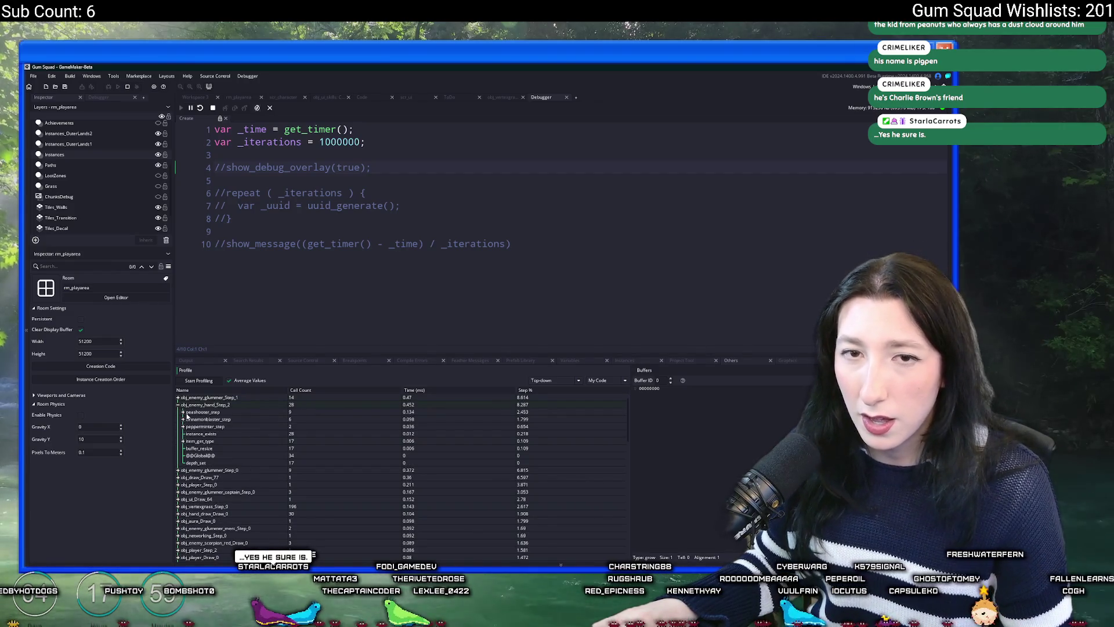
{"action": "left_click", "coordinate": [178, 397]}
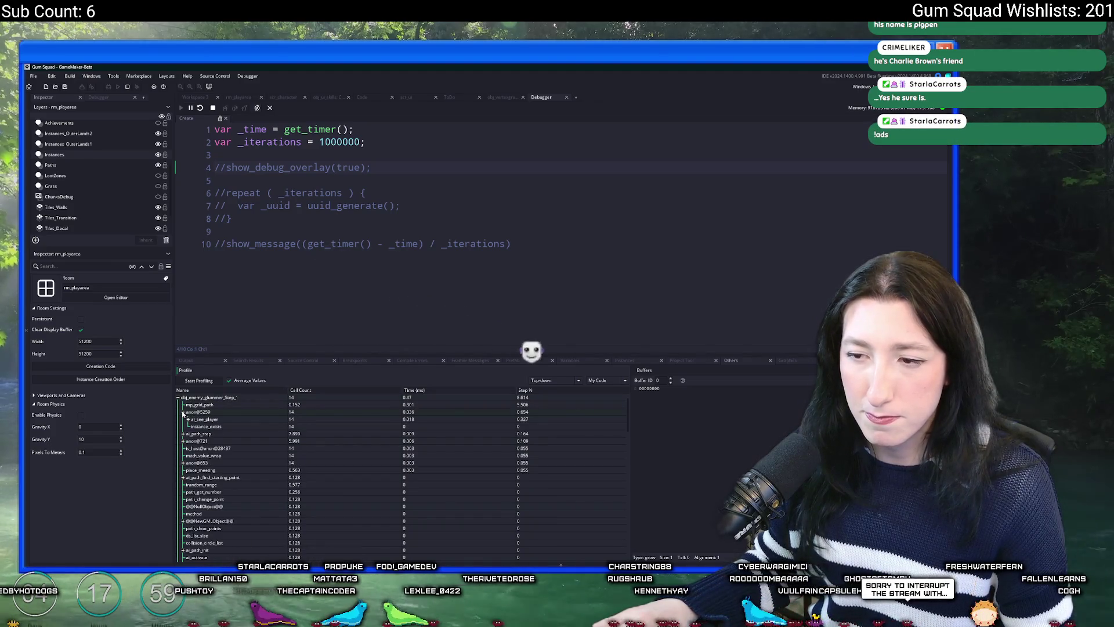
{"action": "left_click", "coordinate": [178, 397]}
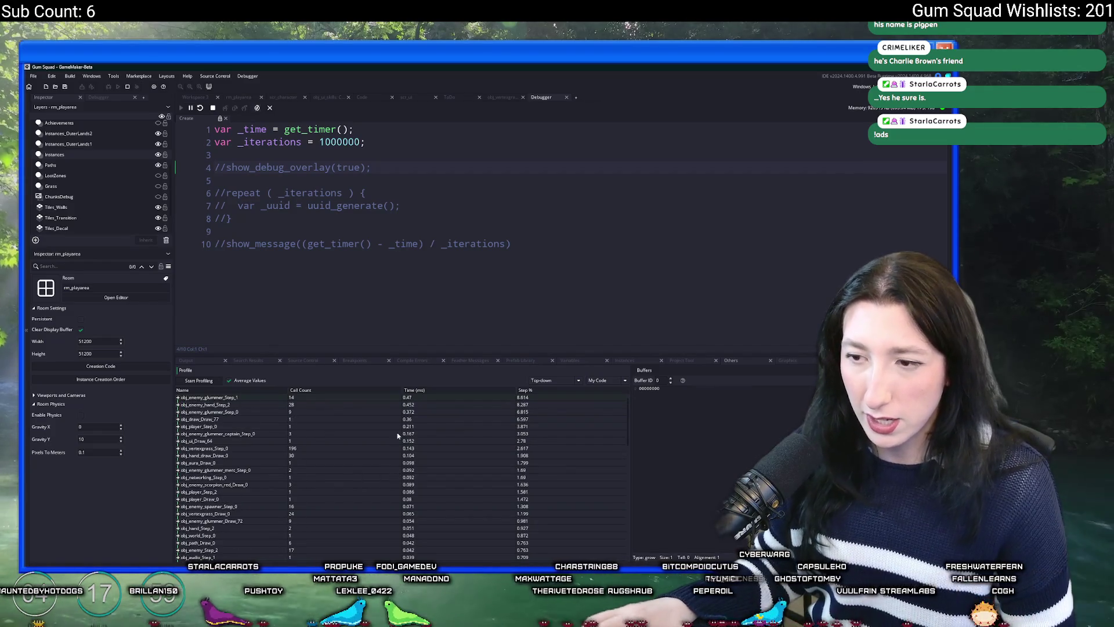
{"action": "scroll", "coordinate": [397, 436], "scroll_direction": "down", "scroll_amount": 4}
{"action": "key", "text": "alt+Tab"}
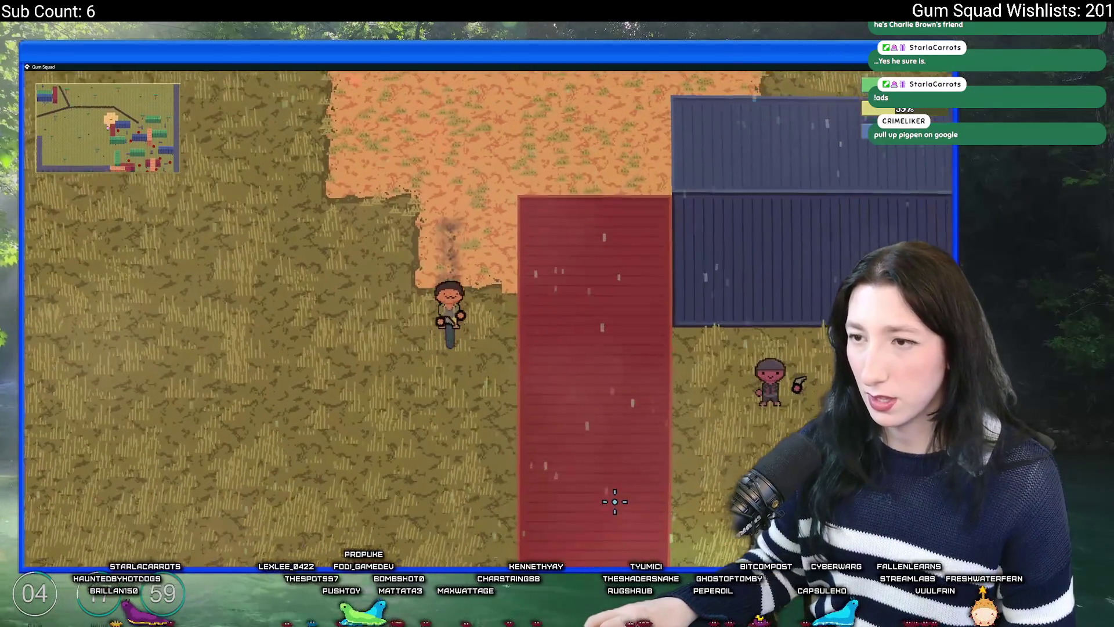
Pause the game and look over the Difficulty settings
{"action": "key", "text": "Escape"}
{"action": "left_click", "coordinate": [488, 373]}
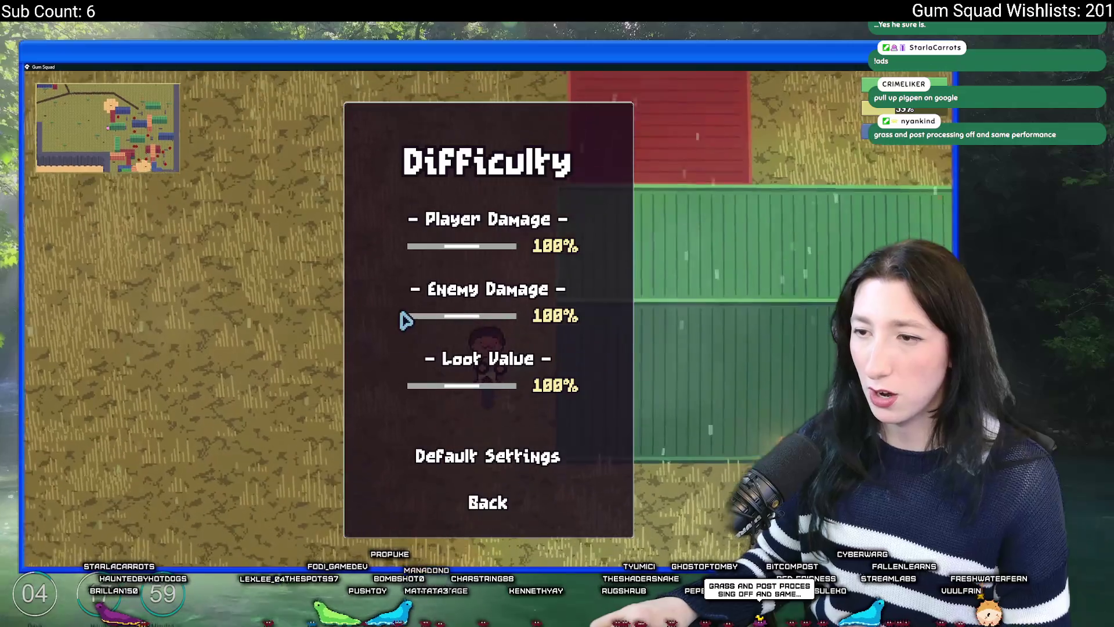
{"action": "key", "text": "Escape"}
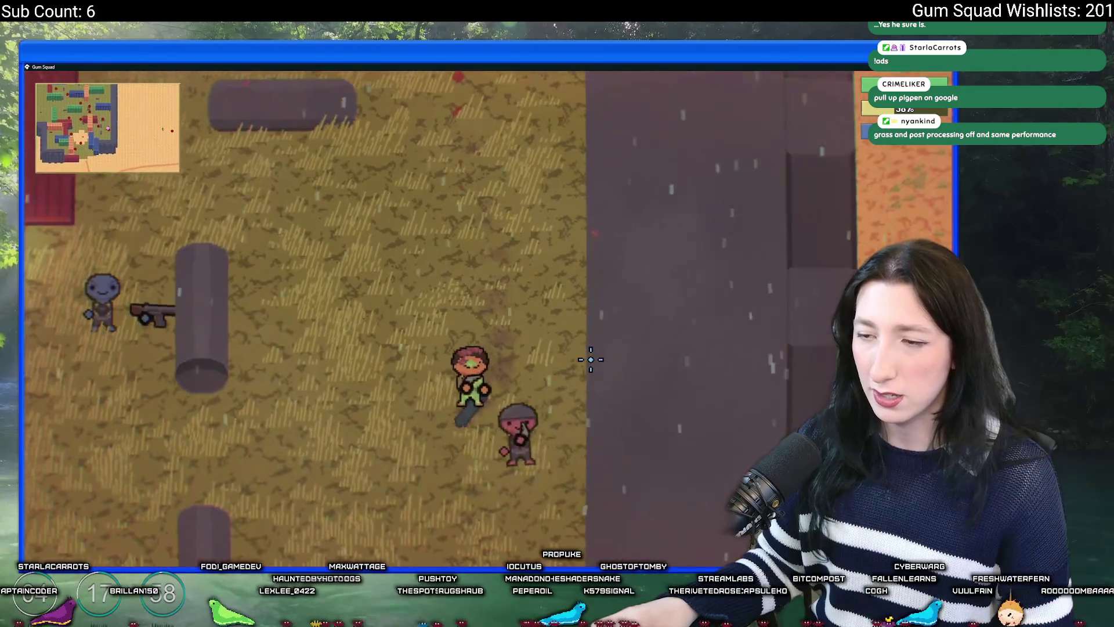
{"action": "key", "text": "Escape"}
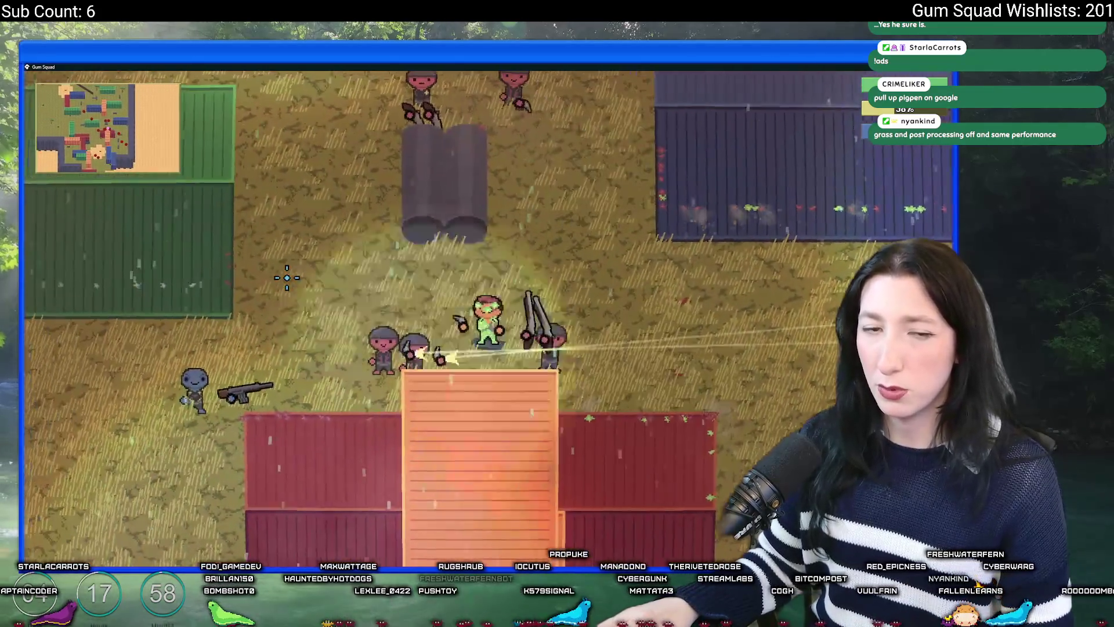
Shoot the nearby enemies and run south then north-east past the containers into the Inner Desert
{"action": "left_click", "coordinate": [286, 277]}
{"action": "key", "text": "a"}
{"action": "key", "text": "s"}
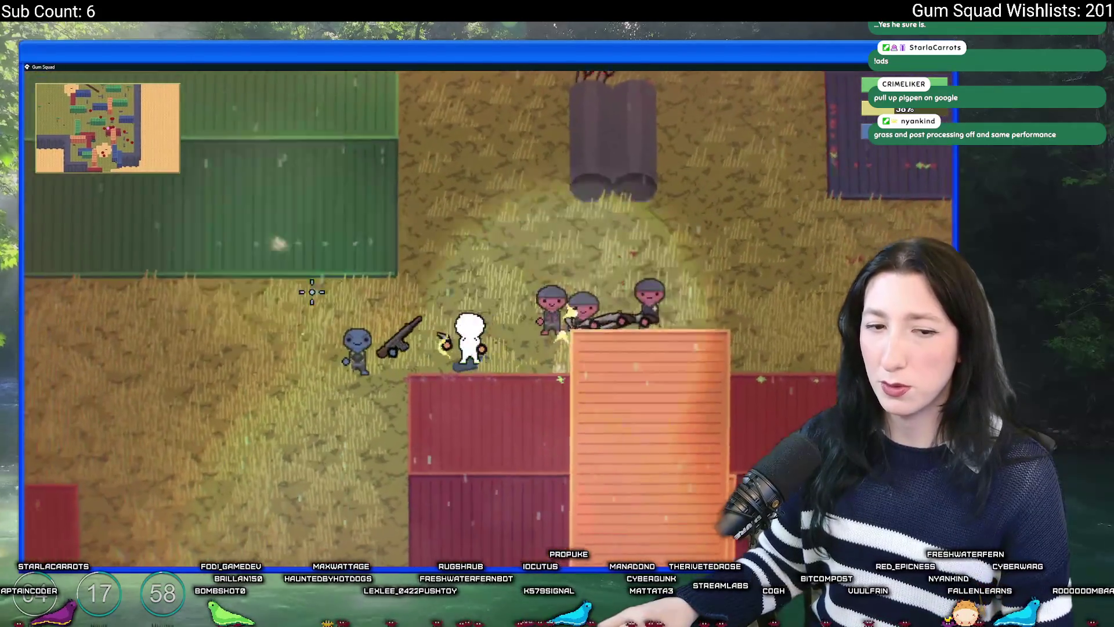
{"action": "key", "text": "w"}
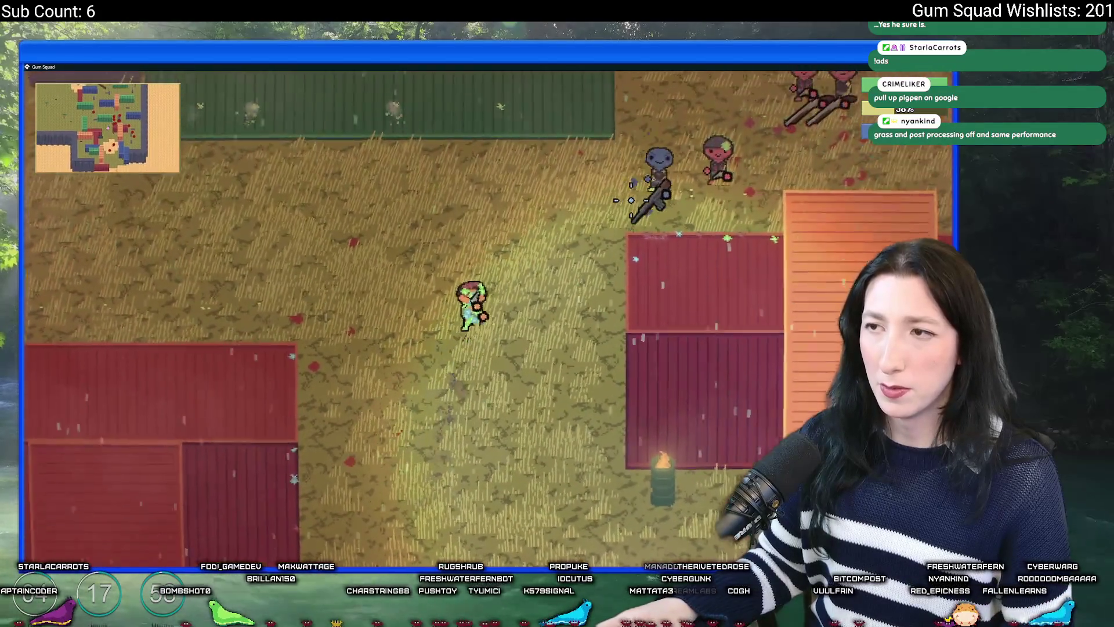
{"action": "left_click", "coordinate": [639, 274]}
{"action": "key", "text": "s"}
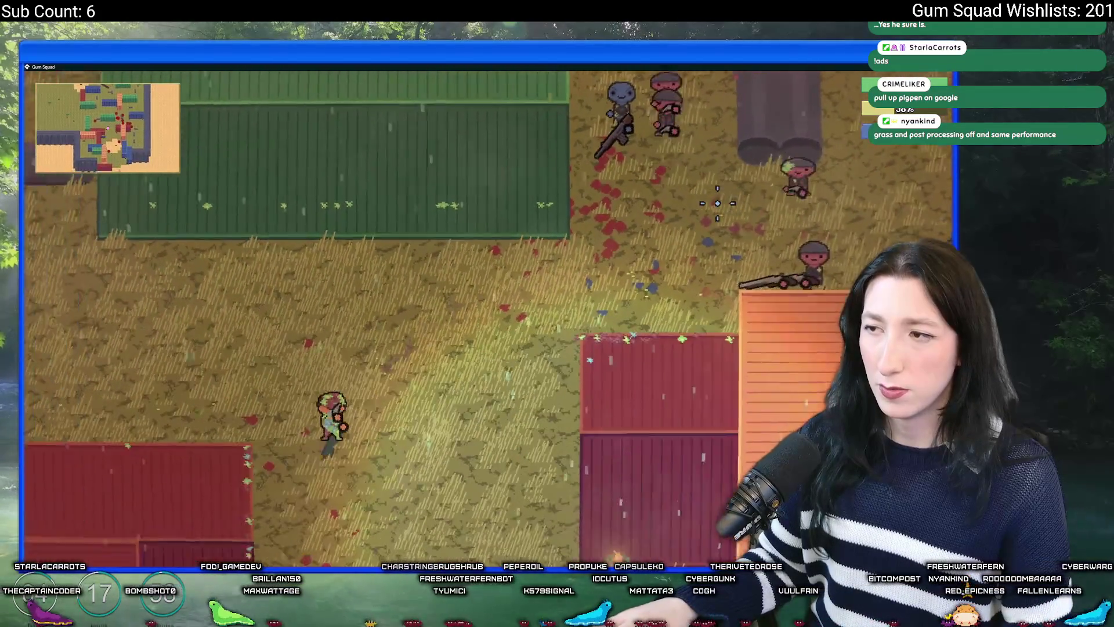
{"action": "key", "text": "s"}
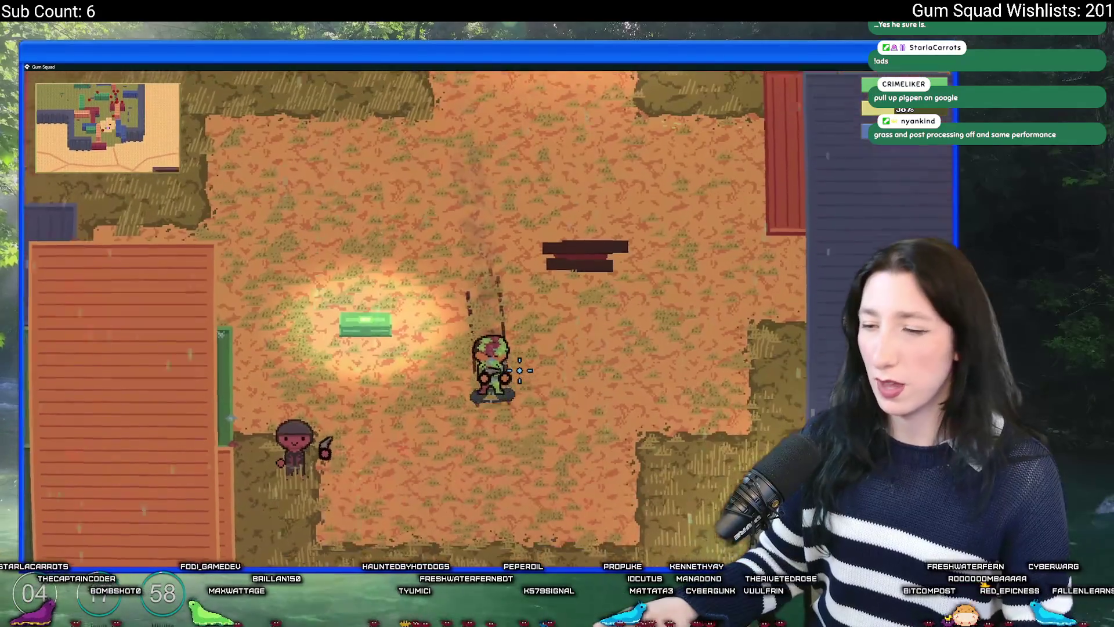
{"action": "key", "text": "d"}
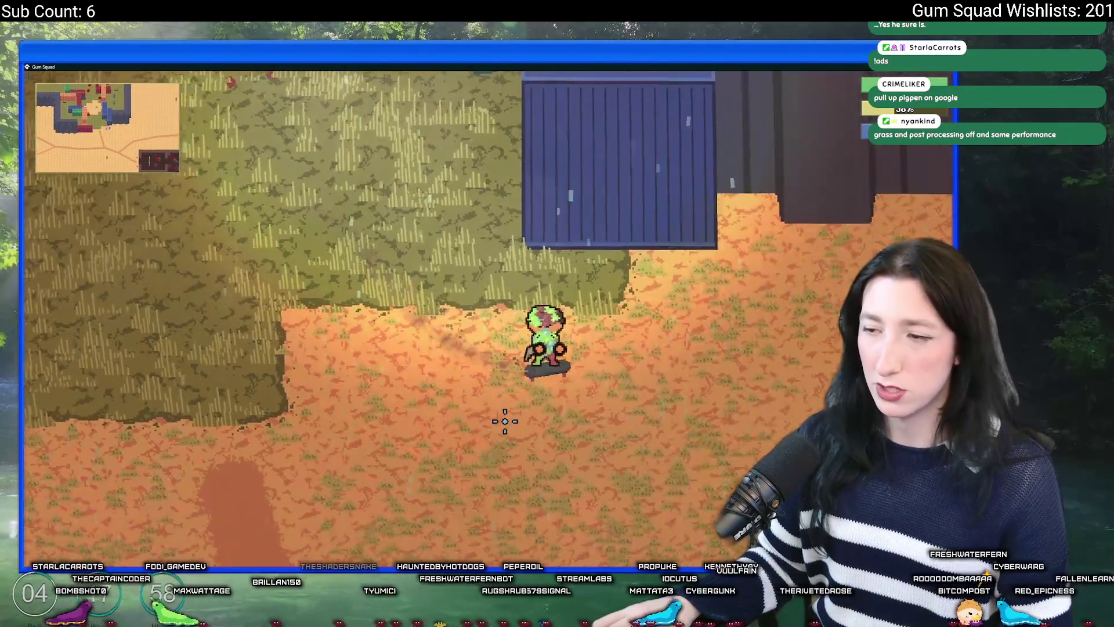
{"action": "key", "text": "w"}
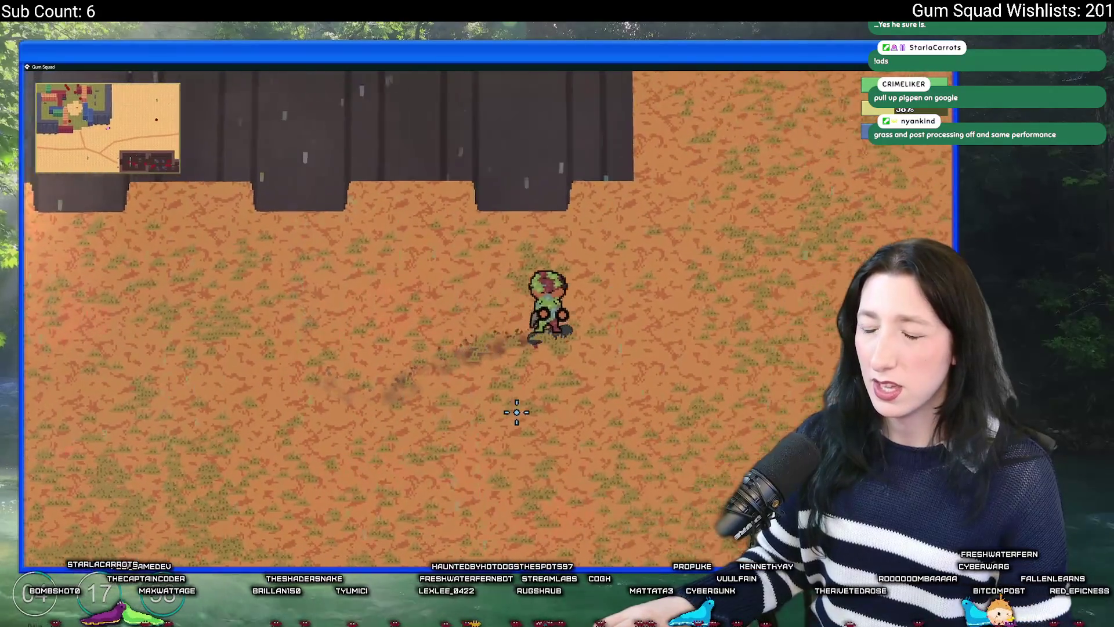
{"action": "key", "text": "d"}
Search the system for the dxdiag tool
{"action": "key", "text": "super"}
{"action": "key", "text": "Escape"}
{"action": "key", "text": "super"}
{"action": "type", "text": "dxdiag"}
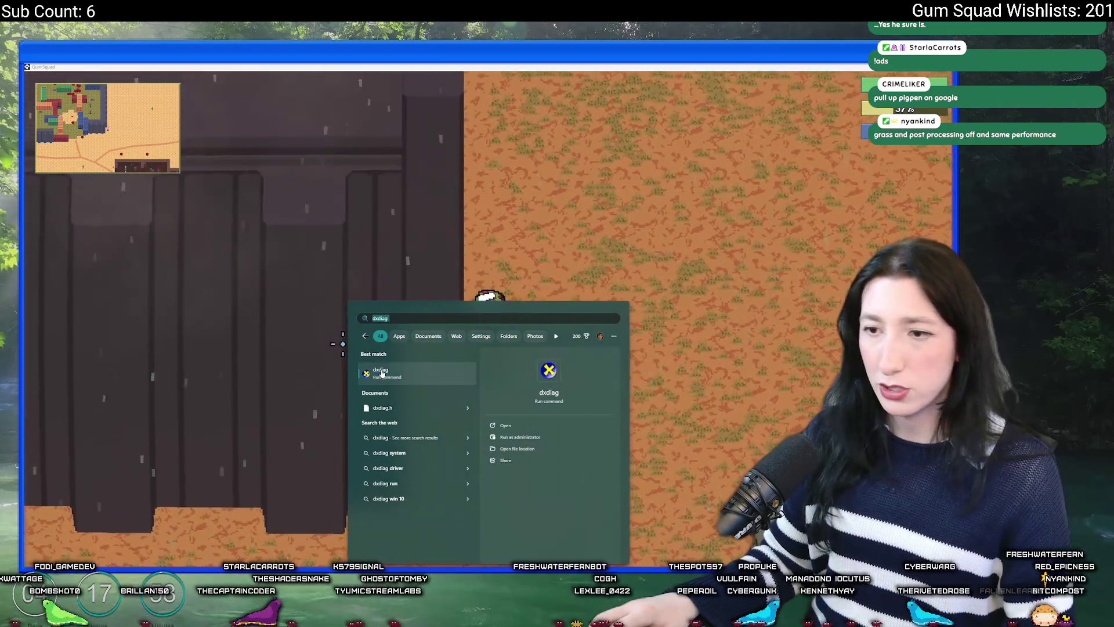
Launch dxdiag, view the Display 1 graphics card details, then move the character right in-game
{"action": "left_click", "coordinate": [383, 376]}
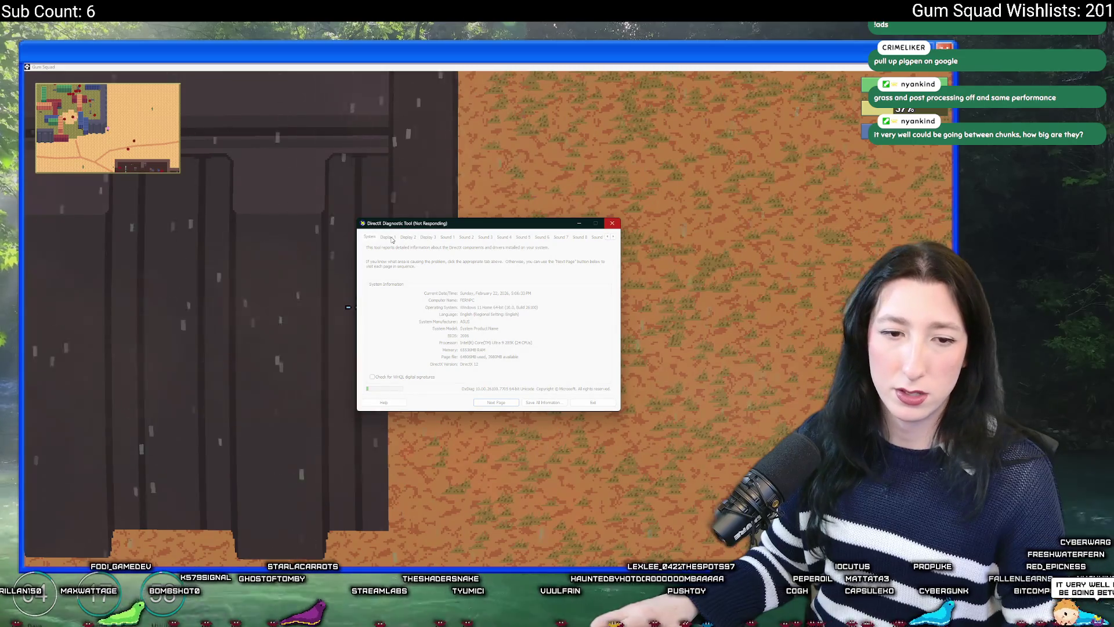
{"action": "left_click", "coordinate": [391, 238]}
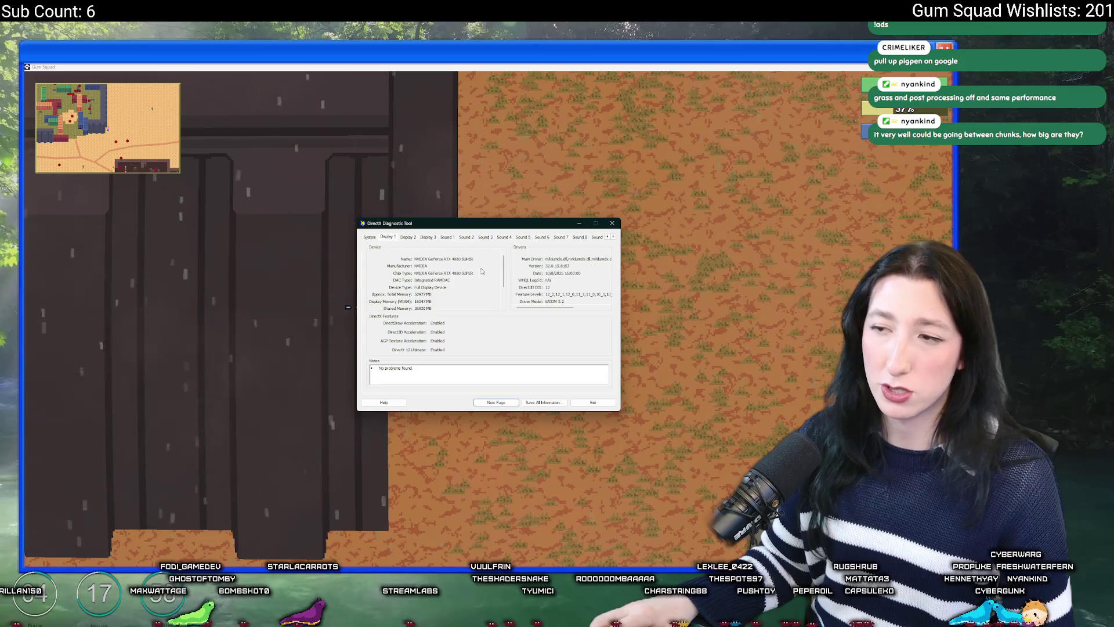
{"action": "key", "text": "d"}
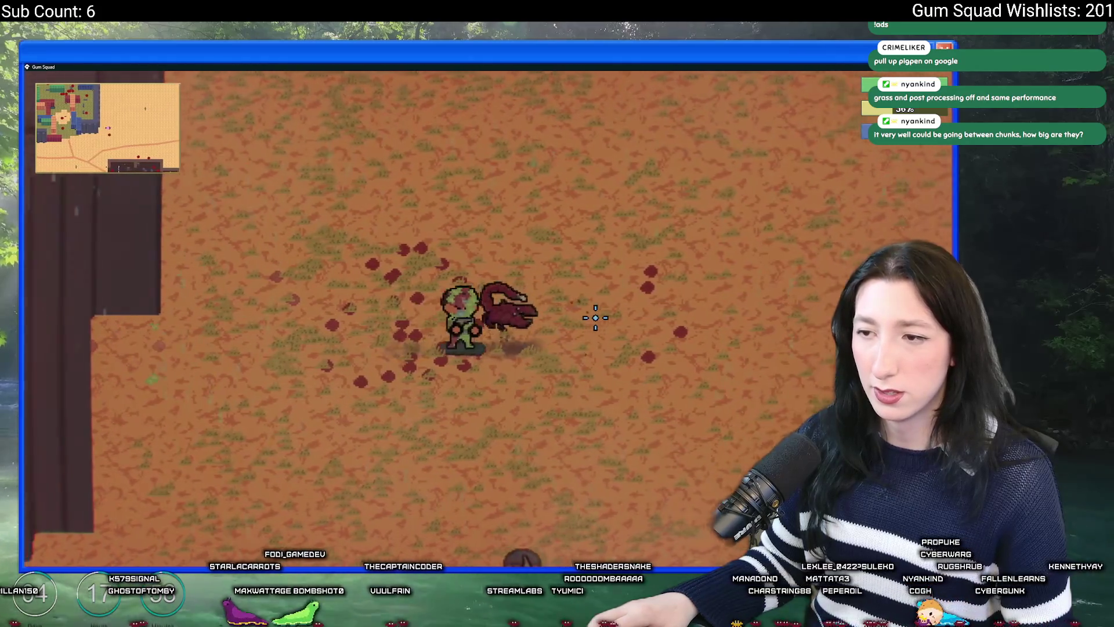
Move the character left, then up and right across the desert beside the dark building
{"action": "key", "text": "a"}
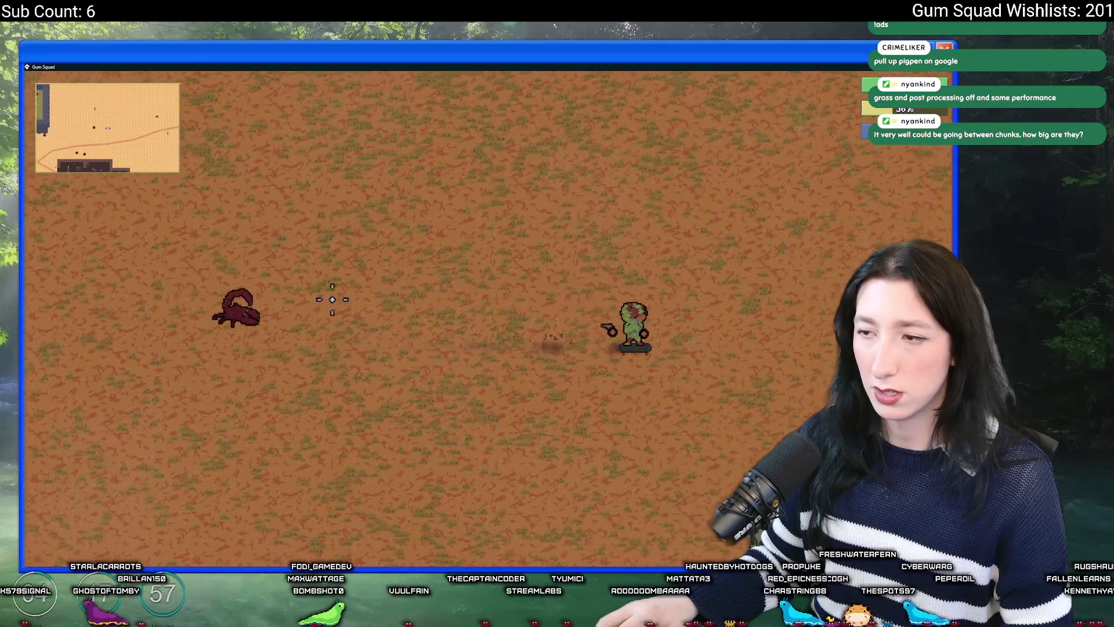
{"action": "key", "text": "d"}
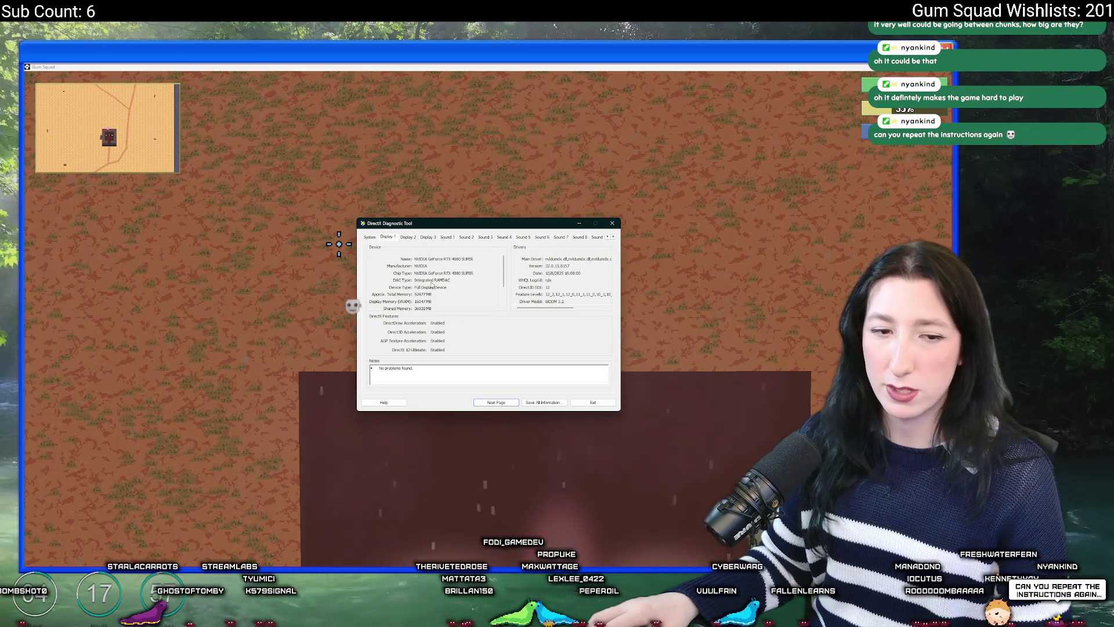
Search for dxdiag again and bring the DirectX Diagnostic Tool back up
{"action": "left_click", "coordinate": [523, 212]}
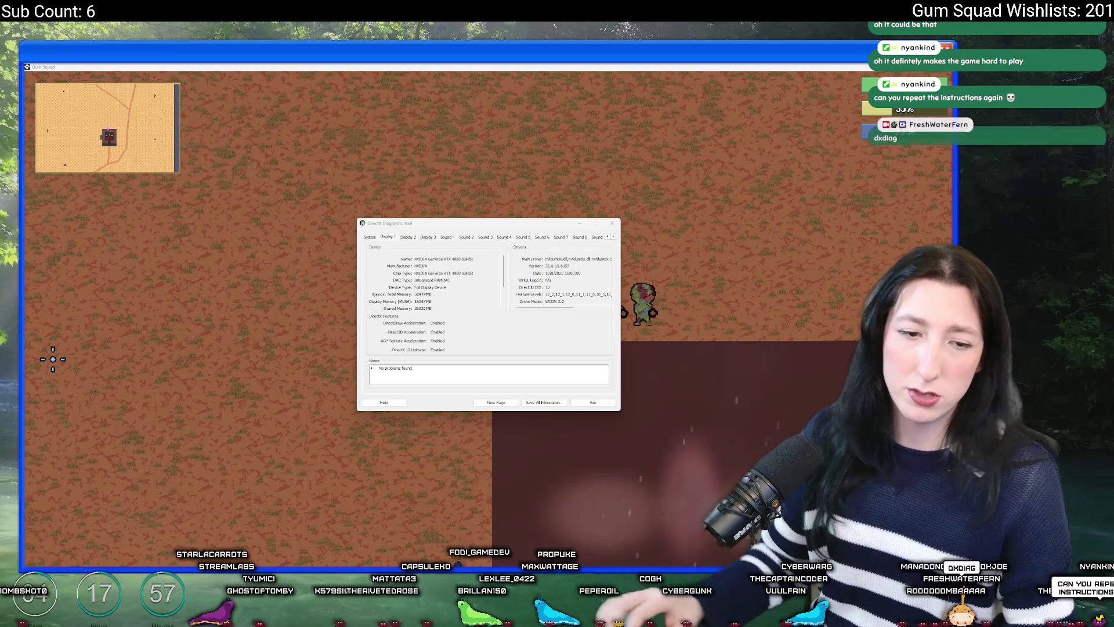
{"action": "key", "text": "super"}
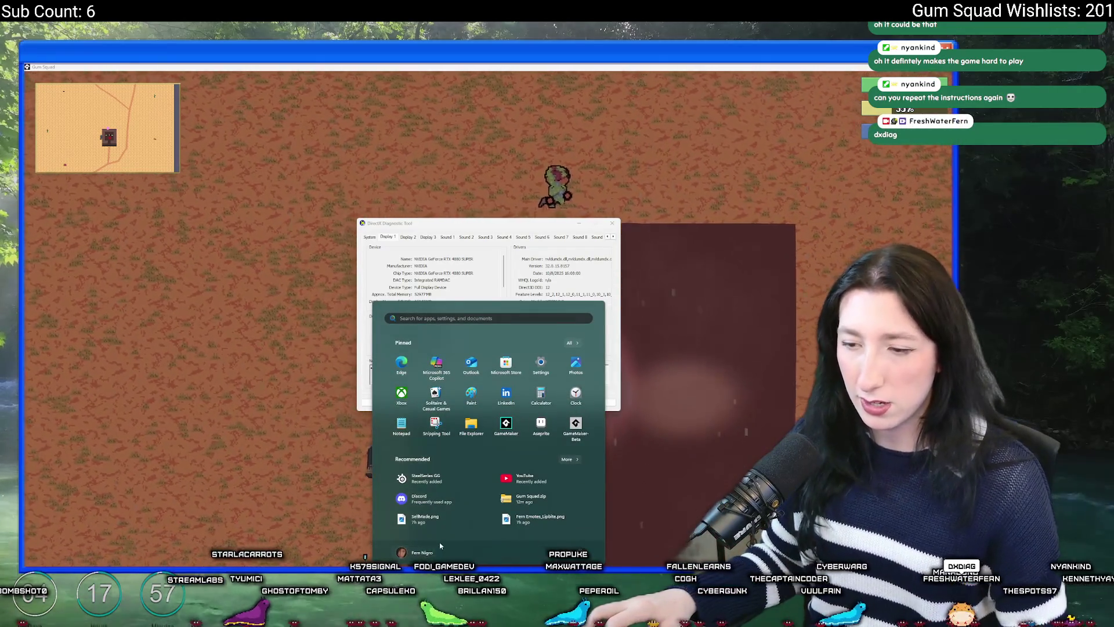
{"action": "type", "text": "dxdiag"}
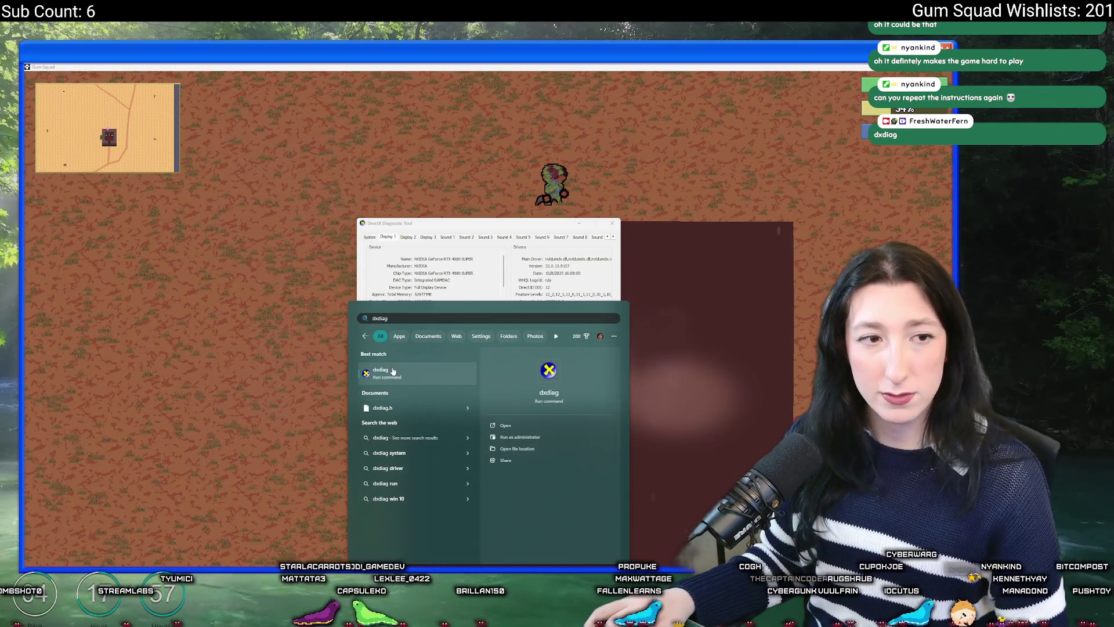
{"action": "left_click", "coordinate": [385, 239]}
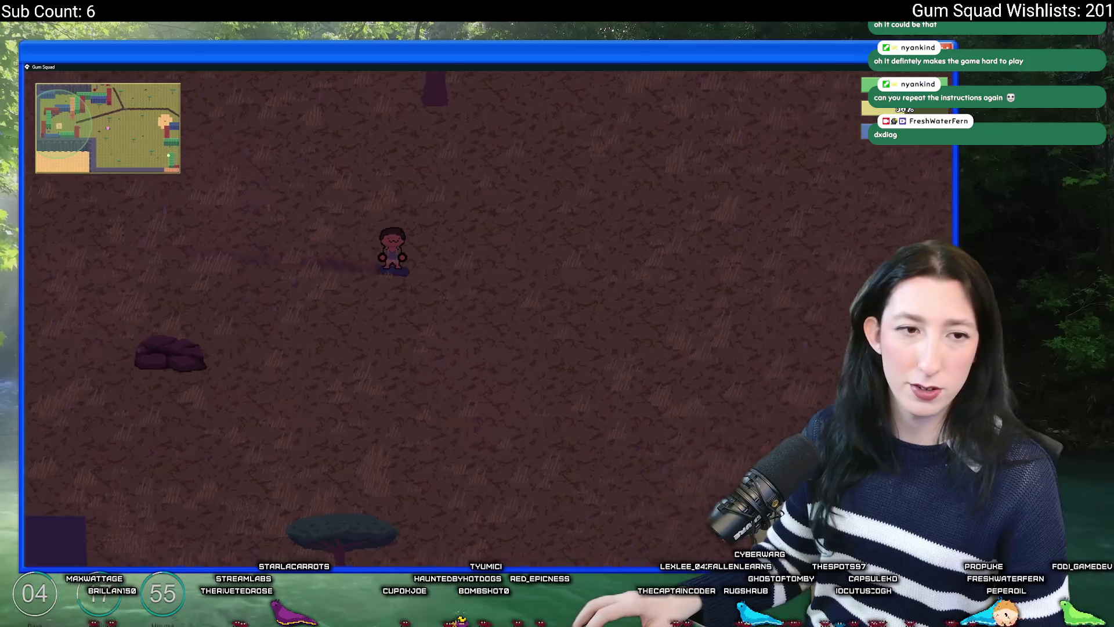
Walk the character down-right, up beside another player and down-left, then switch to the browser
{"action": "key", "text": "s"}
{"action": "key", "text": "d"}
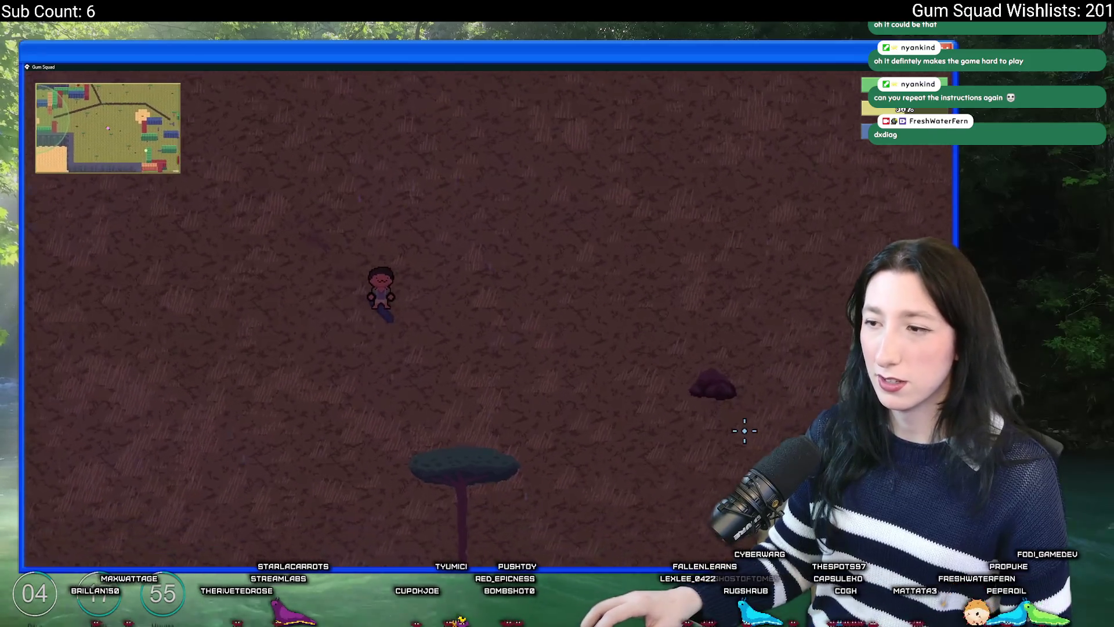
{"action": "key", "text": "s"}
{"action": "key", "text": "d"}
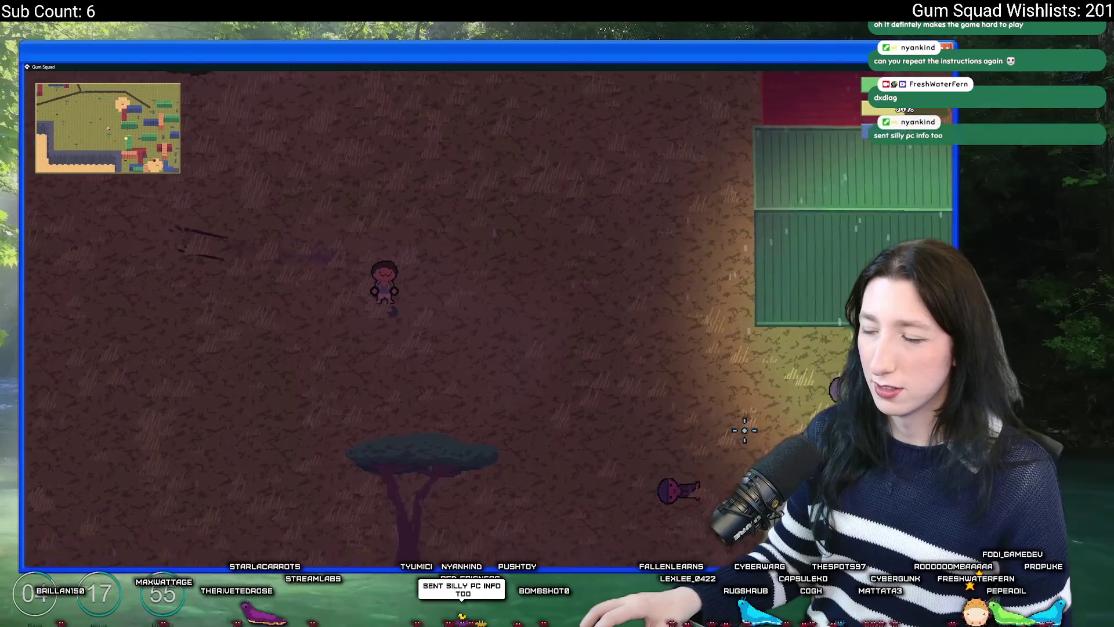
{"action": "key", "text": "w"}
{"action": "key", "text": "a"}
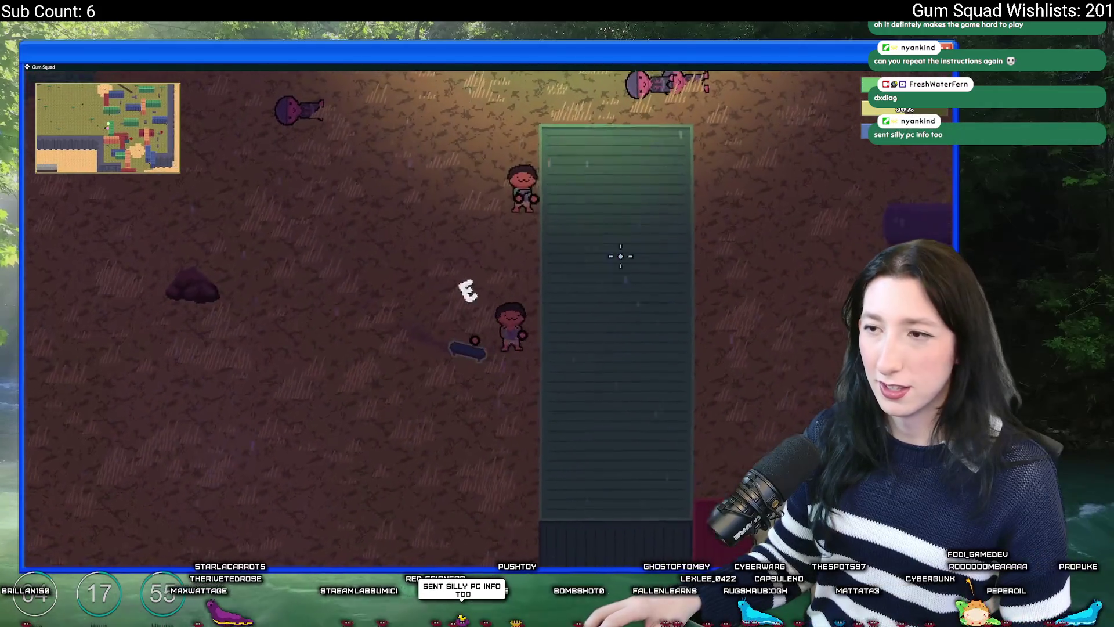
{"action": "key", "text": "s"}
{"action": "key", "text": "a"}
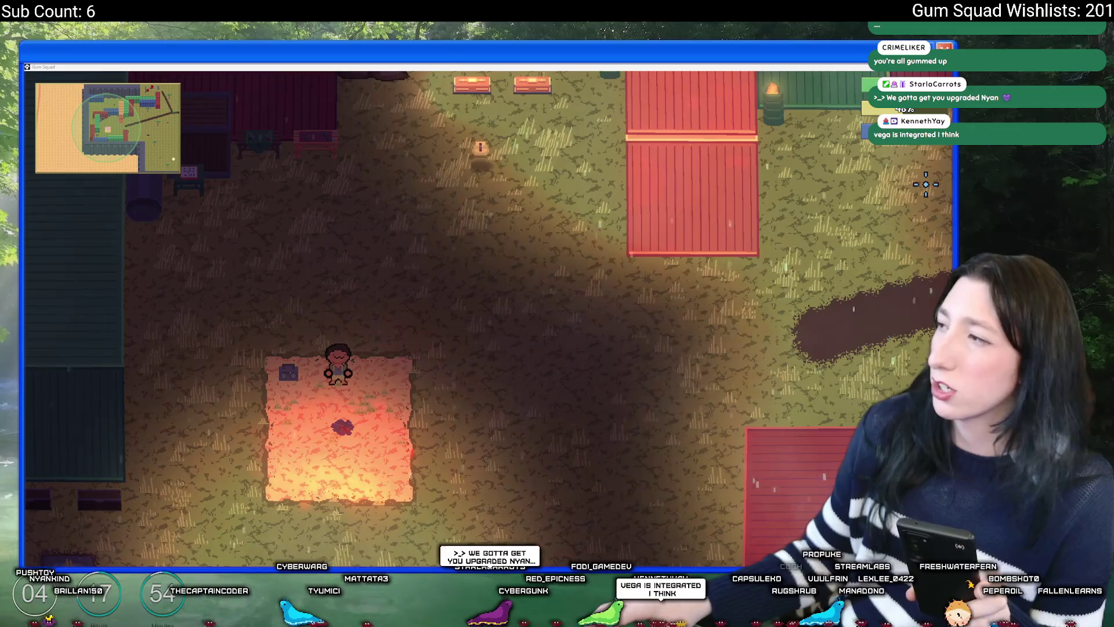
{"action": "key", "text": "alt+Tab"}
Search Bing for 'radeon rx vega 8' and scroll through the results
{"action": "type", "text": "8"}
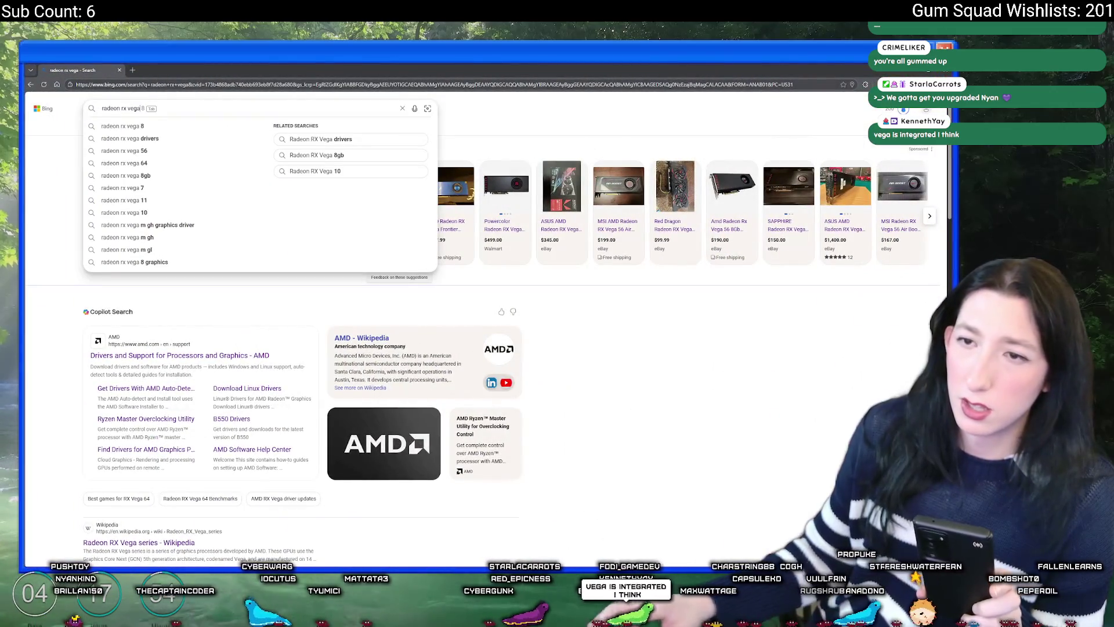
{"action": "key", "text": "Return"}
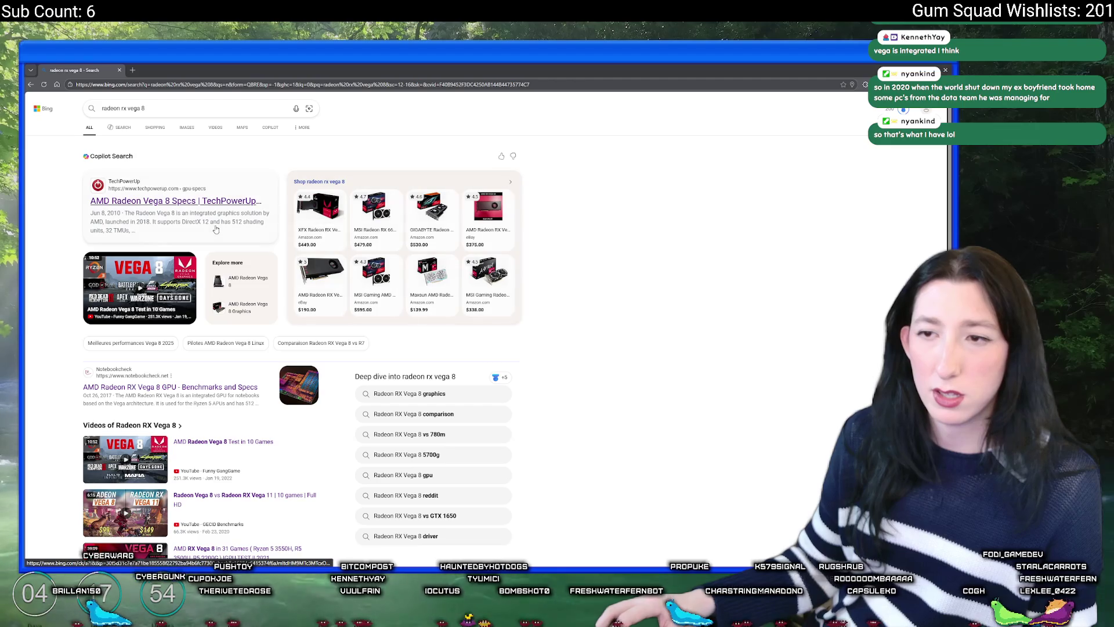
{"action": "mouse_move", "coordinate": [175, 285]}
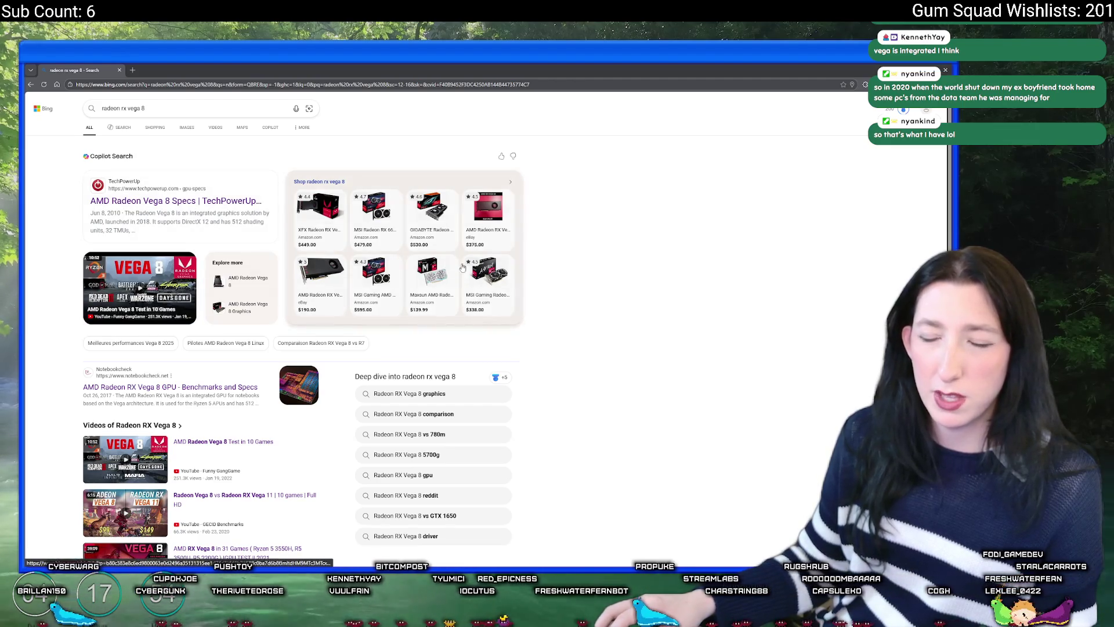
{"action": "scroll", "coordinate": [446, 291], "scroll_direction": "down", "scroll_amount": 10}
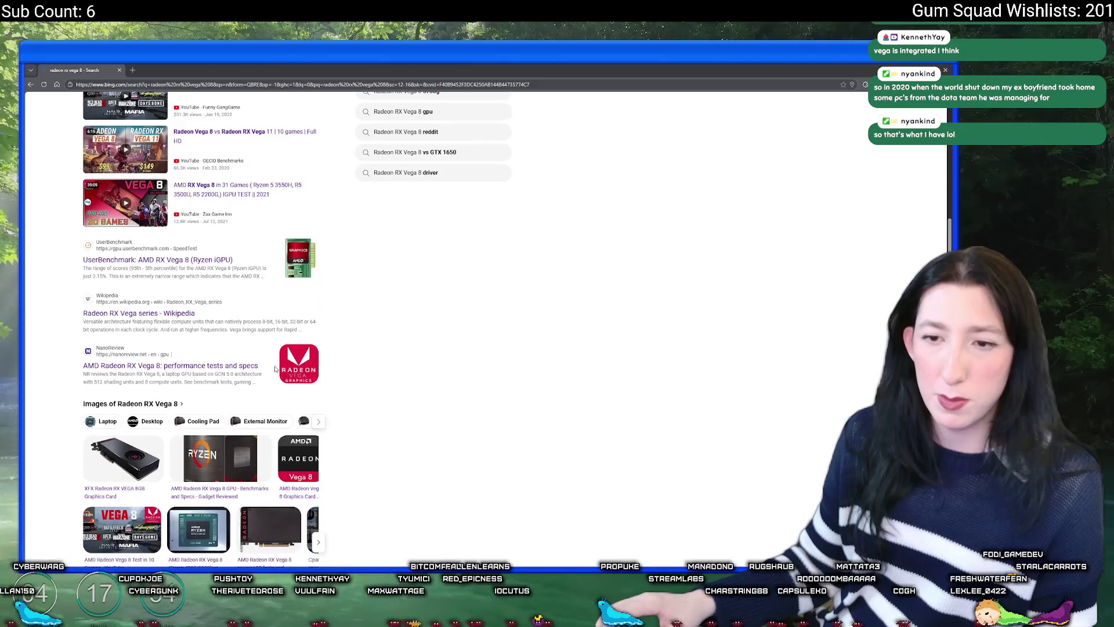
{"action": "scroll", "coordinate": [382, 379], "scroll_direction": "up", "scroll_amount": 10}
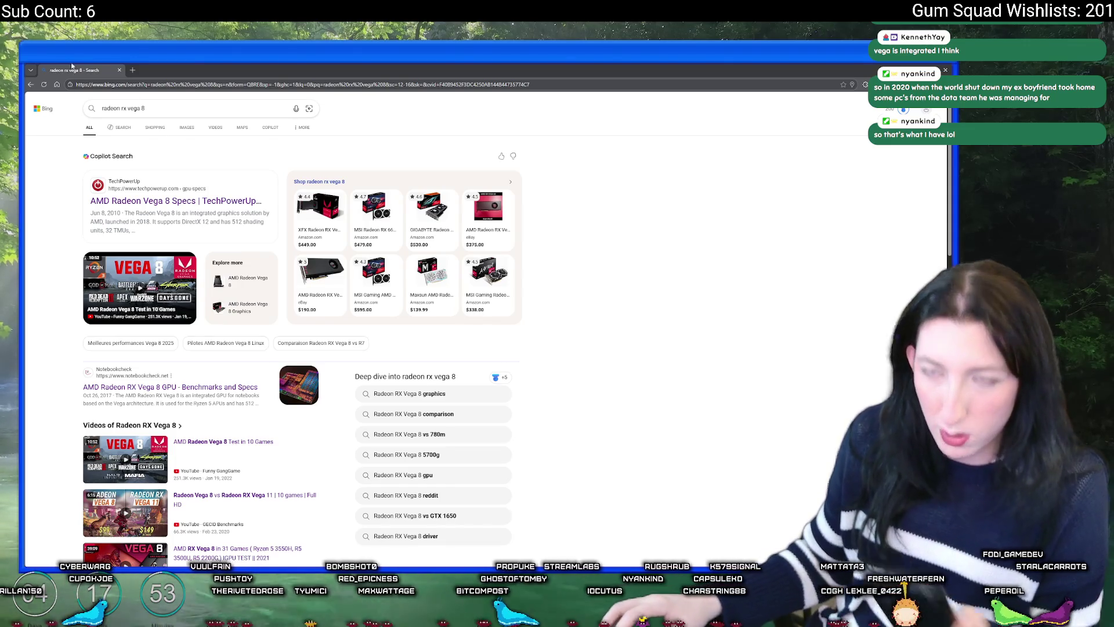
Search Bing for 'ryzen 7 2700x', correcting the misspelling
{"action": "type", "text": "ryzne"}
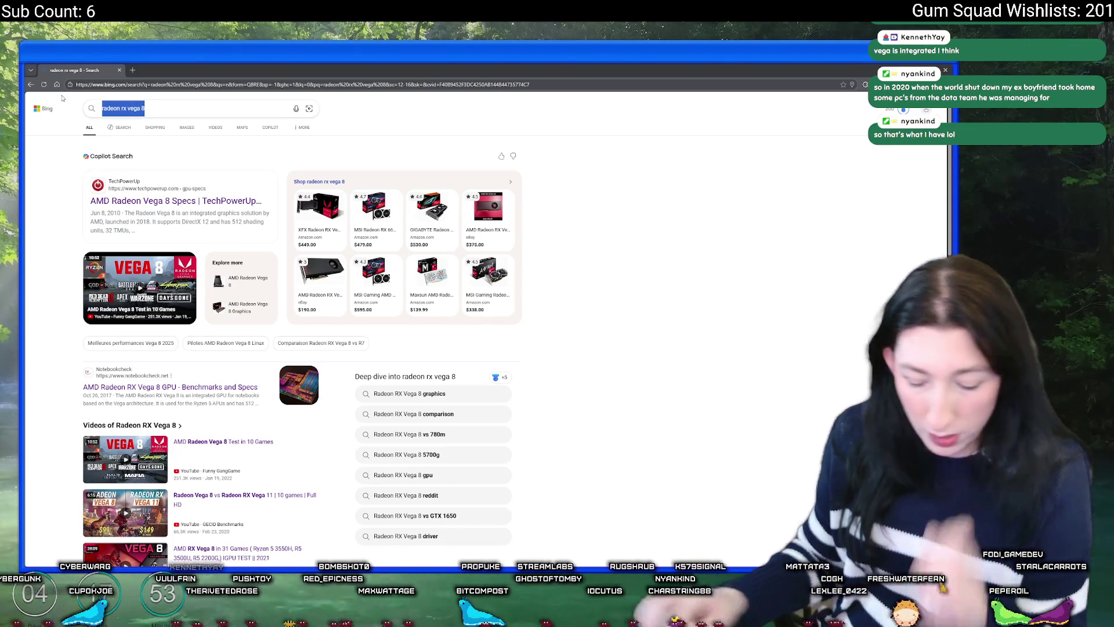
{"action": "key", "text": "BackSpace"}
{"action": "key", "text": "BackSpace"}
{"action": "key", "text": "BackSpace"}
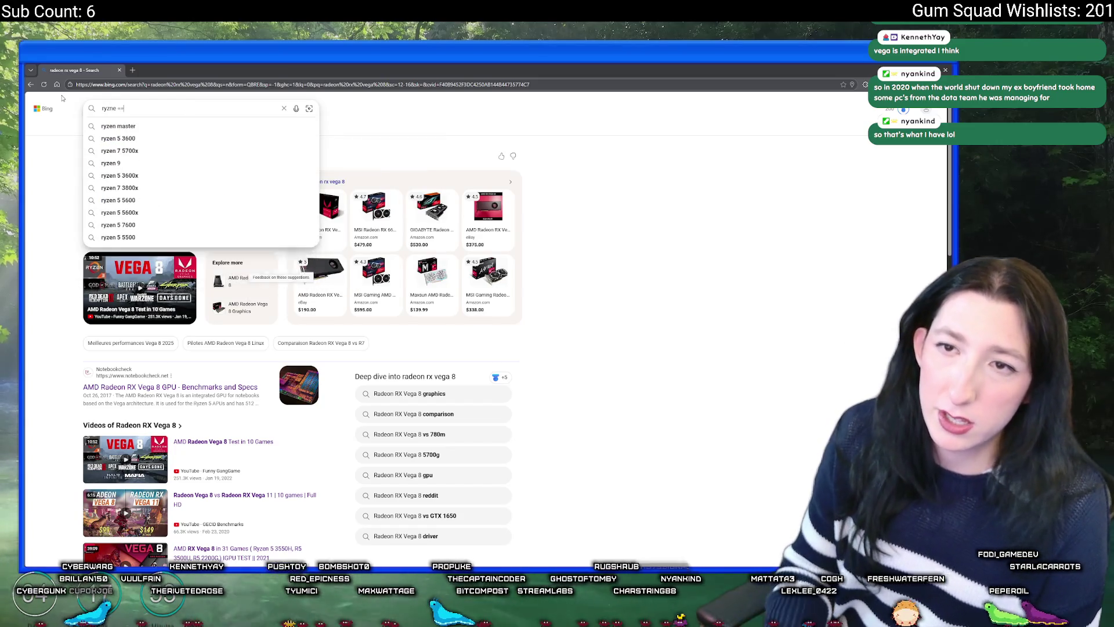
{"action": "type", "text": "en"}
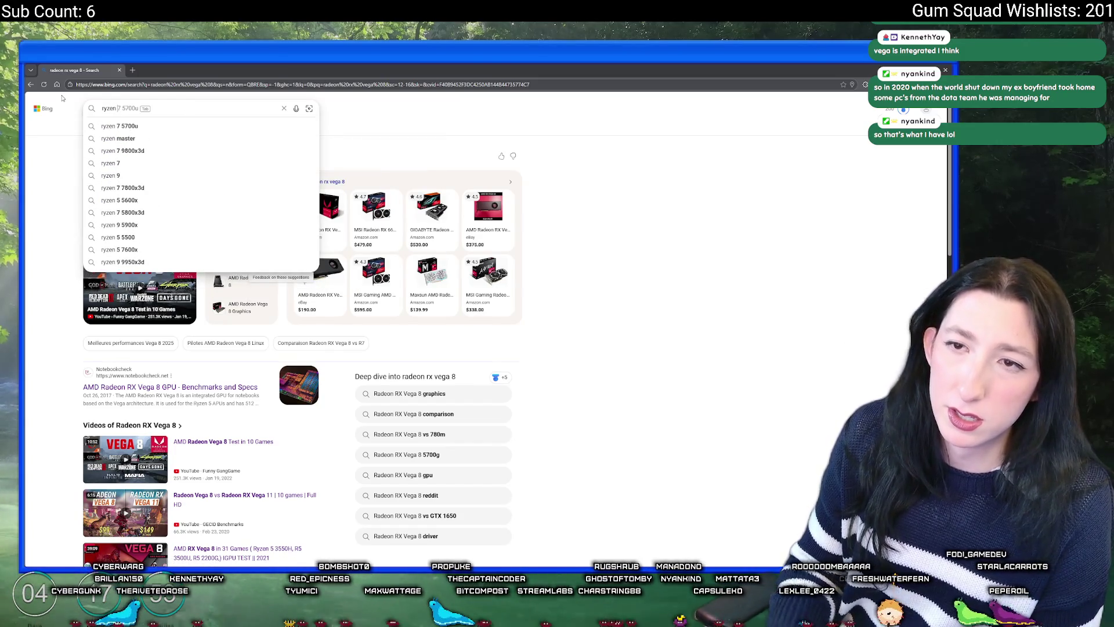
{"action": "type", "text": " 7 "}
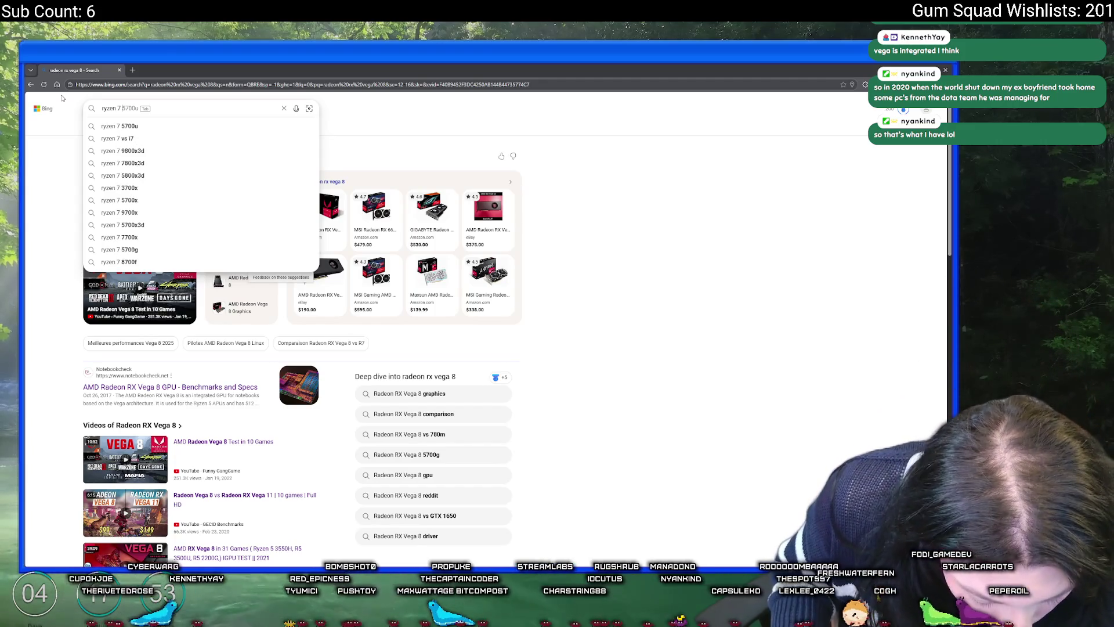
{"action": "type", "text": "2700x"}
{"action": "key", "text": "Return"}
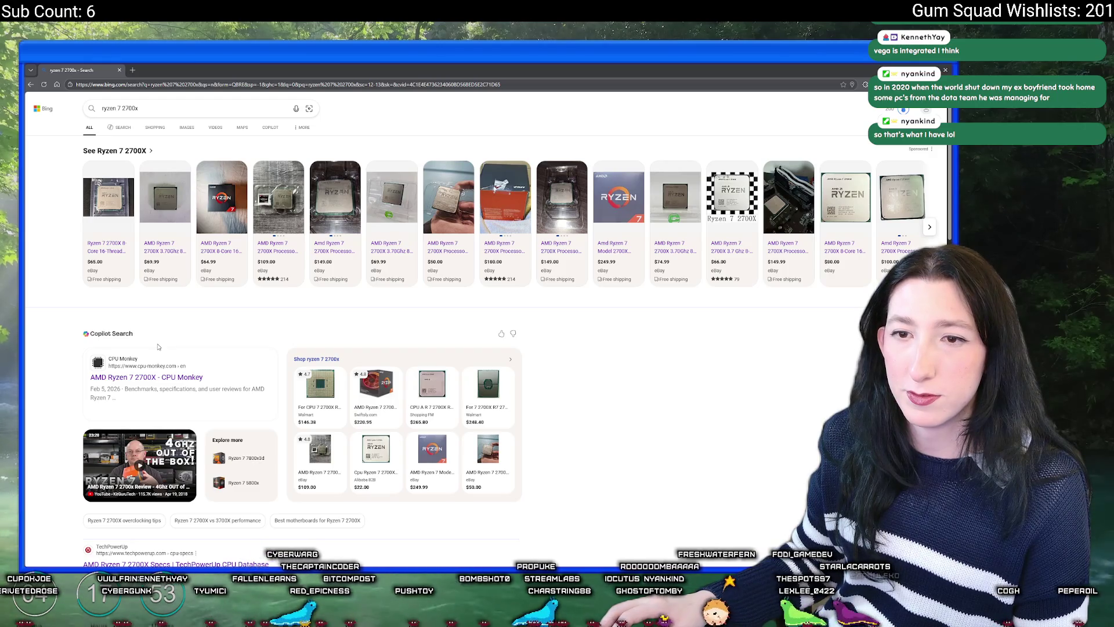
Open the CPU Monkey Ryzen 7 2700X page, scroll to Cinebench, then close it
{"action": "left_click", "coordinate": [155, 378]}
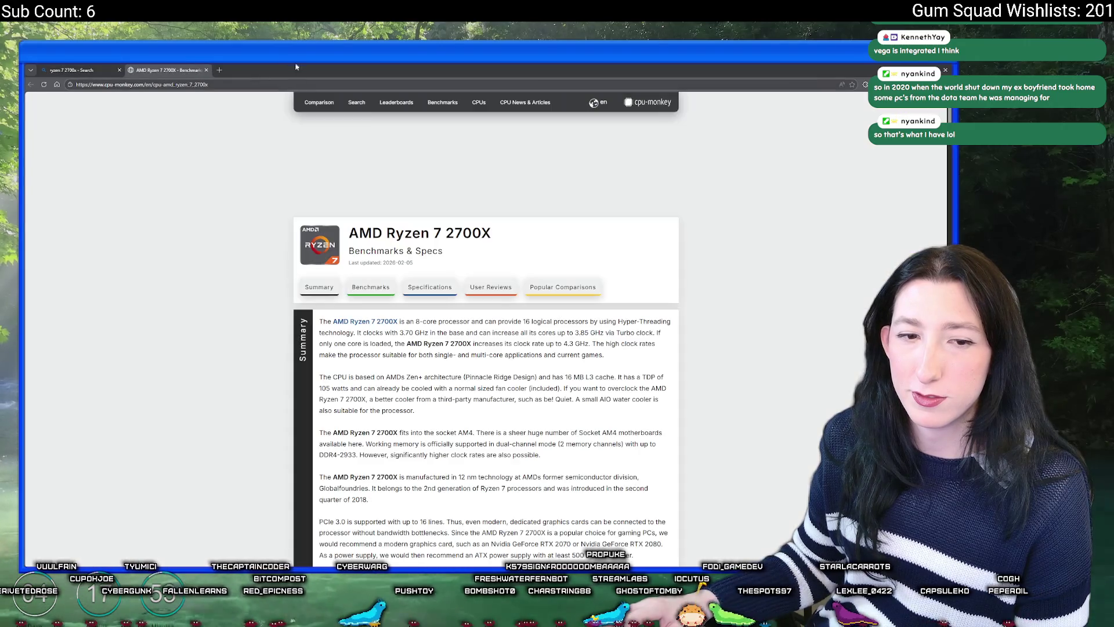
{"action": "scroll", "coordinate": [483, 300], "scroll_direction": "down", "scroll_amount": 2}
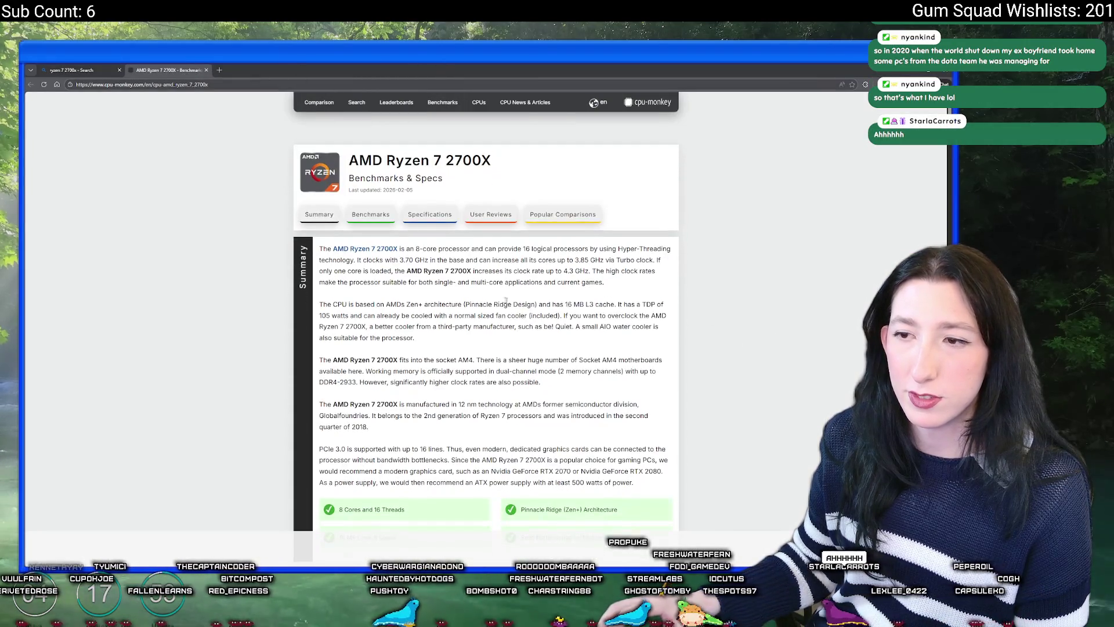
{"action": "scroll", "coordinate": [483, 299], "scroll_direction": "down", "scroll_amount": 3}
{"action": "scroll", "coordinate": [465, 309], "scroll_direction": "up", "scroll_amount": 4}
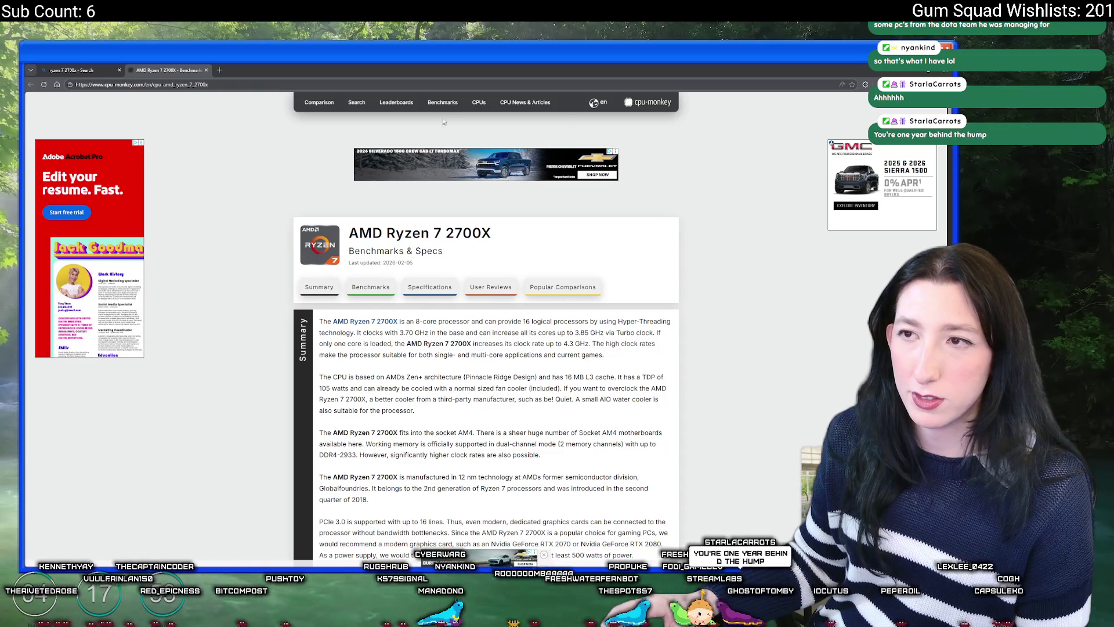
{"action": "mouse_move", "coordinate": [473, 103]}
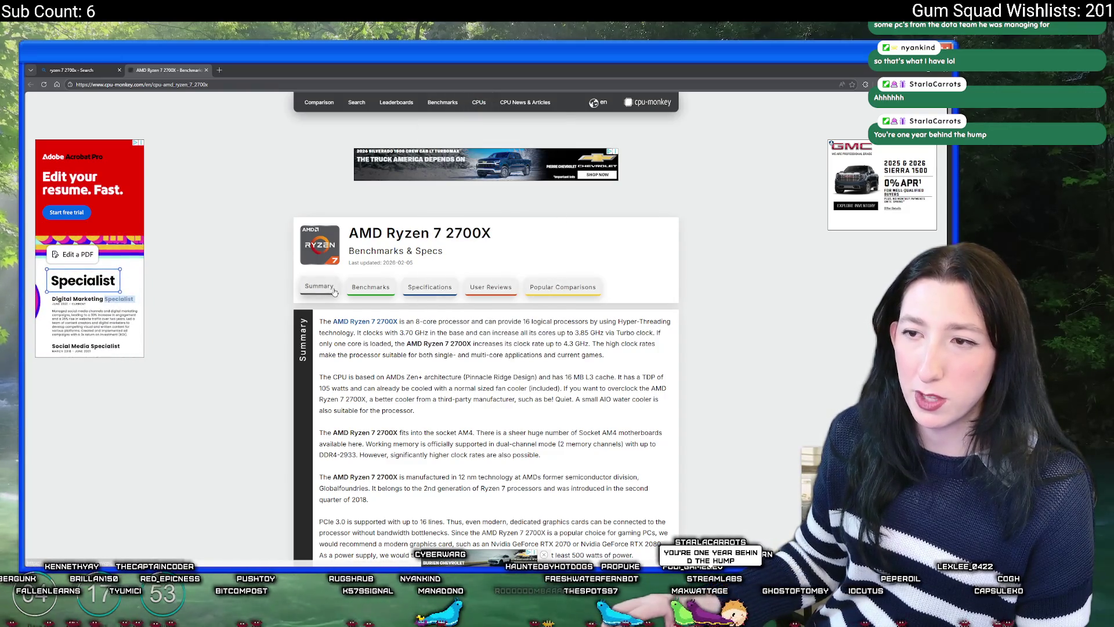
{"action": "scroll", "coordinate": [389, 317], "scroll_direction": "down", "scroll_amount": 2}
{"action": "scroll", "coordinate": [389, 317], "scroll_direction": "down", "scroll_amount": 10}
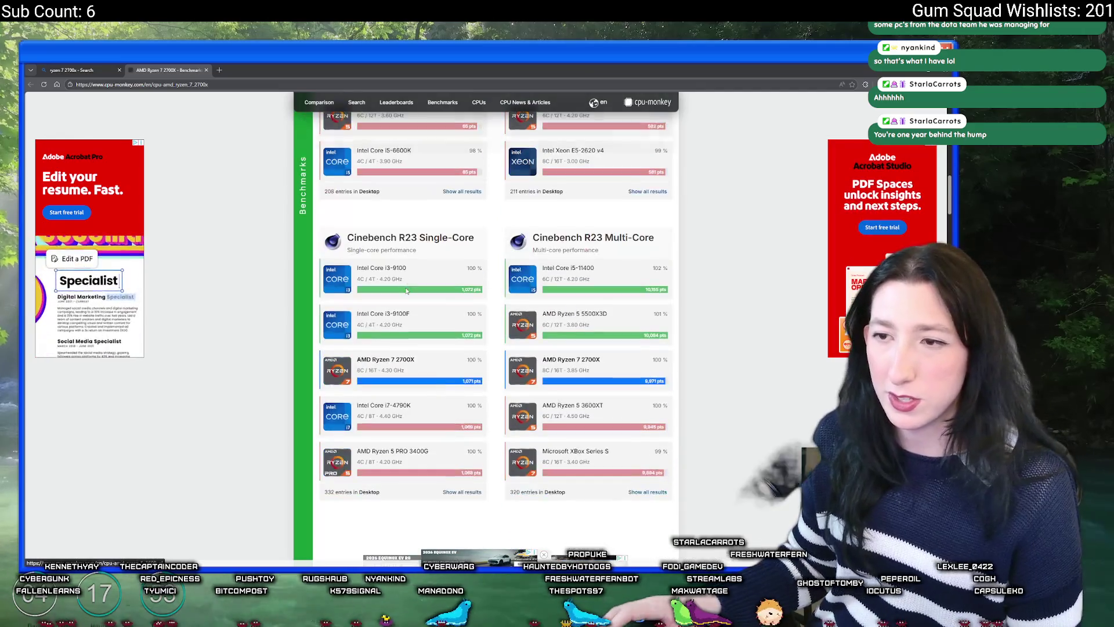
{"action": "left_click", "coordinate": [205, 70]}
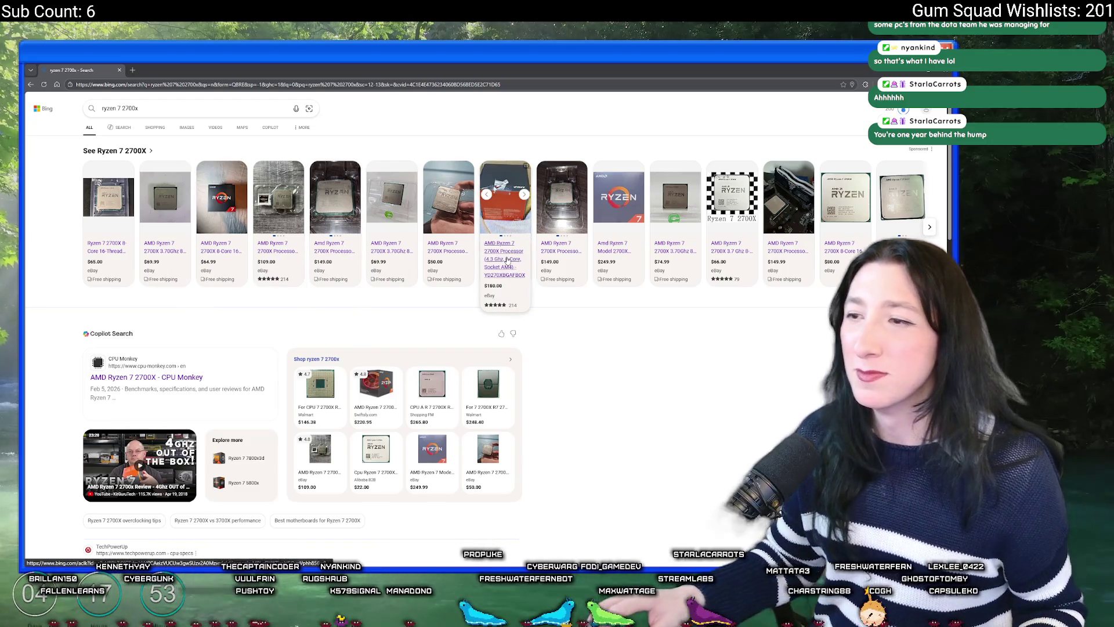
Scroll the Bing results and open another result in a background tab
{"action": "scroll", "coordinate": [311, 329], "scroll_direction": "down", "scroll_amount": 2}
{"action": "scroll", "coordinate": [312, 329], "scroll_direction": "down", "scroll_amount": 4}
{"action": "middle_click", "coordinate": [181, 312]}
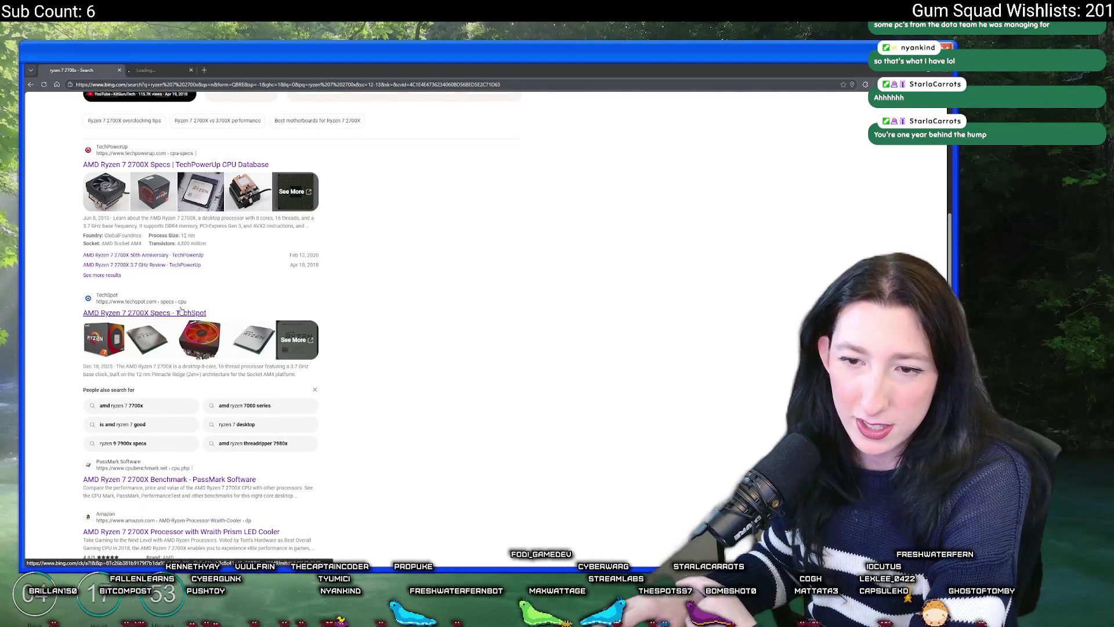
{"action": "scroll", "coordinate": [181, 313], "scroll_direction": "up", "scroll_amount": 7}
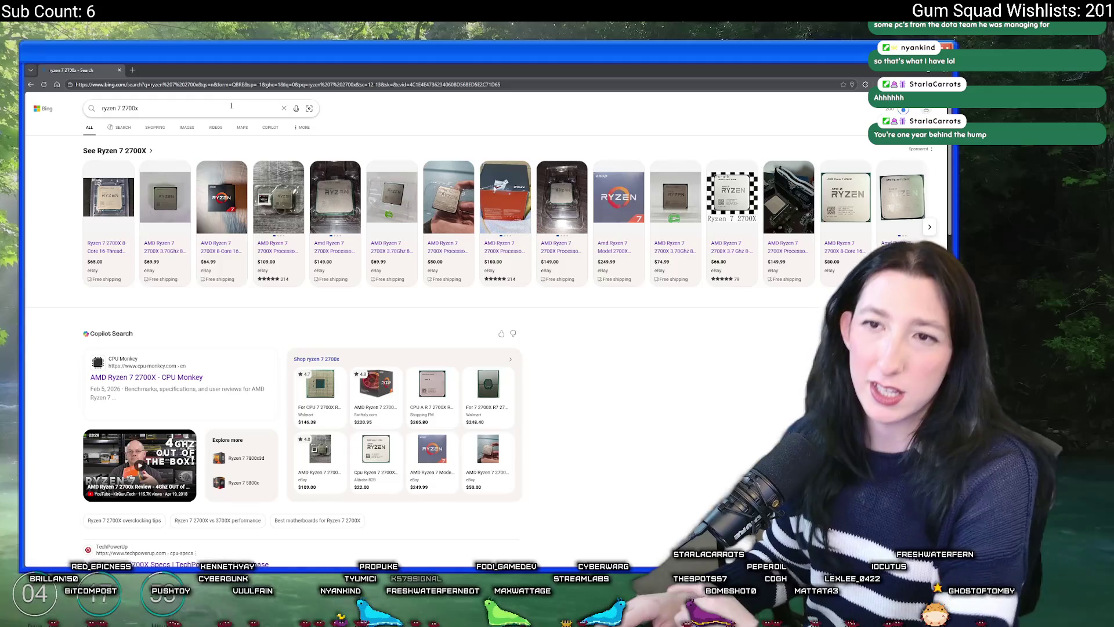
Add 'vs' to the query, then open the PassMark Ryzen 7 2700X benchmark page
{"action": "left_click", "coordinate": [232, 105]}
{"action": "type", "text": "vs"}
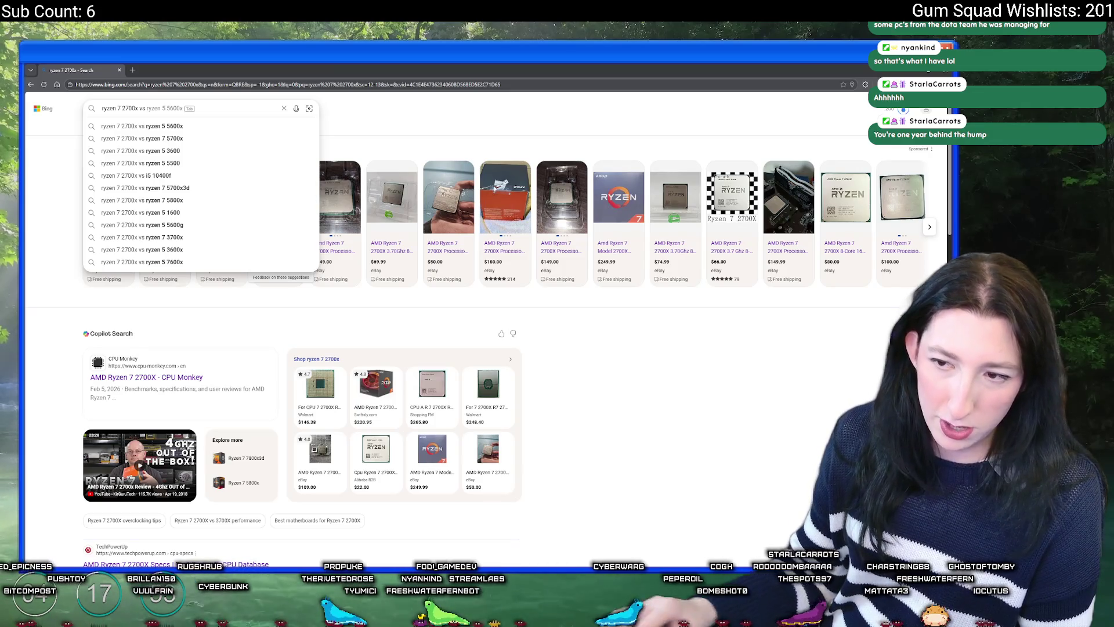
{"action": "key", "text": "Escape"}
{"action": "scroll", "coordinate": [350, 357], "scroll_direction": "down", "scroll_amount": 7}
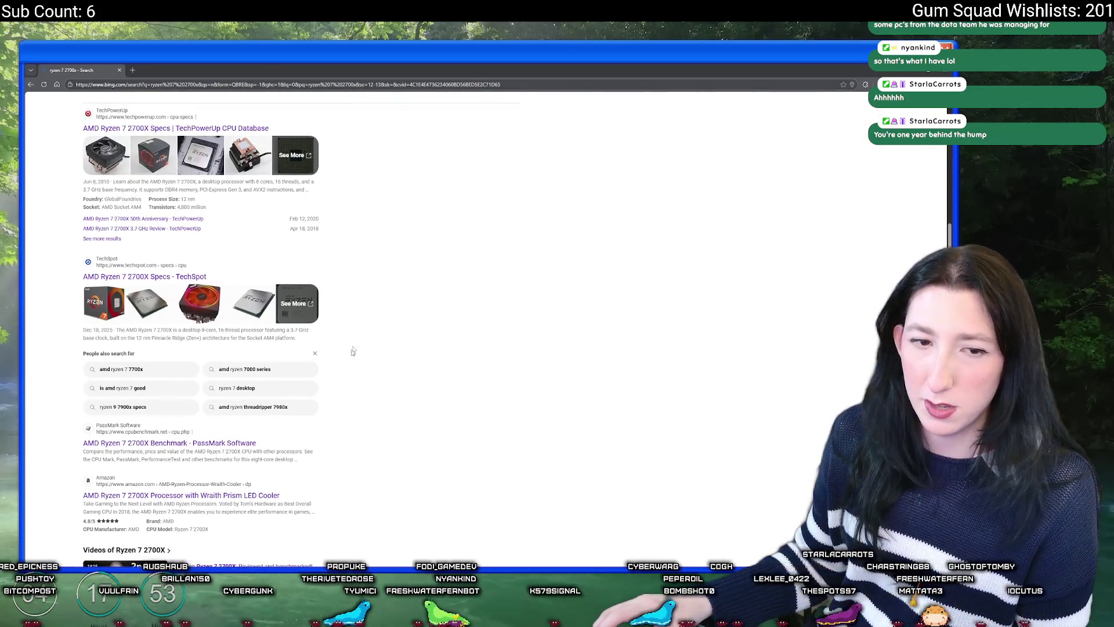
{"action": "scroll", "coordinate": [265, 166], "scroll_direction": "down", "scroll_amount": 2}
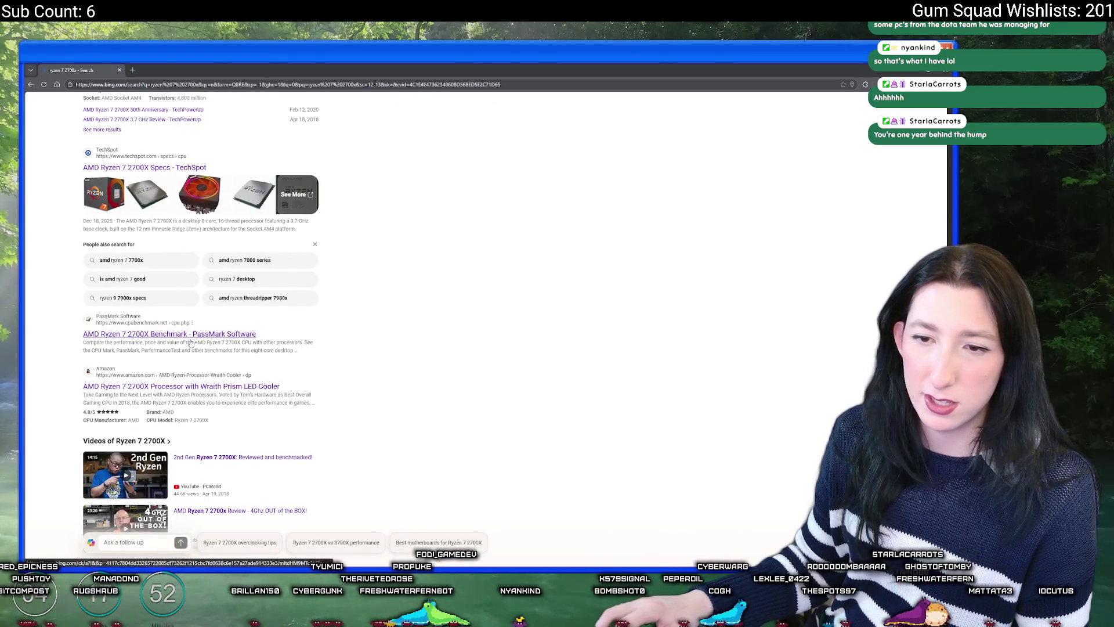
{"action": "left_click", "coordinate": [192, 340]}
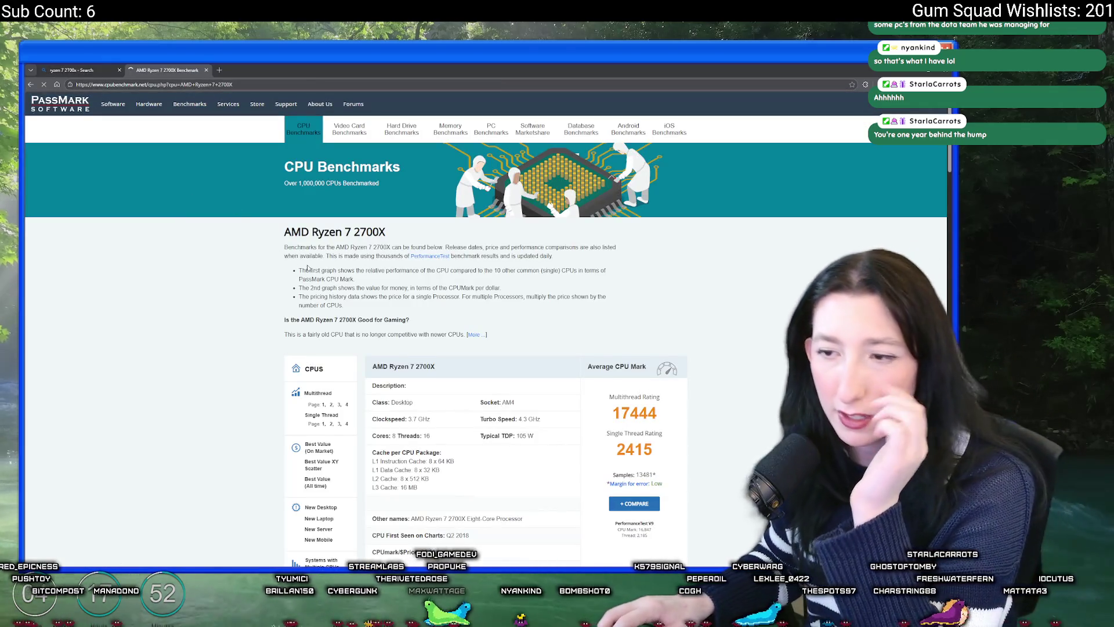
Review the Socket AM4, Typical TDP 105 W and clockspeed details on PassMark
{"action": "scroll", "coordinate": [334, 273], "scroll_direction": "down", "scroll_amount": 2}
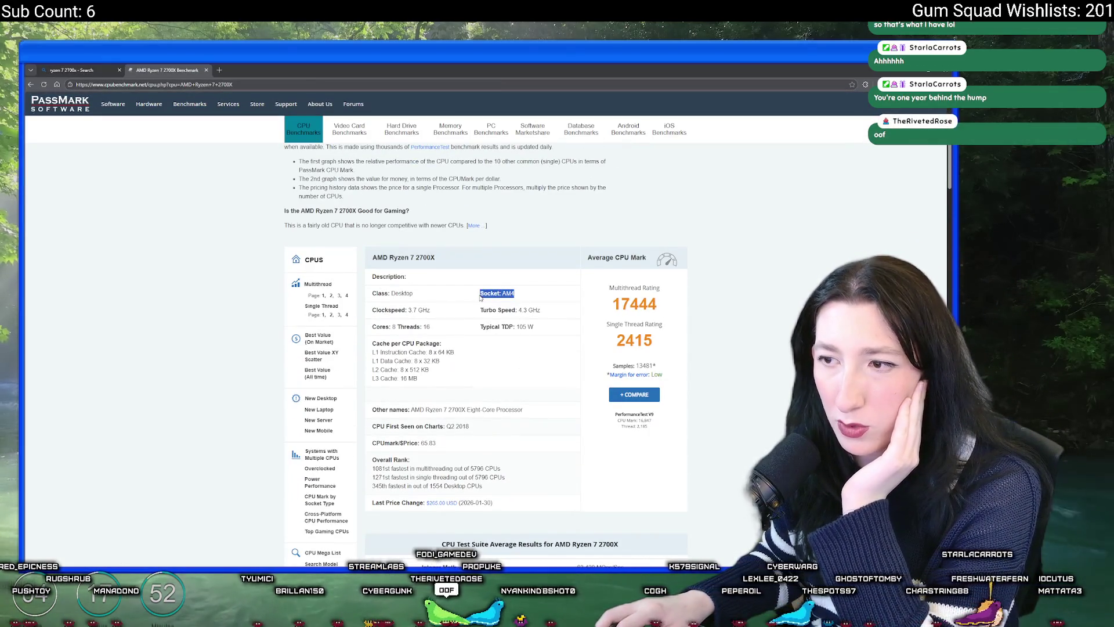
{"action": "left_click", "coordinate": [493, 349]}
{"action": "left_click_drag", "start_coordinate": [539, 325], "coordinate": [482, 335]}
{"action": "left_click", "coordinate": [465, 362]}
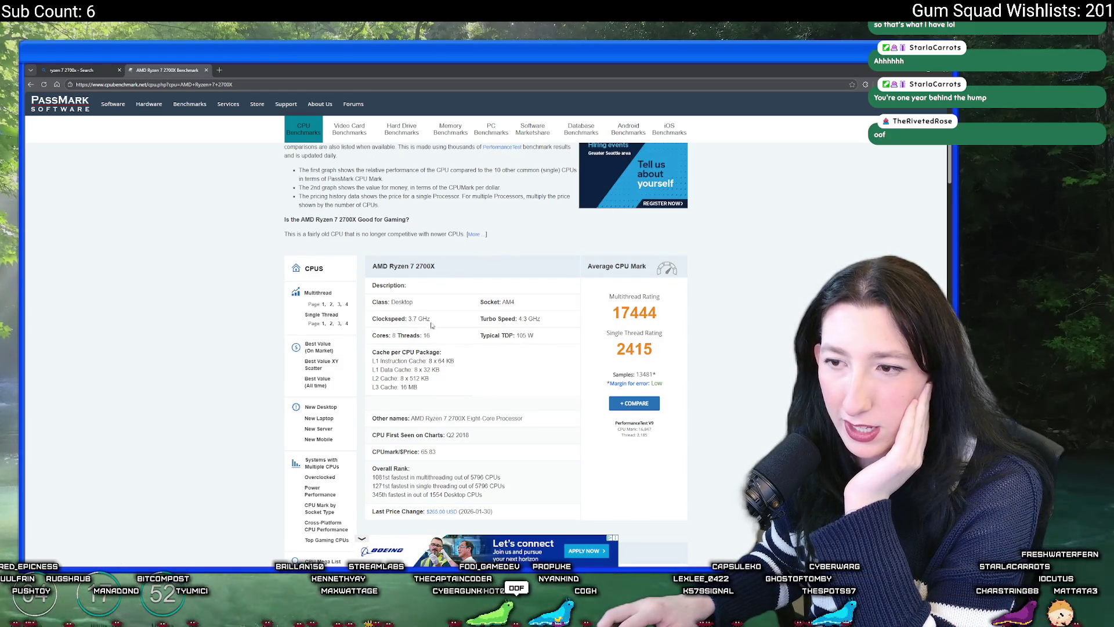
{"action": "left_click", "coordinate": [482, 376]}
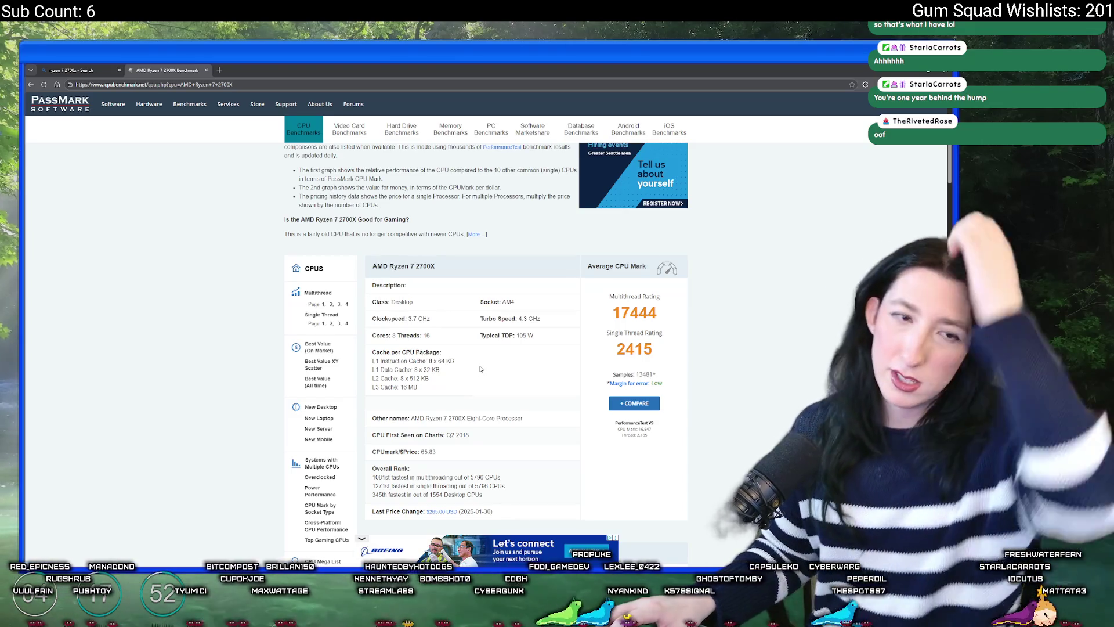
Scroll through the rest of the PassMark page, then close it to return to Bing
{"action": "scroll", "coordinate": [480, 369], "scroll_direction": "down", "scroll_amount": 5}
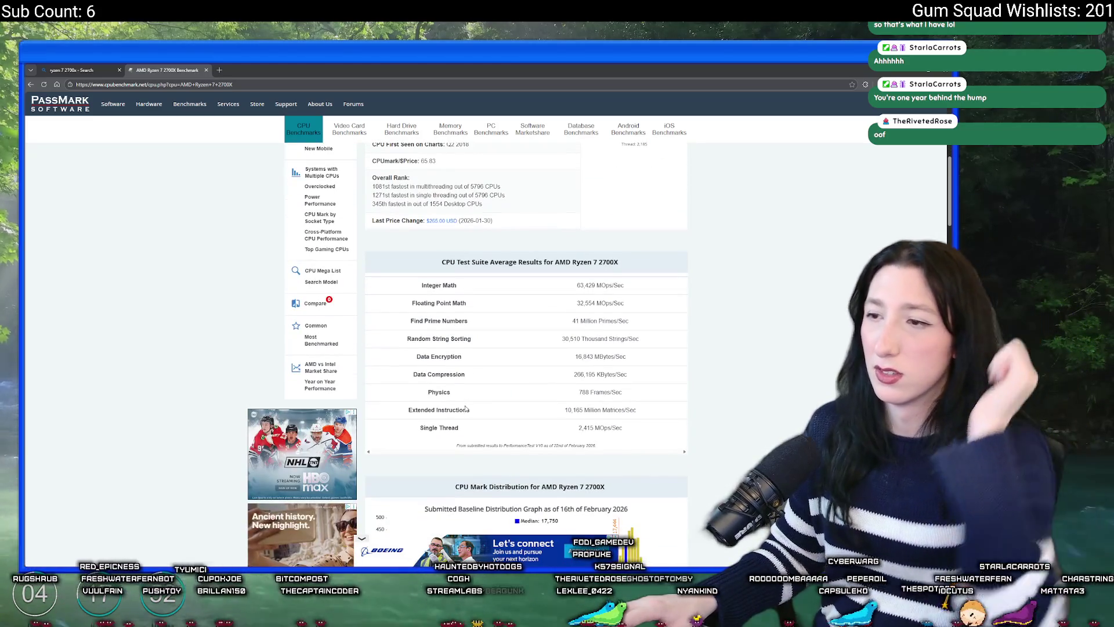
{"action": "scroll", "coordinate": [459, 394], "scroll_direction": "down", "scroll_amount": 5}
{"action": "scroll", "coordinate": [458, 323], "scroll_direction": "up", "scroll_amount": 1}
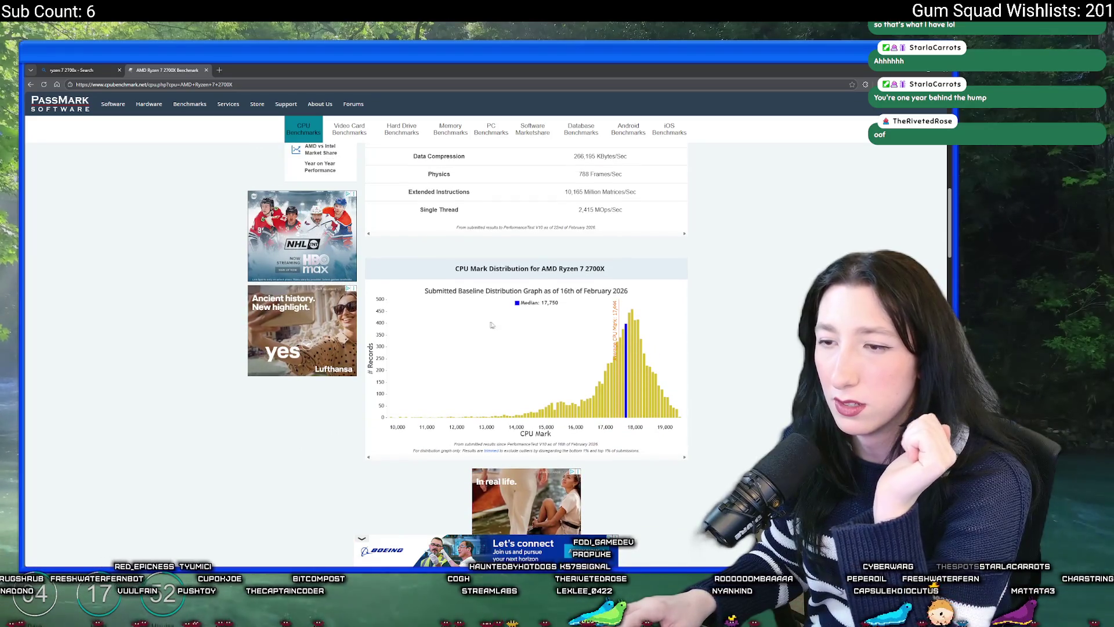
{"action": "mouse_move", "coordinate": [627, 330]}
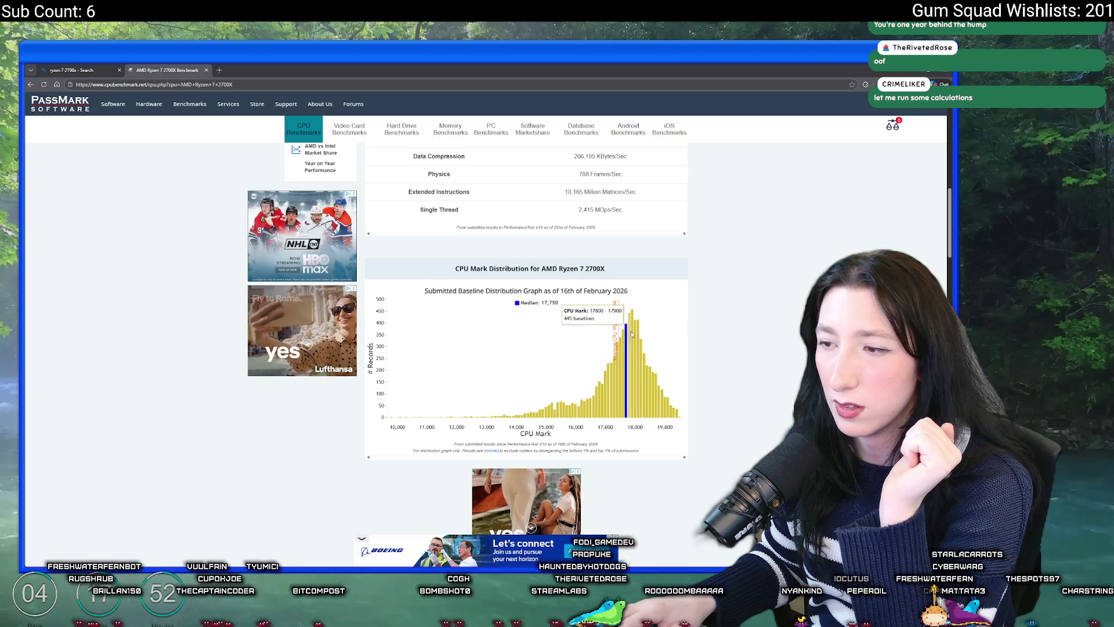
{"action": "scroll", "coordinate": [637, 338], "scroll_direction": "up", "scroll_amount": 10}
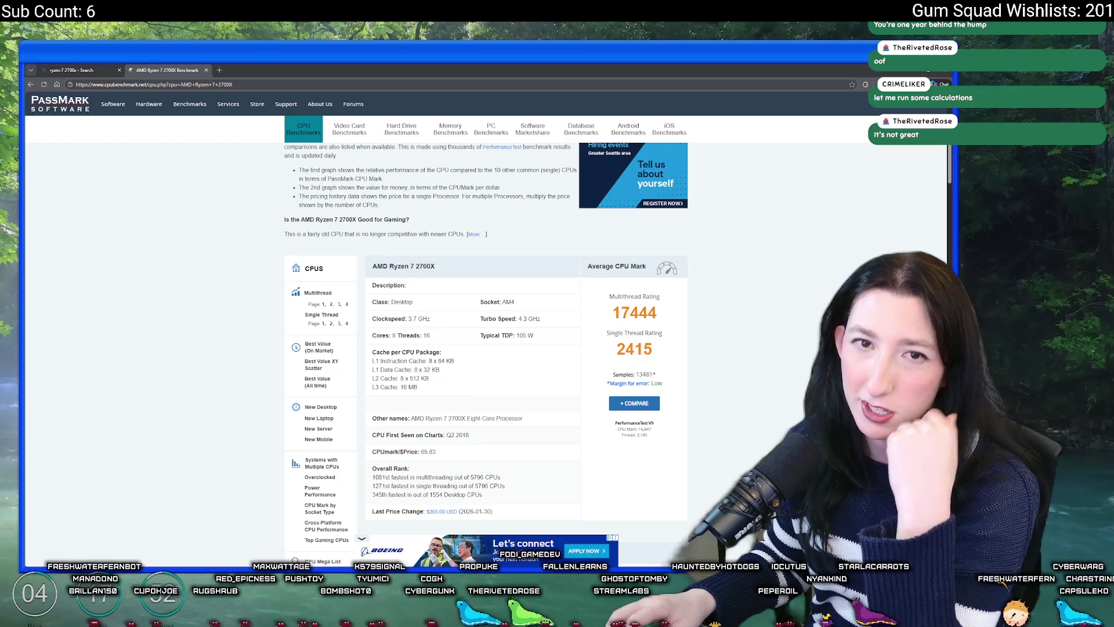
{"action": "left_click", "coordinate": [31, 84]}
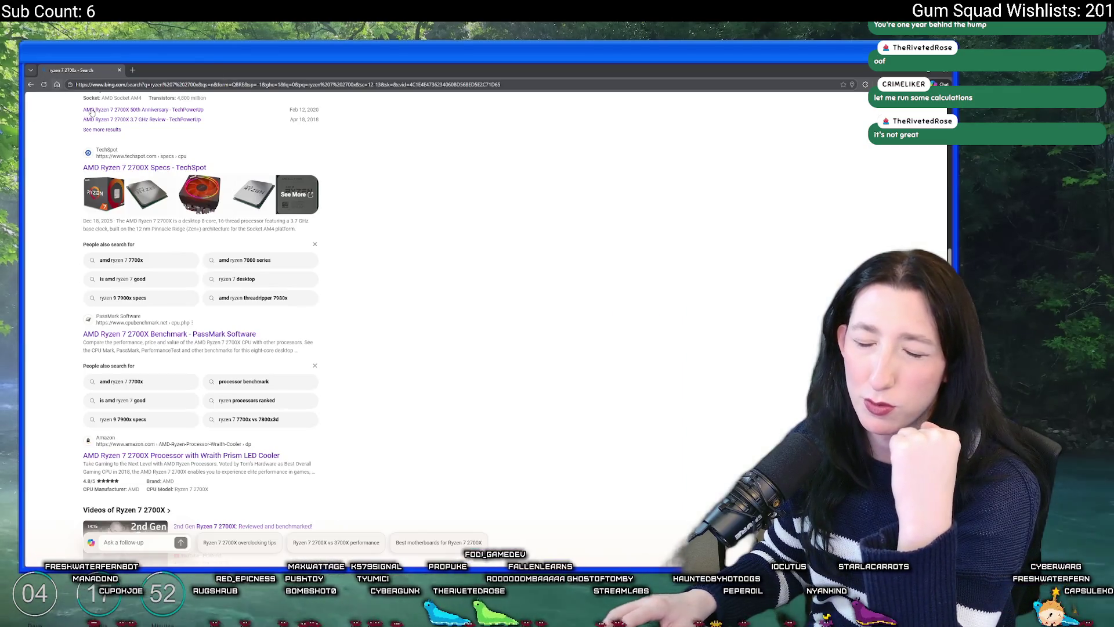
Change the search to 'ryzen 7 2700x benchmark' and run it
{"action": "scroll", "coordinate": [229, 309], "scroll_direction": "down", "scroll_amount": 10}
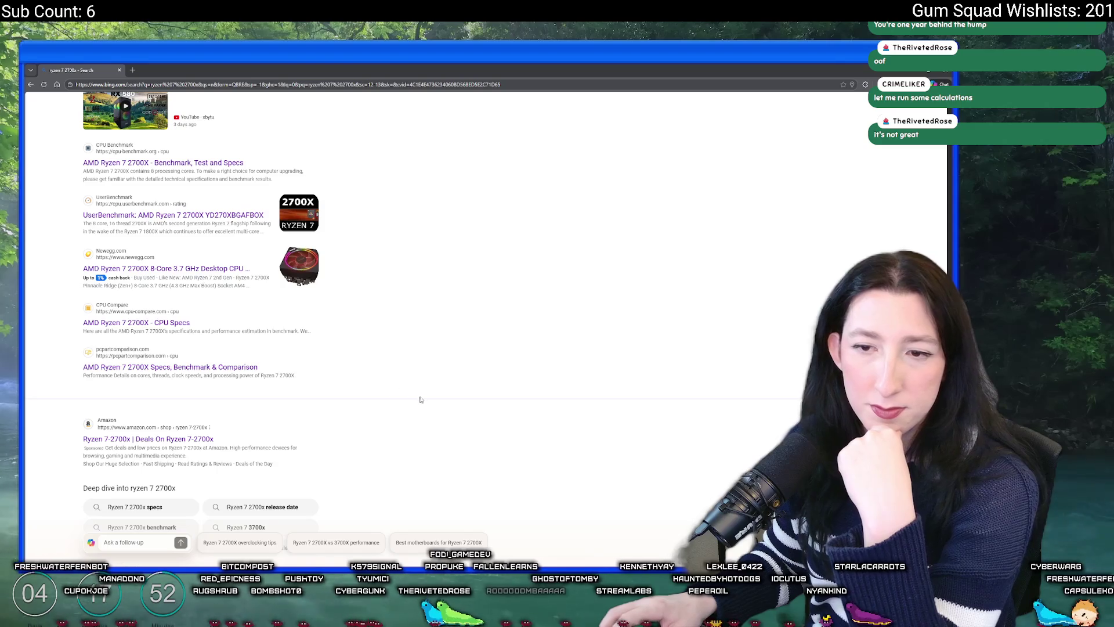
{"action": "scroll", "coordinate": [429, 391], "scroll_direction": "up", "scroll_amount": 10}
{"action": "key", "text": "BackSpace"}
{"action": "key", "text": "BackSpace"}
{"action": "type", "text": "benchmark"}
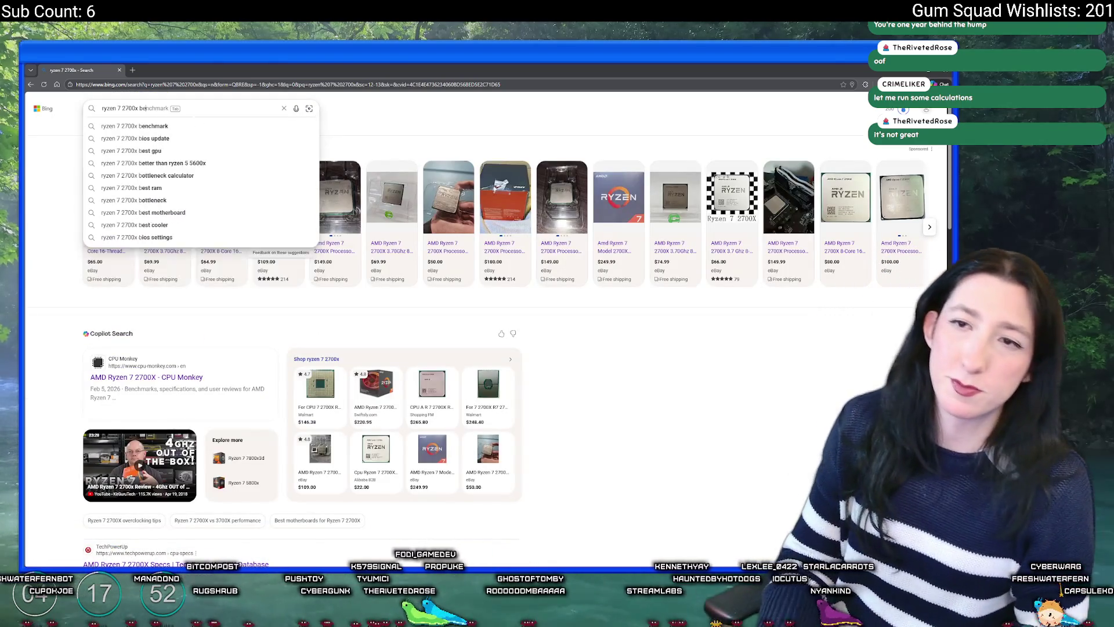
{"action": "key", "text": "Return"}
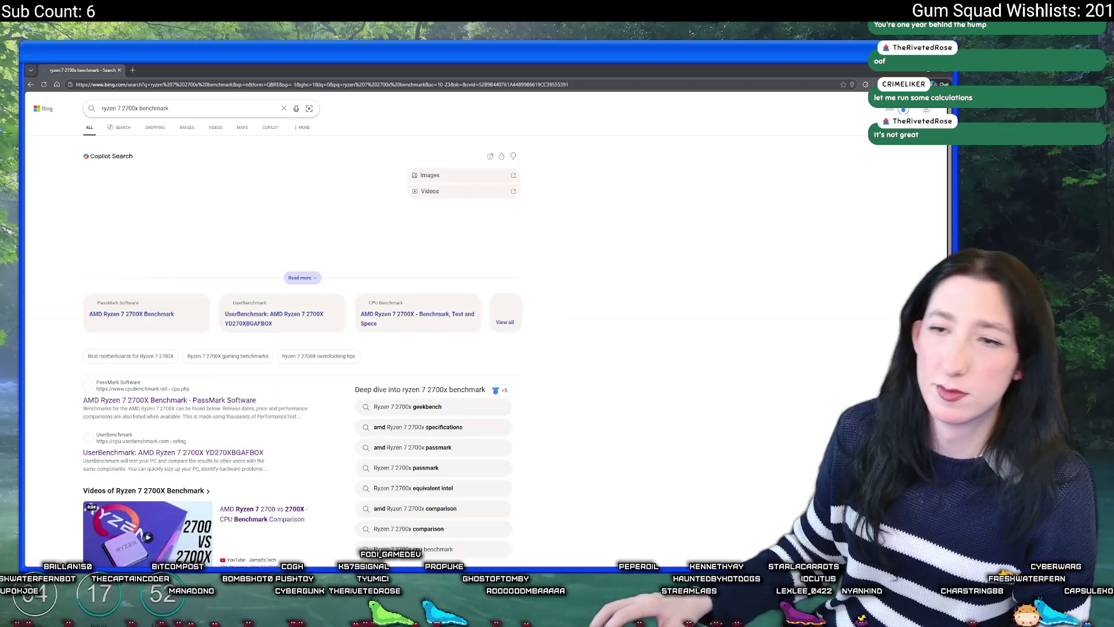
Open the PassMark 2700X benchmark result, look it over, and close it
{"action": "scroll", "coordinate": [151, 383], "scroll_direction": "down", "scroll_amount": 1}
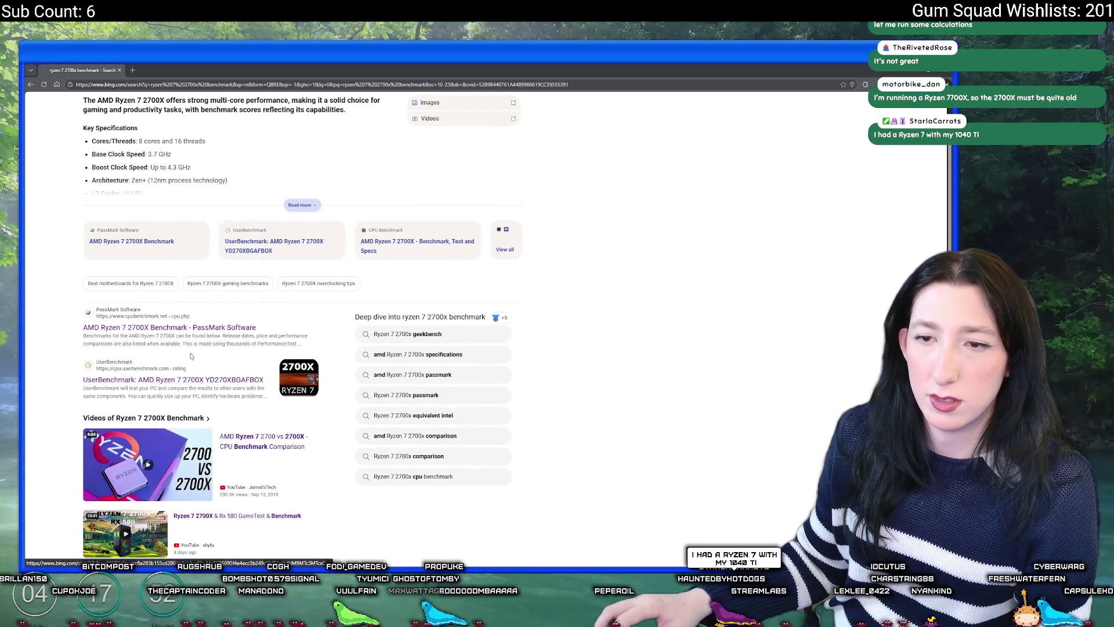
{"action": "left_click", "coordinate": [221, 328]}
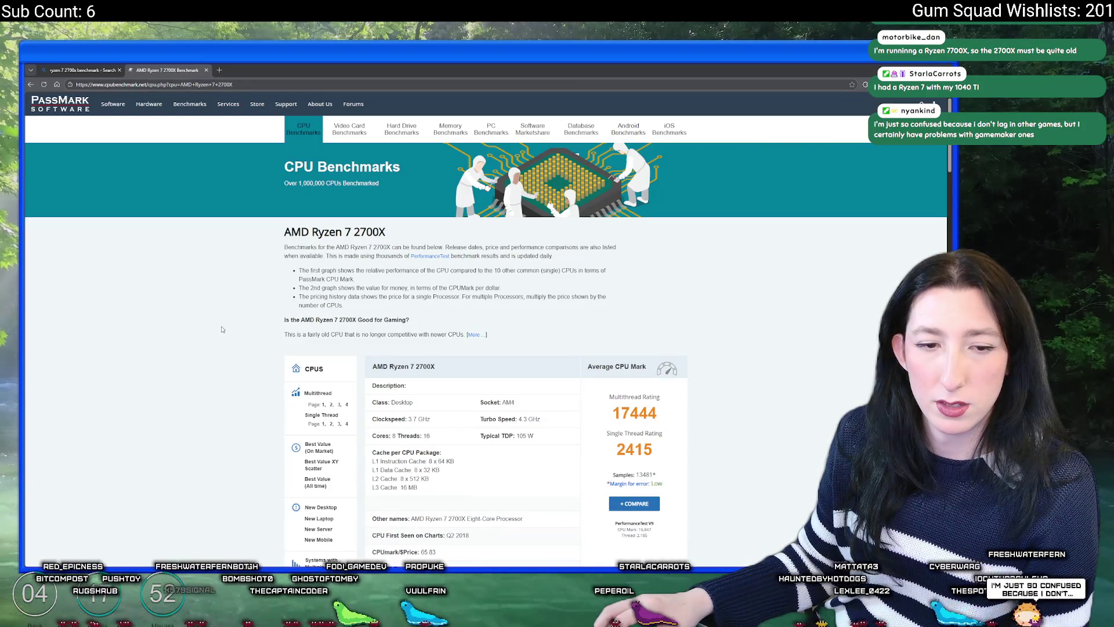
{"action": "scroll", "coordinate": [485, 347], "scroll_direction": "down", "scroll_amount": 3}
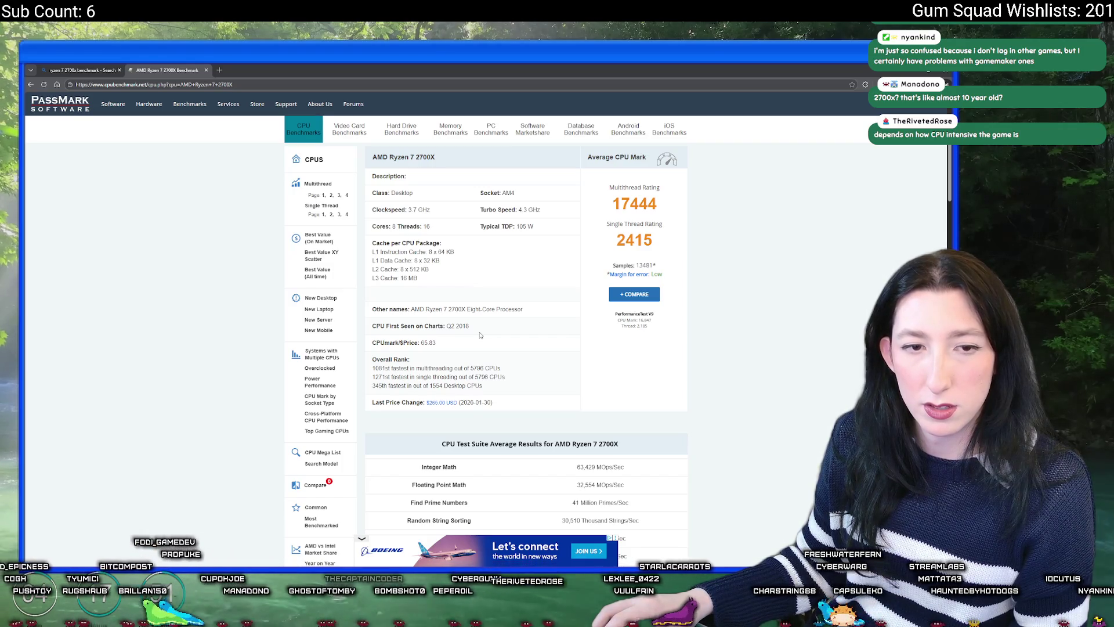
{"action": "scroll", "coordinate": [480, 335], "scroll_direction": "up", "scroll_amount": 2}
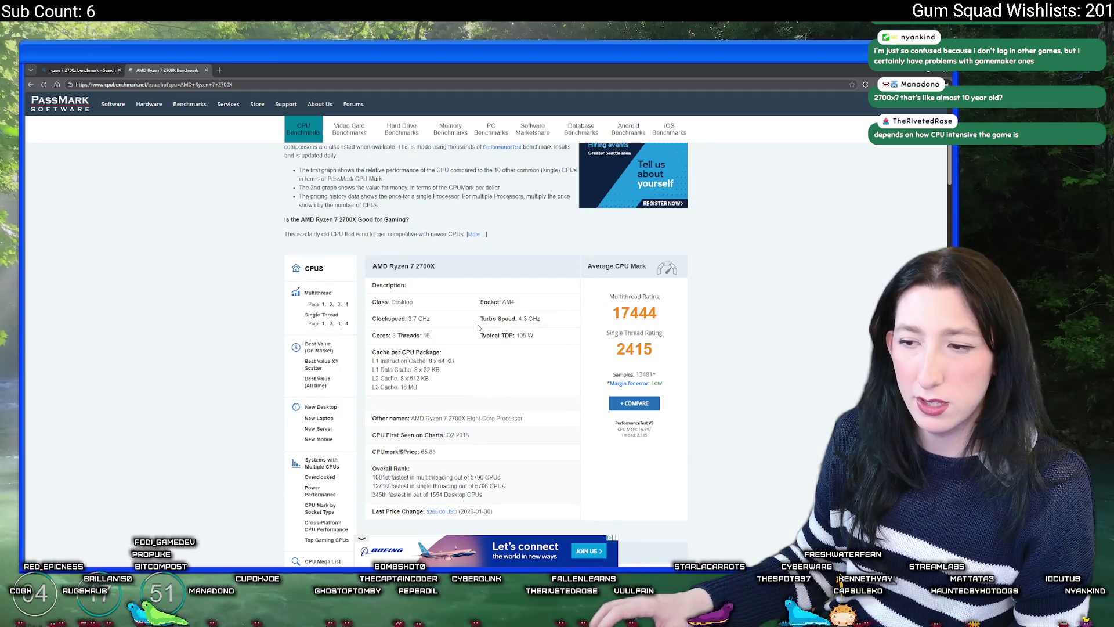
{"action": "scroll", "coordinate": [376, 290], "scroll_direction": "up", "scroll_amount": 2}
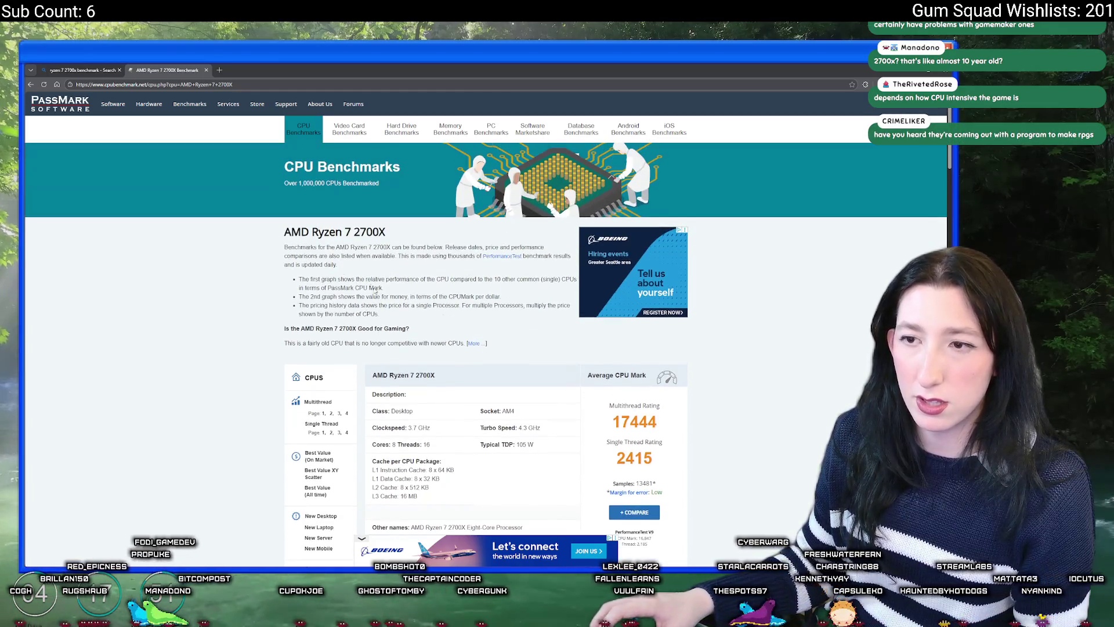
{"action": "left_click", "coordinate": [30, 85]}
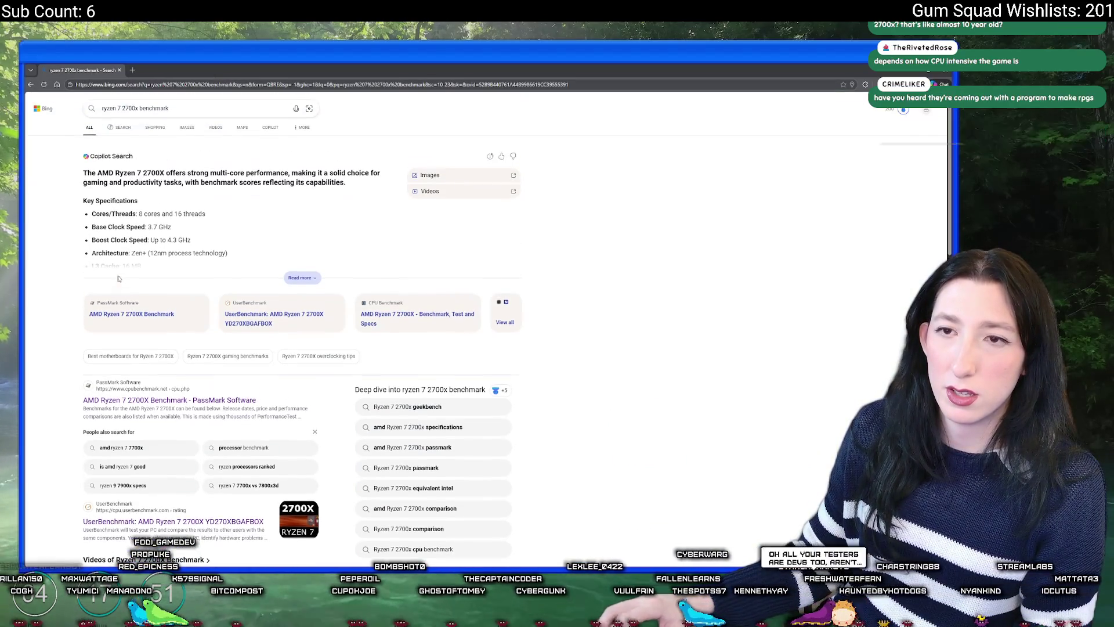
Expand the full Copilot answer on the 2700X's benchmark performance
{"action": "left_click", "coordinate": [293, 278]}
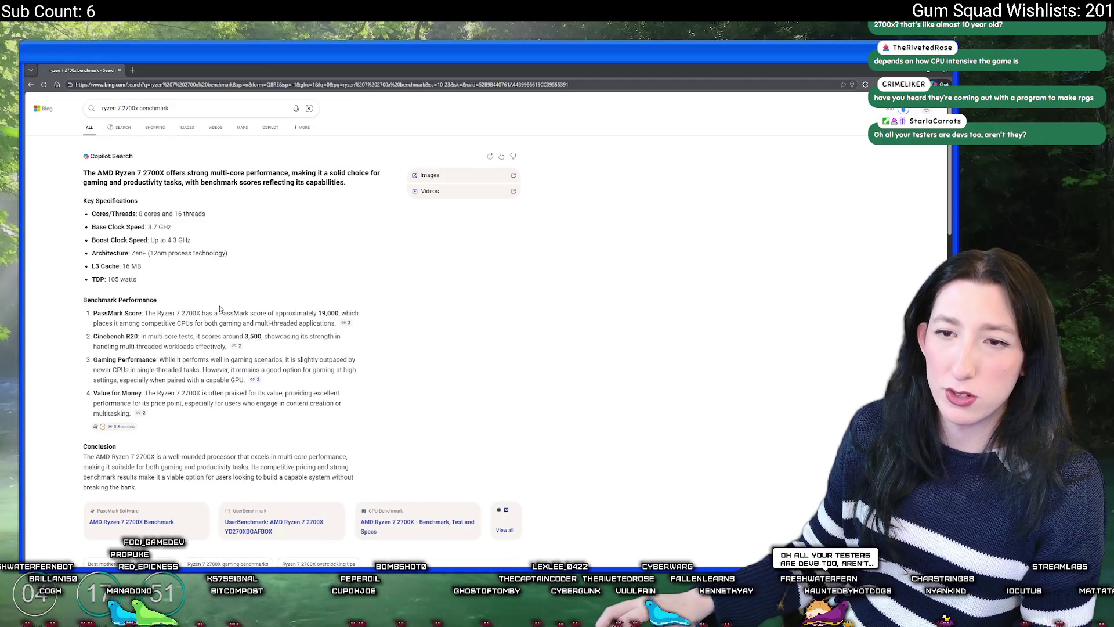
{"action": "scroll", "coordinate": [286, 388], "scroll_direction": "down", "scroll_amount": 10}
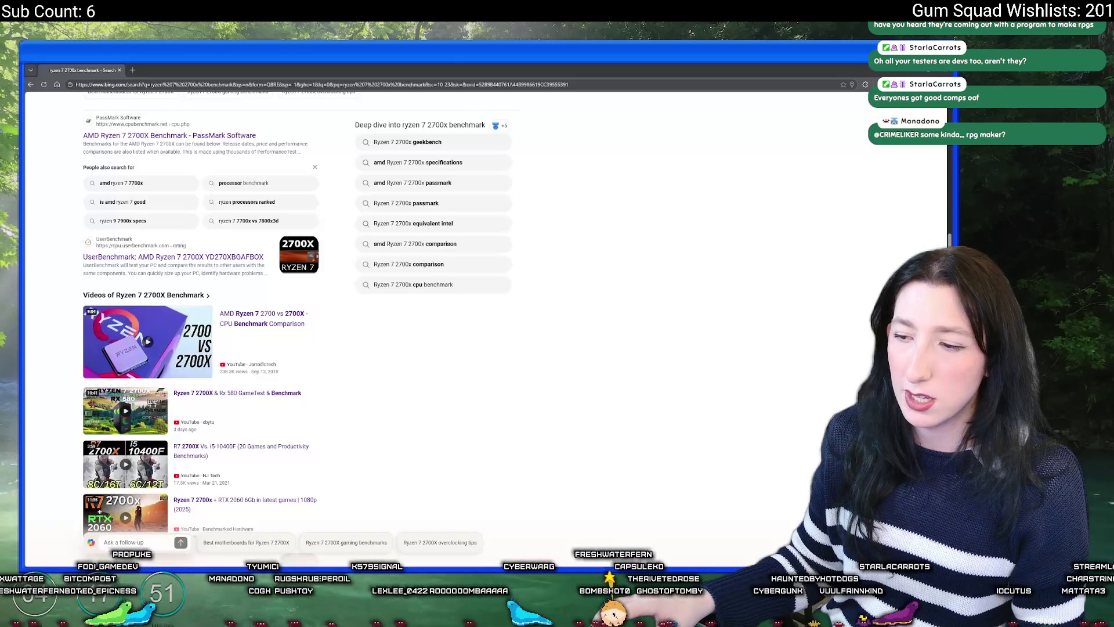
{"action": "key", "text": "super"}
Open Steam and select the minimum AMD Athlon 64 X2 and recommended Ryzen 5 3600 processors
{"action": "type", "text": "steam"}
{"action": "key", "text": "Return"}
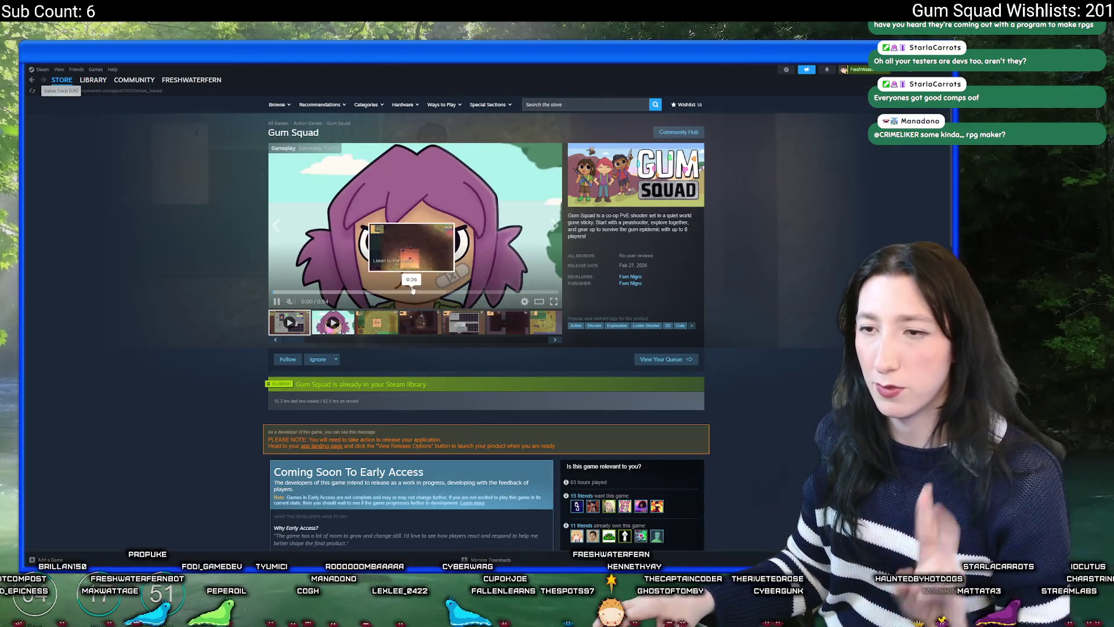
{"action": "scroll", "coordinate": [383, 336], "scroll_direction": "down", "scroll_amount": 15}
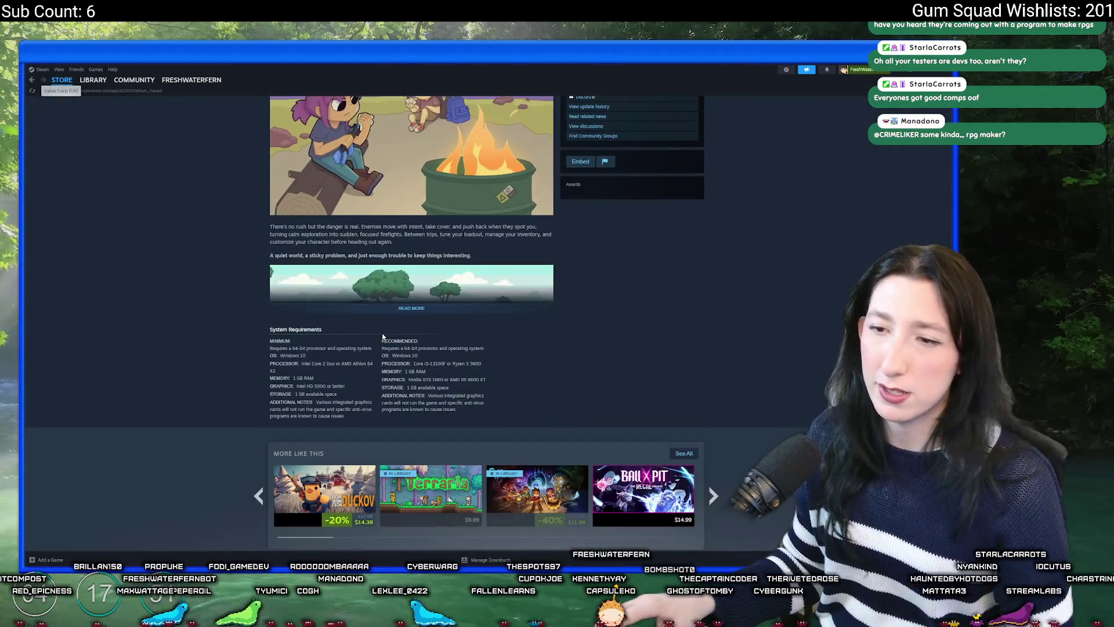
{"action": "scroll", "coordinate": [383, 336], "scroll_direction": "down", "scroll_amount": 1}
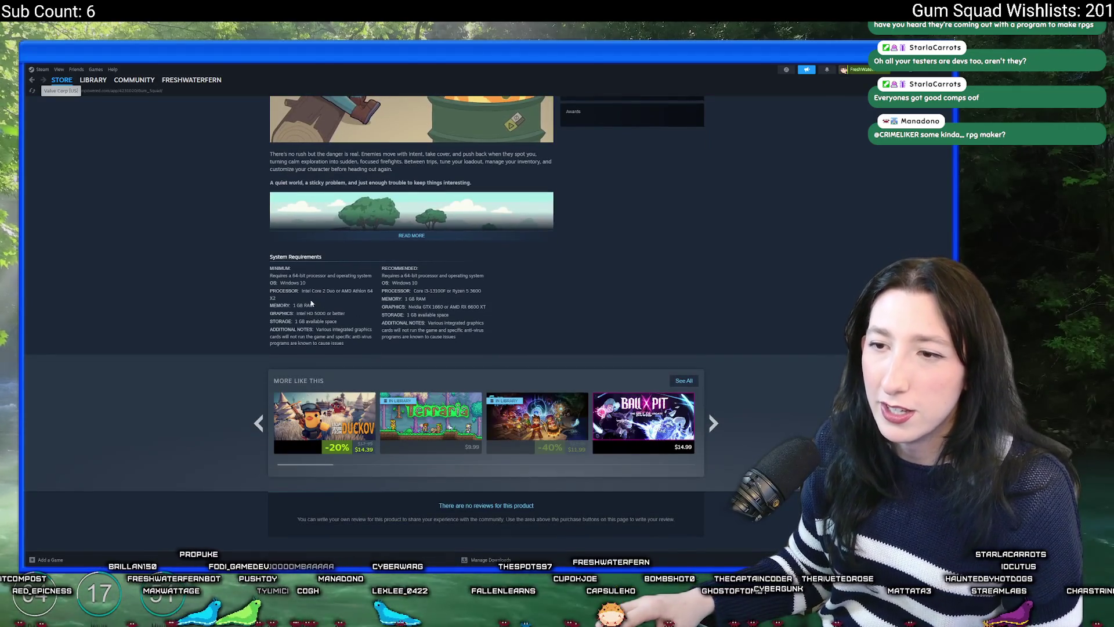
{"action": "left_click_drag", "start_coordinate": [342, 291], "coordinate": [276, 299]}
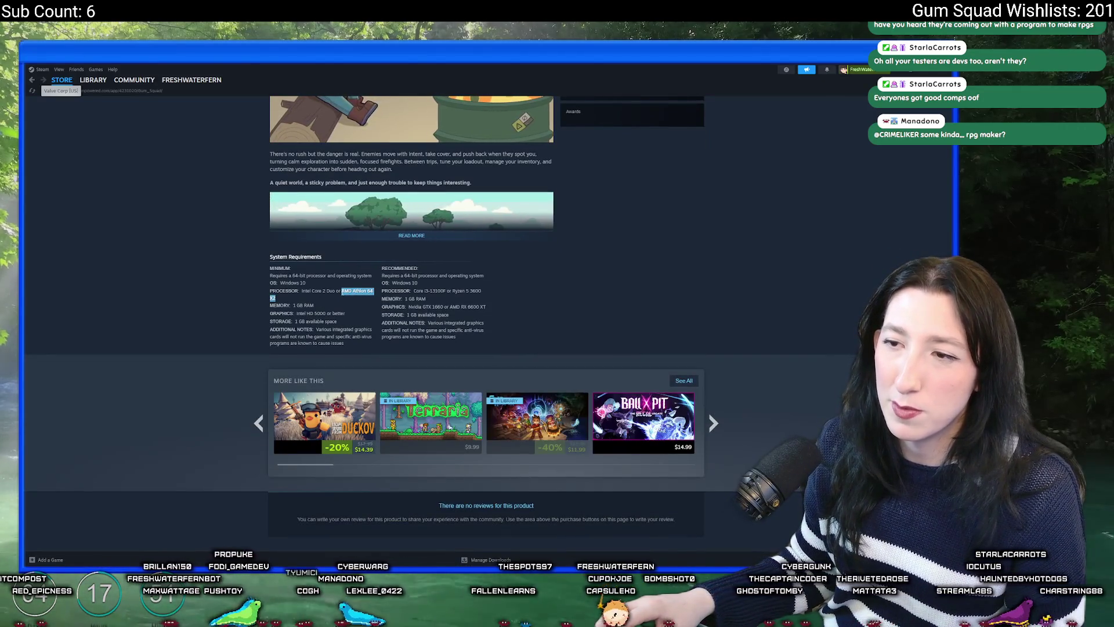
{"action": "left_click_drag", "start_coordinate": [455, 290], "coordinate": [481, 290]}
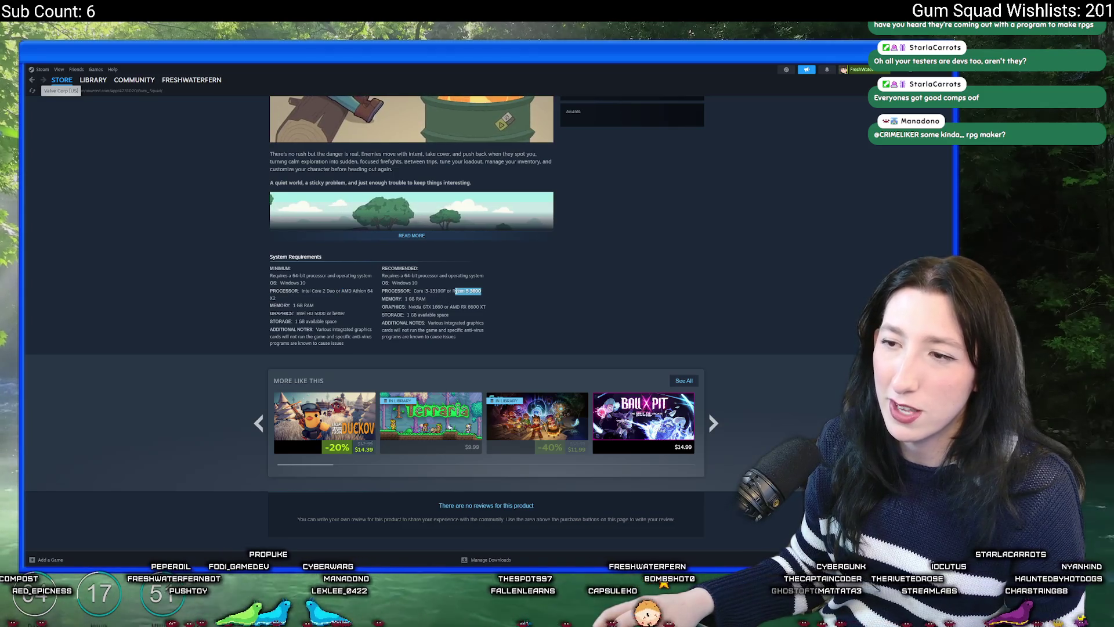
Search Bing for 'ryzen 7 2700x vs Ryzen 5 3600'
{"action": "key", "text": "alt+Tab"}
{"action": "scroll", "coordinate": [252, 210], "scroll_direction": "up", "scroll_amount": 5}
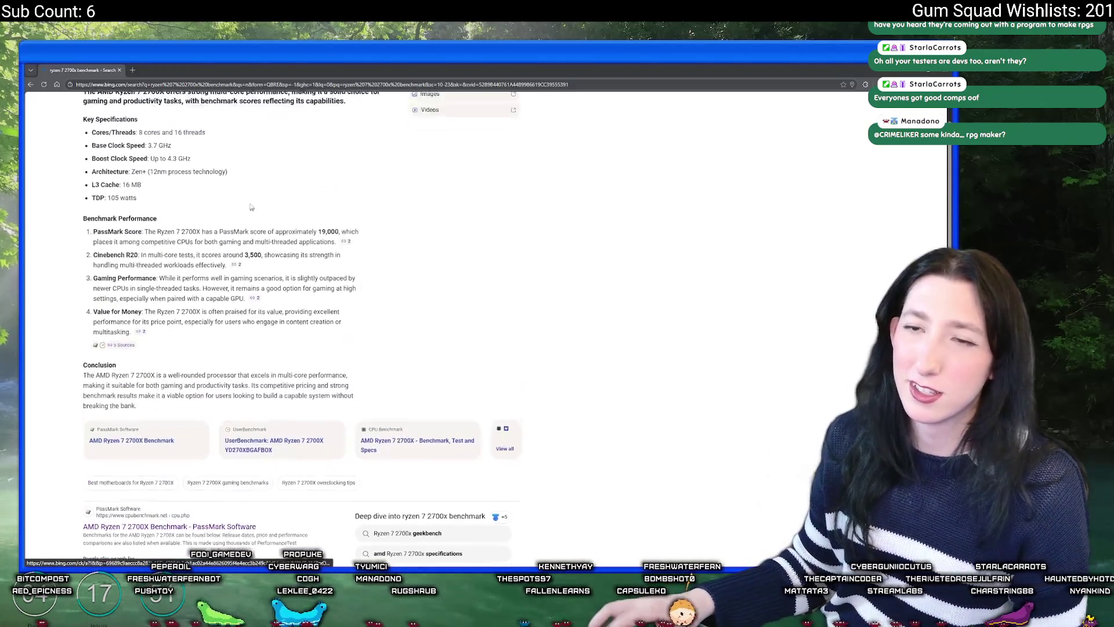
{"action": "scroll", "coordinate": [252, 210], "scroll_direction": "up", "scroll_amount": 2}
{"action": "left_click", "coordinate": [185, 108]}
{"action": "type", "text": "v"}
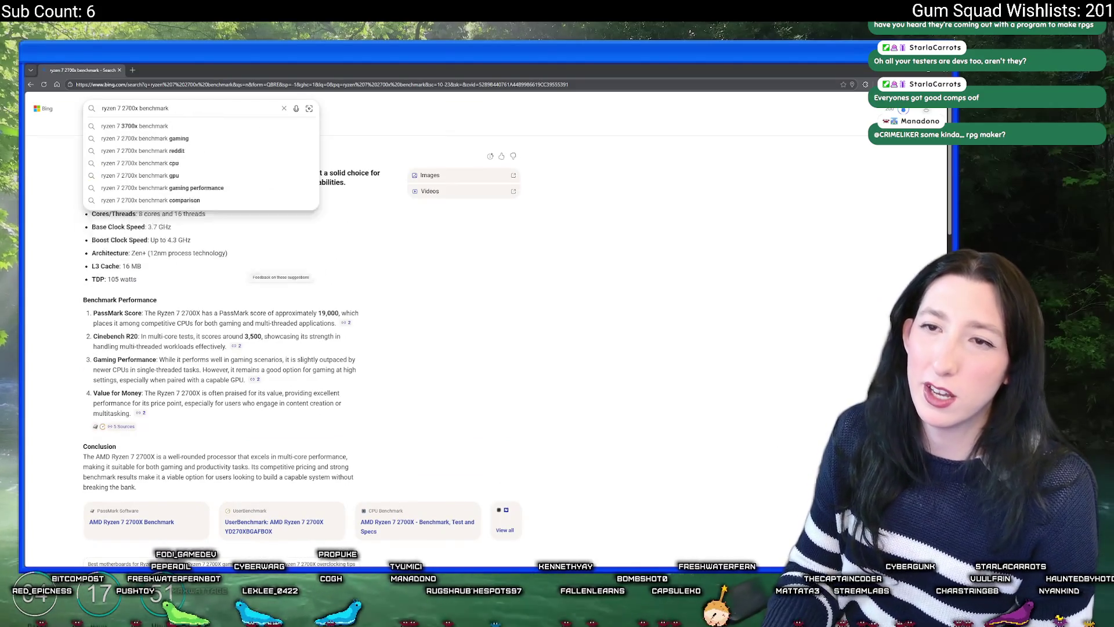
{"action": "key", "text": "BackSpace"}
{"action": "key", "text": "BackSpace"}
{"action": "key", "text": "BackSpace"}
{"action": "type", "text": "vs"}
{"action": "type", "text": "Ryzen 5 3600"}
{"action": "key", "text": "Return"}
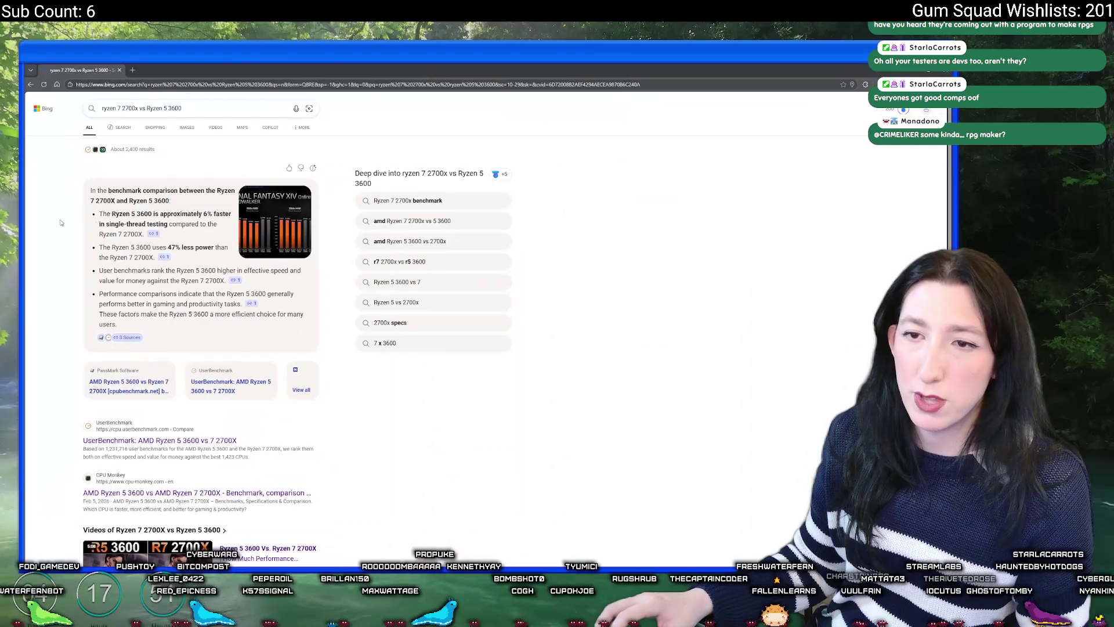
Shrink the browser to view the Steam requirements, then maximize it again
{"action": "mouse_move", "coordinate": [324, 70]}
{"action": "left_mouse_down"}
{"action": "mouse_move", "coordinate": [293, 98]}
{"action": "mouse_move", "coordinate": [218, 346]}
{"action": "mouse_move", "coordinate": [318, 302]}
{"action": "mouse_move", "coordinate": [323, 515]}
{"action": "mouse_move", "coordinate": [347, 522]}
{"action": "mouse_move", "coordinate": [436, 453]}
{"action": "left_mouse_up"}
{"action": "double_click", "coordinate": [436, 453]}
{"action": "key", "text": "alt+Tab"}
{"action": "key", "text": "alt+Tab"}
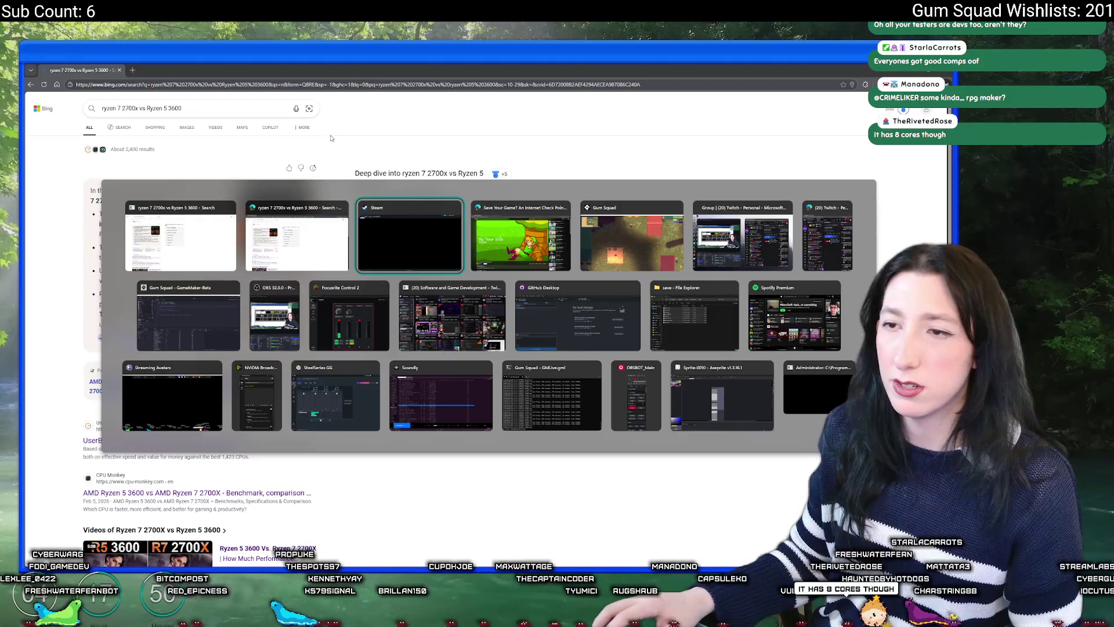
Switch to GameMaker and open the ToDo notes via Ctrl+T
{"action": "left_click", "coordinate": [187, 316]}
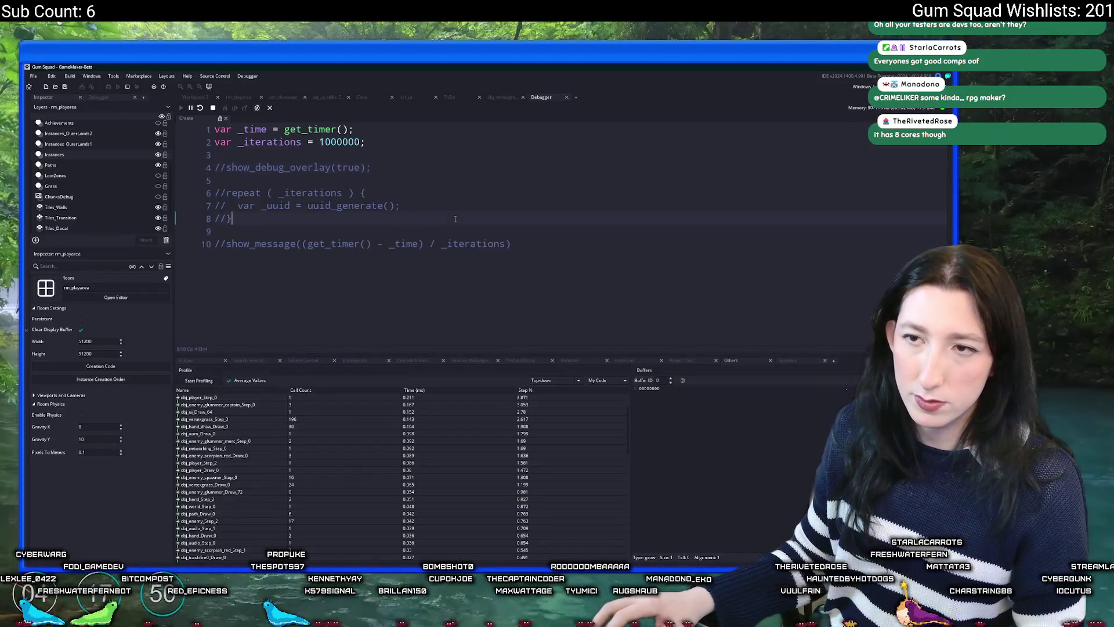
{"action": "key", "text": "ctrl+t"}
{"action": "type", "text": "odo"}
{"action": "key", "text": "Return"}
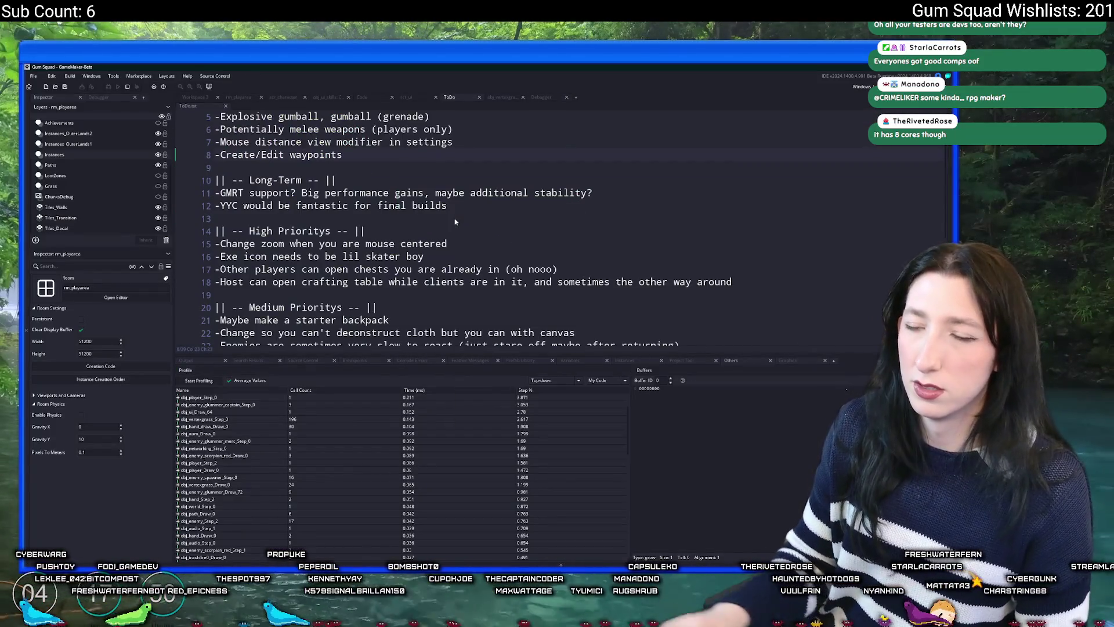
Add '-Update required specs, minimum CPU should be the currently recommended CPU' under High Prioritys
{"action": "scroll", "coordinate": [505, 218], "scroll_direction": "up", "scroll_amount": 2}
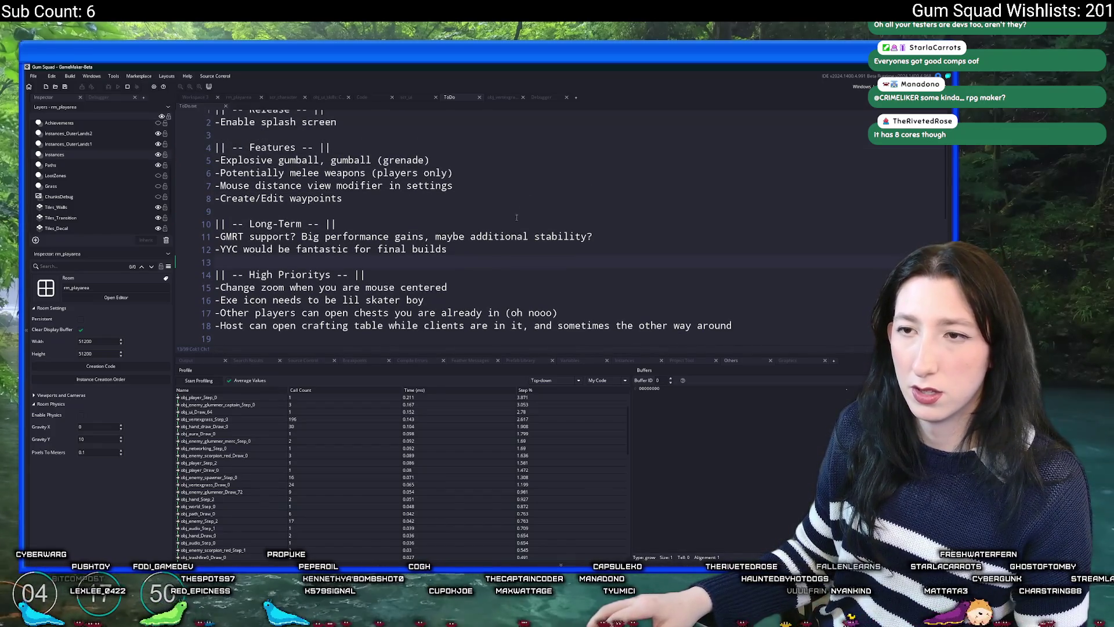
{"action": "scroll", "coordinate": [526, 277], "scroll_direction": "down", "scroll_amount": 3}
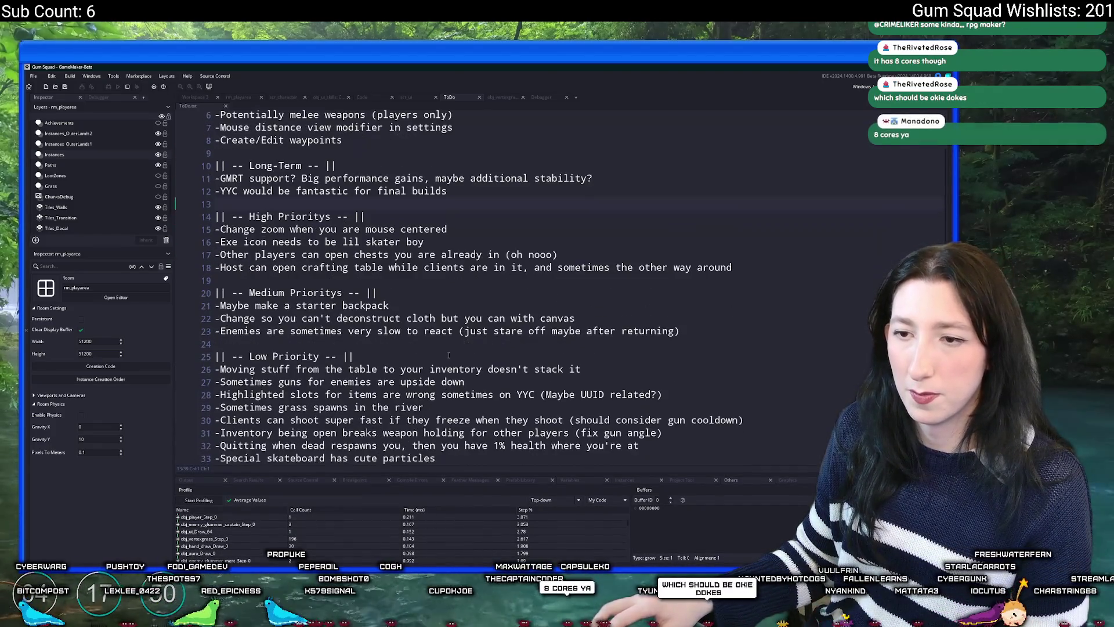
{"action": "scroll", "coordinate": [526, 277], "scroll_direction": "up", "scroll_amount": 3}
{"action": "scroll", "coordinate": [526, 277], "scroll_direction": "down", "scroll_amount": 1}
{"action": "left_click", "coordinate": [576, 245]}
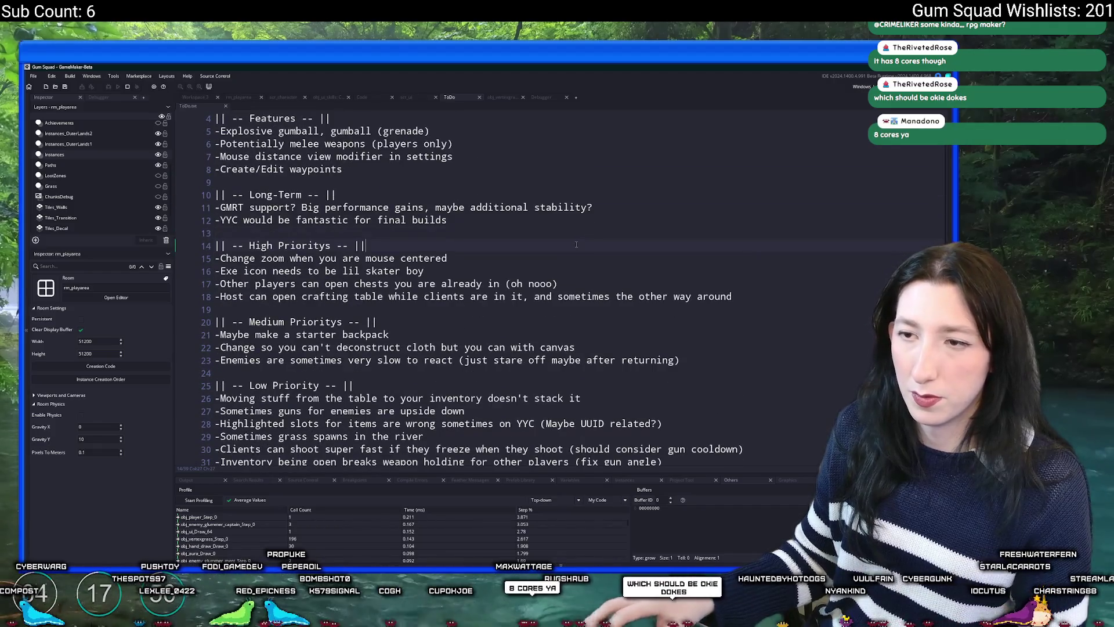
{"action": "key", "text": "Return"}
{"action": "type", "text": "-Update re"}
{"action": "type", "text": "quiredk"}
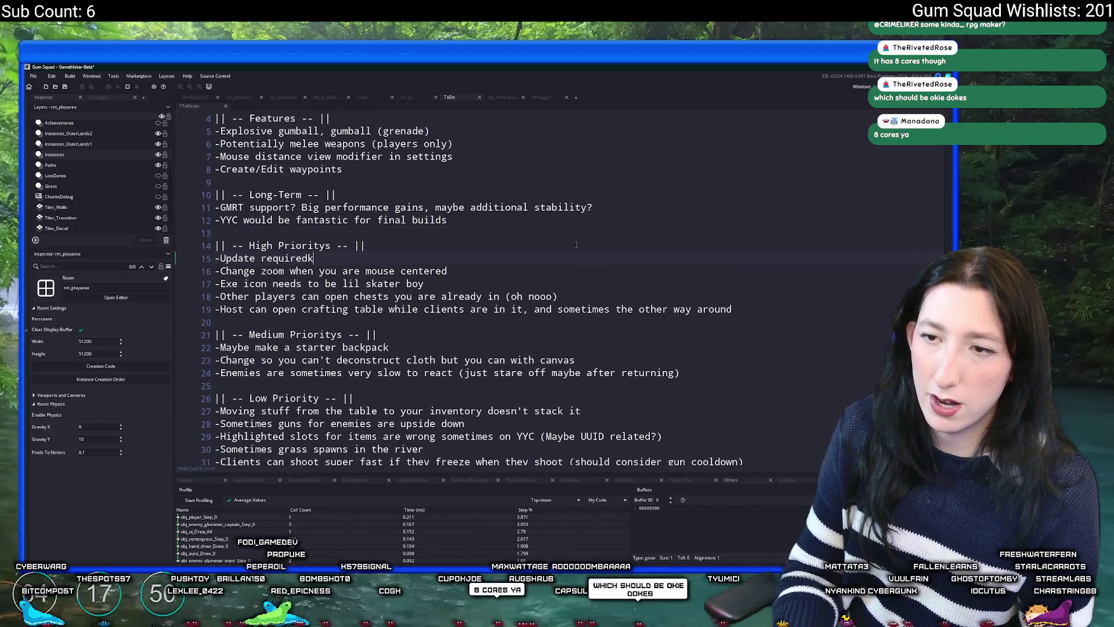
{"action": "key", "text": "BackSpace"}
{"action": "type", "text": " specs, minimu"}
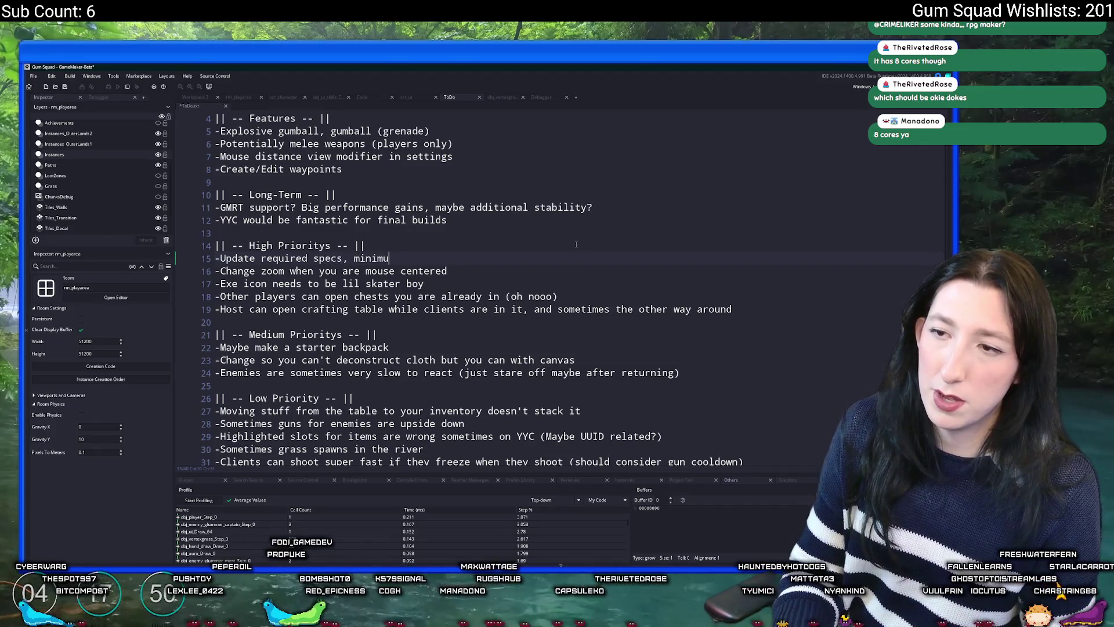
{"action": "type", "text": "m CPU should "}
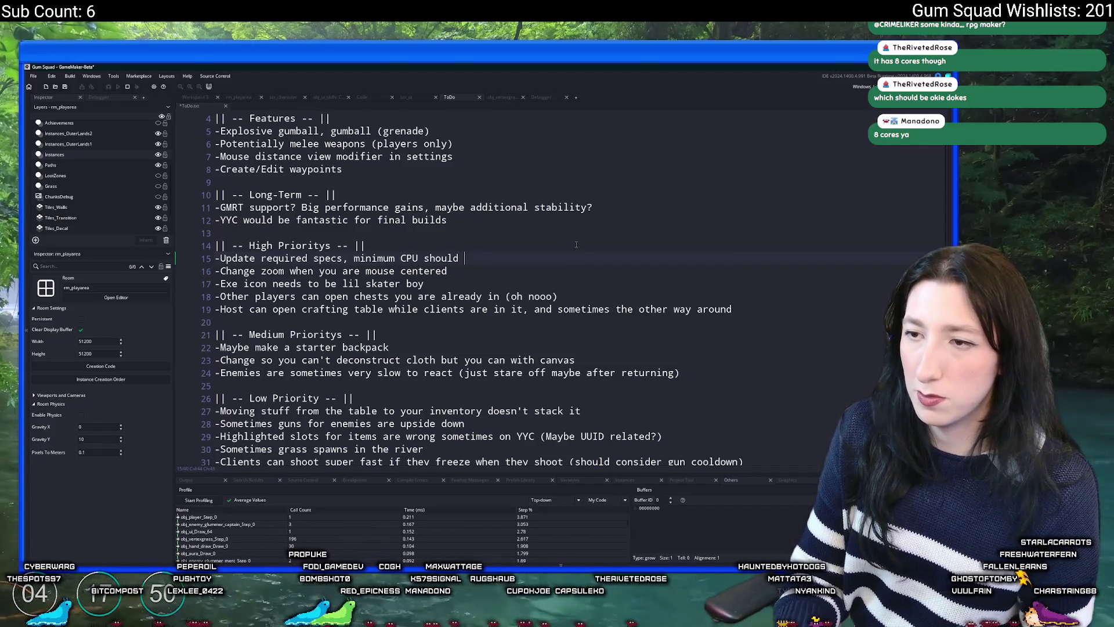
{"action": "type", "text": "be the currently"}
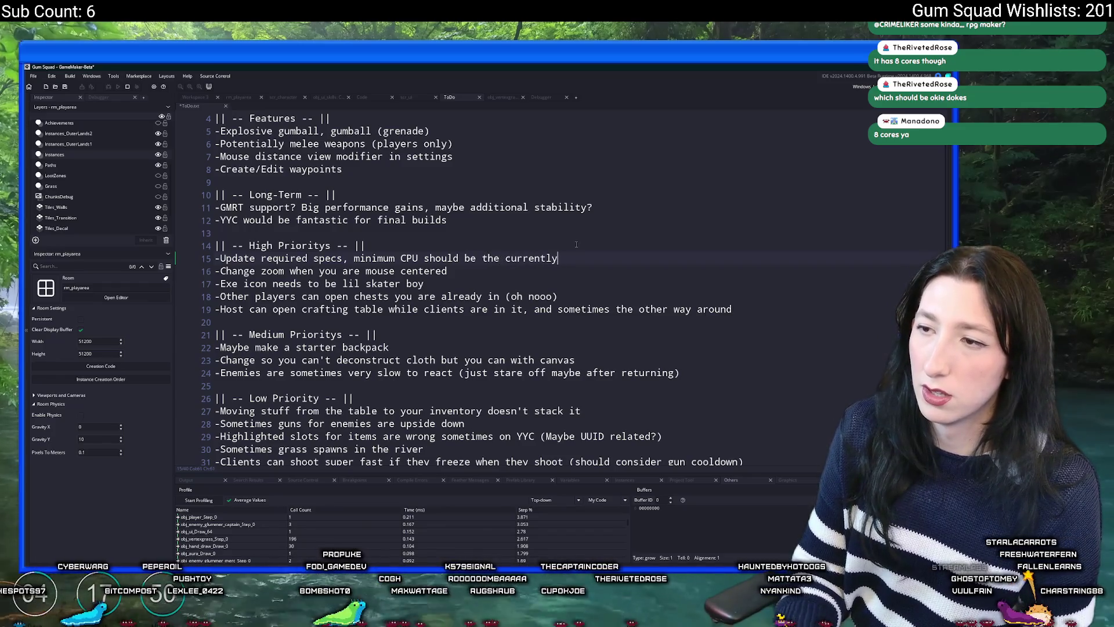
{"action": "type", "text": " recommended CPU"}
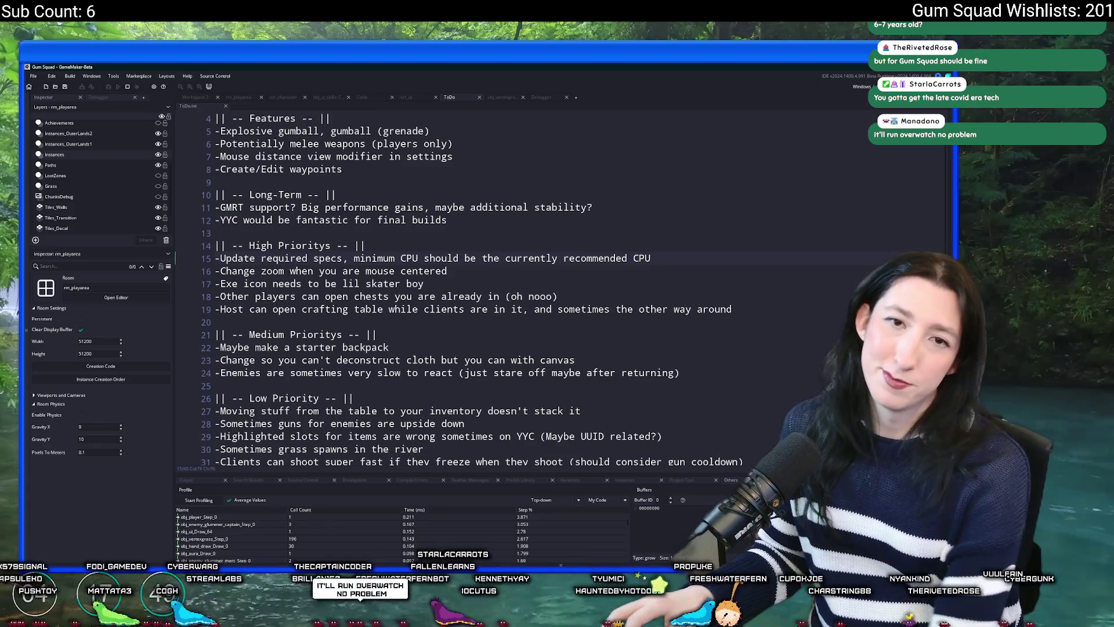
{"action": "left_click", "coordinate": [585, 223]}
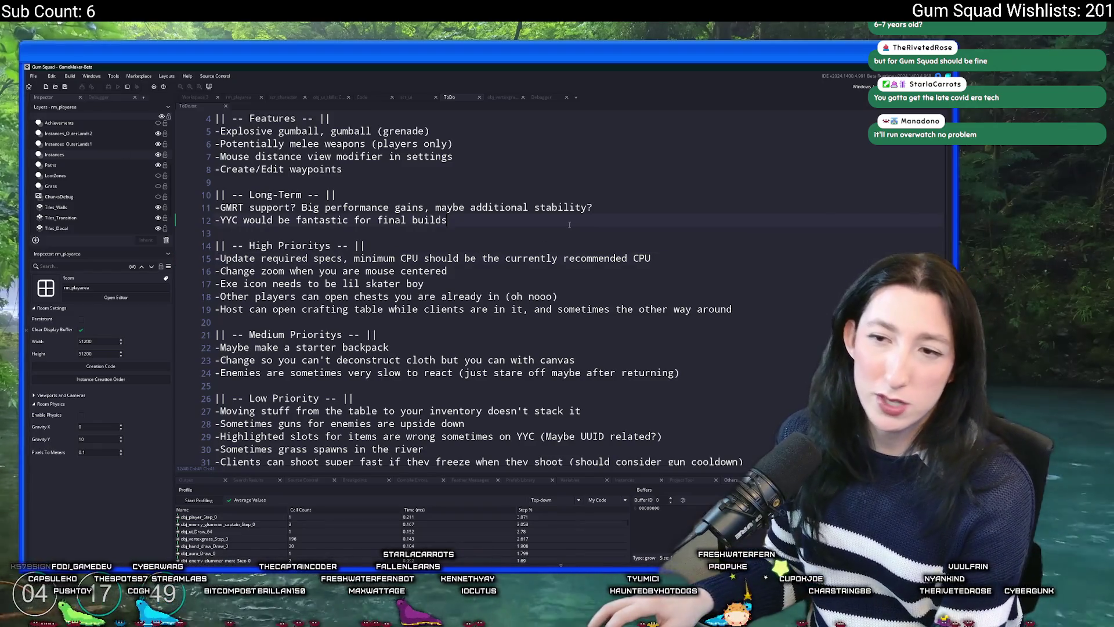
Review the end of the notes, then stop the running game from the Debugger tab
{"action": "scroll", "coordinate": [670, 239], "scroll_direction": "down", "scroll_amount": 2}
{"action": "left_click", "coordinate": [725, 192]}
{"action": "scroll", "coordinate": [724, 197], "scroll_direction": "down", "scroll_amount": 2}
{"action": "scroll", "coordinate": [703, 246], "scroll_direction": "up", "scroll_amount": 5}
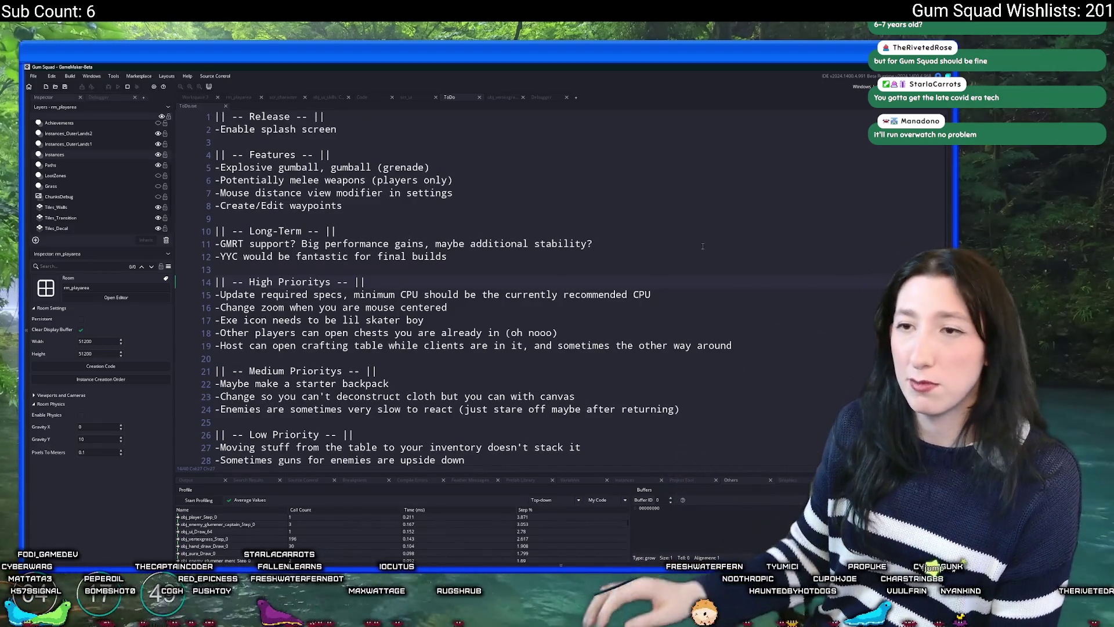
{"action": "left_click", "coordinate": [539, 98]}
{"action": "left_click", "coordinate": [212, 107]}
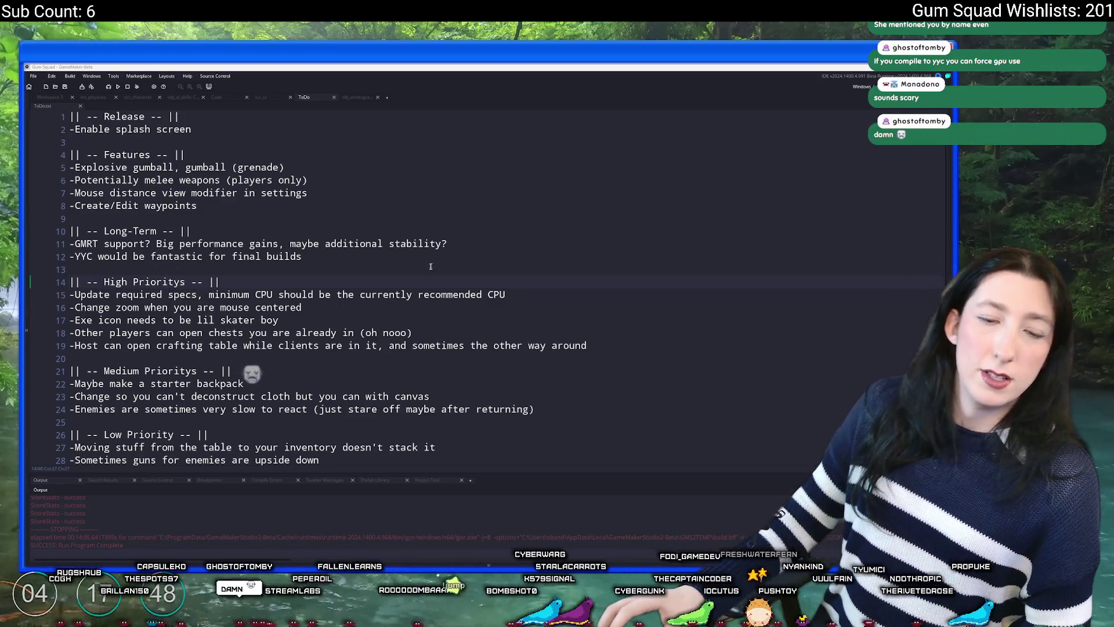
Return to the notes around lines 6–7 and open the build targets list
{"action": "left_click", "coordinate": [497, 181]}
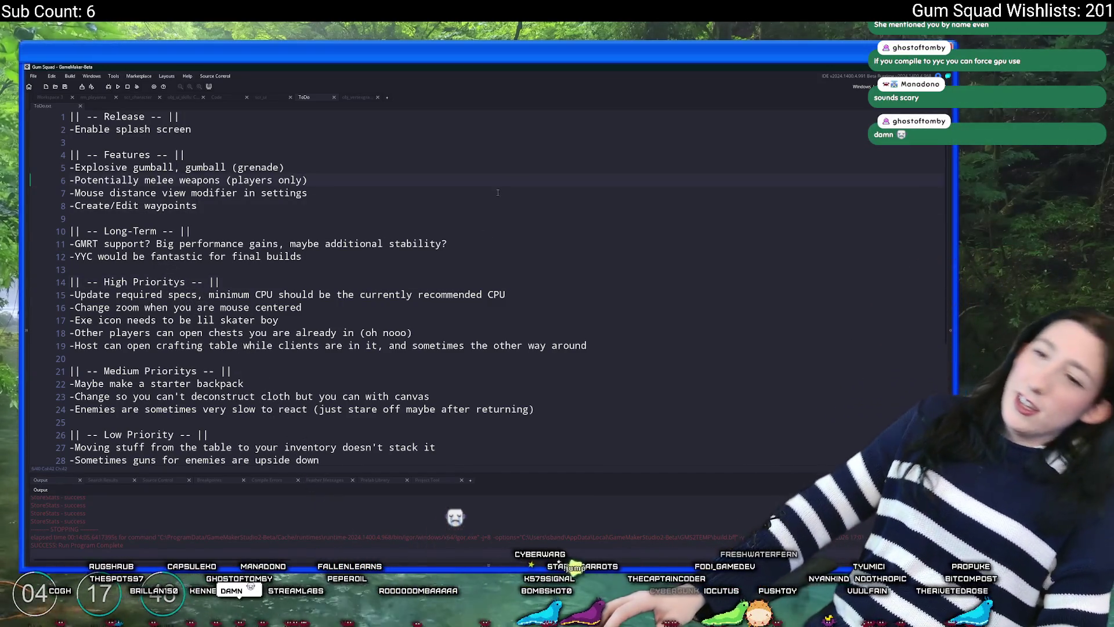
{"action": "left_click", "coordinate": [498, 192]}
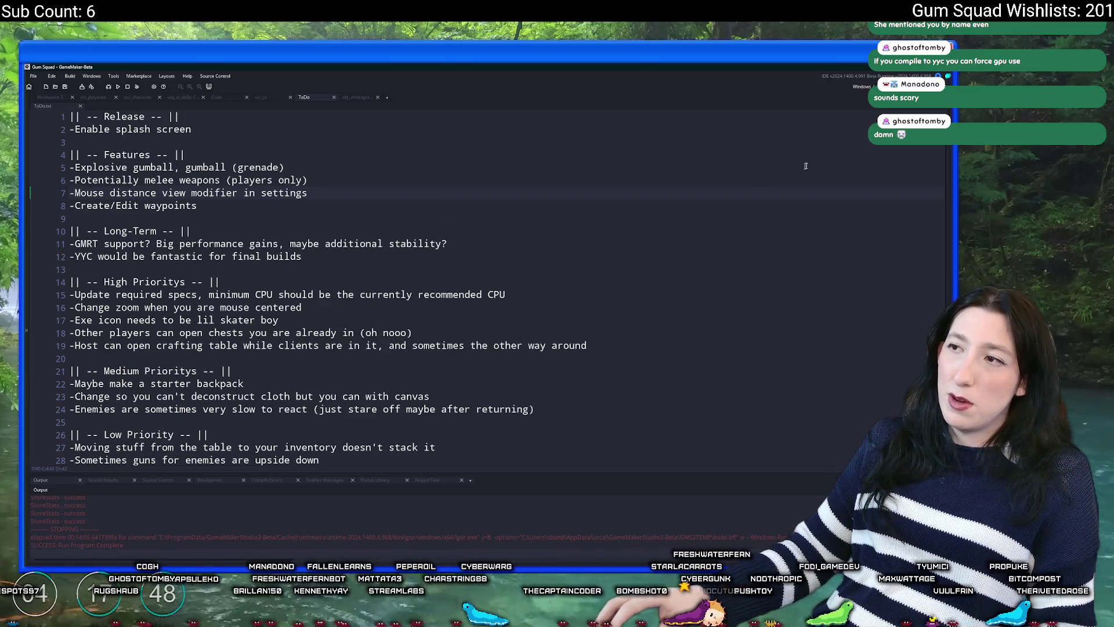
{"action": "left_click", "coordinate": [862, 86]}
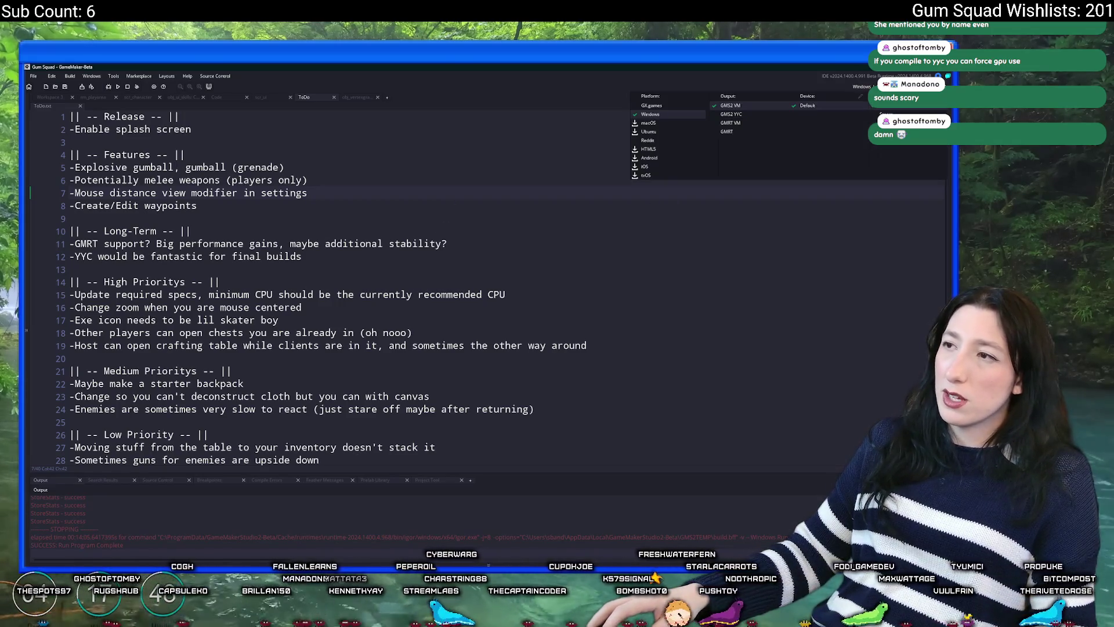
Switch the Windows target's output from GMS2 VM to GMS2 YYC
{"action": "left_click", "coordinate": [758, 118]}
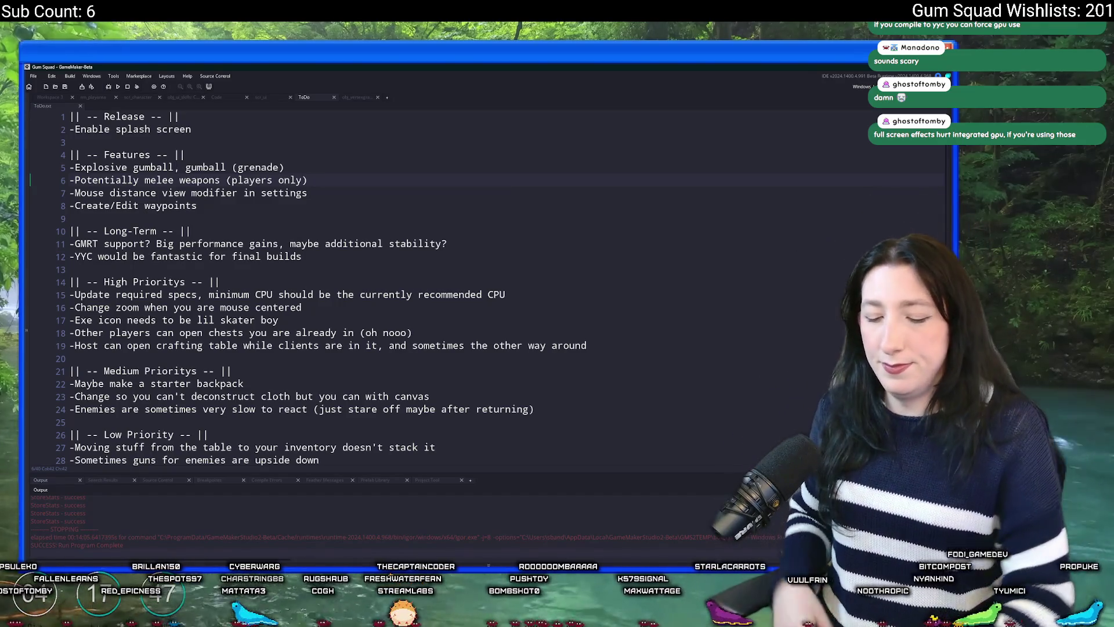
Open obj_player's Create event code via Ctrl+T
{"action": "key", "text": "ctrl+t"}
{"action": "type", "text": "obj_plas"}
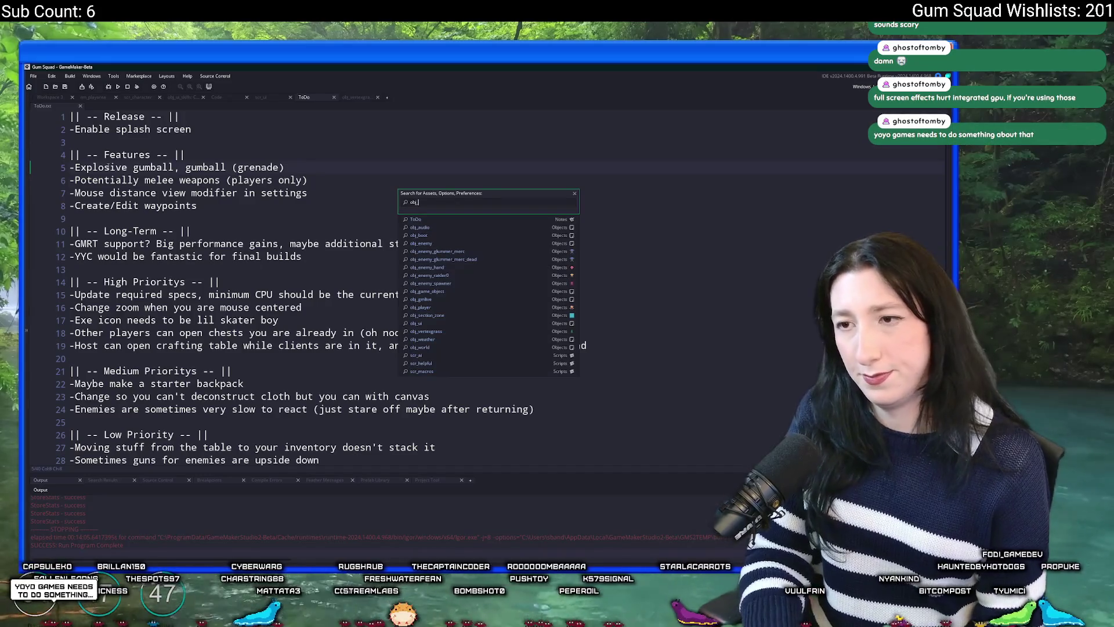
{"action": "key", "text": "Return"}
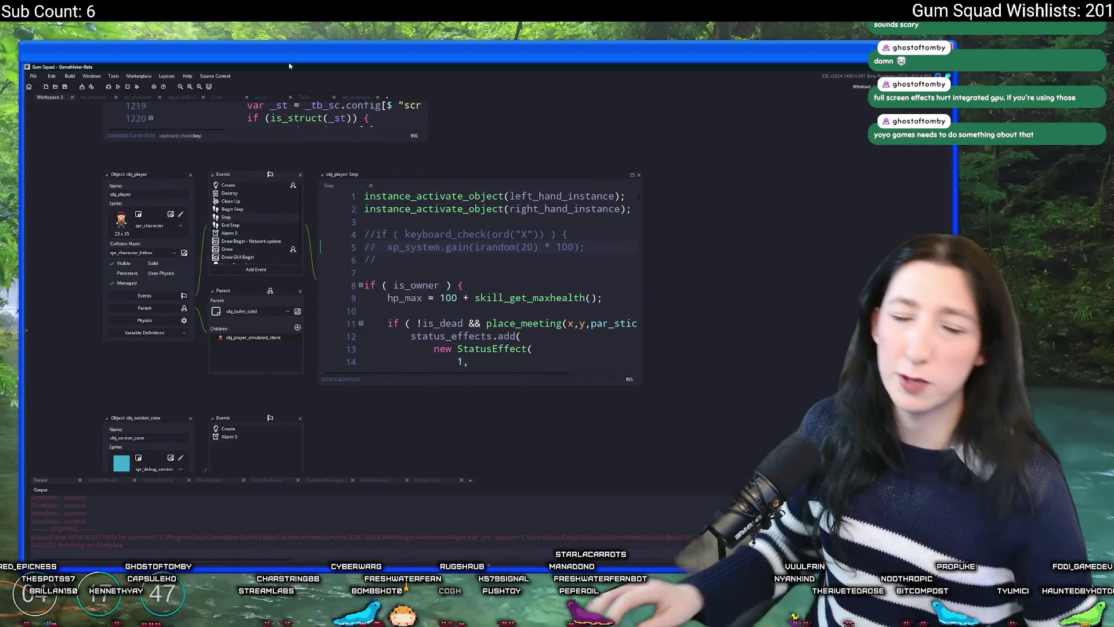
{"action": "double_click", "coordinate": [228, 184]}
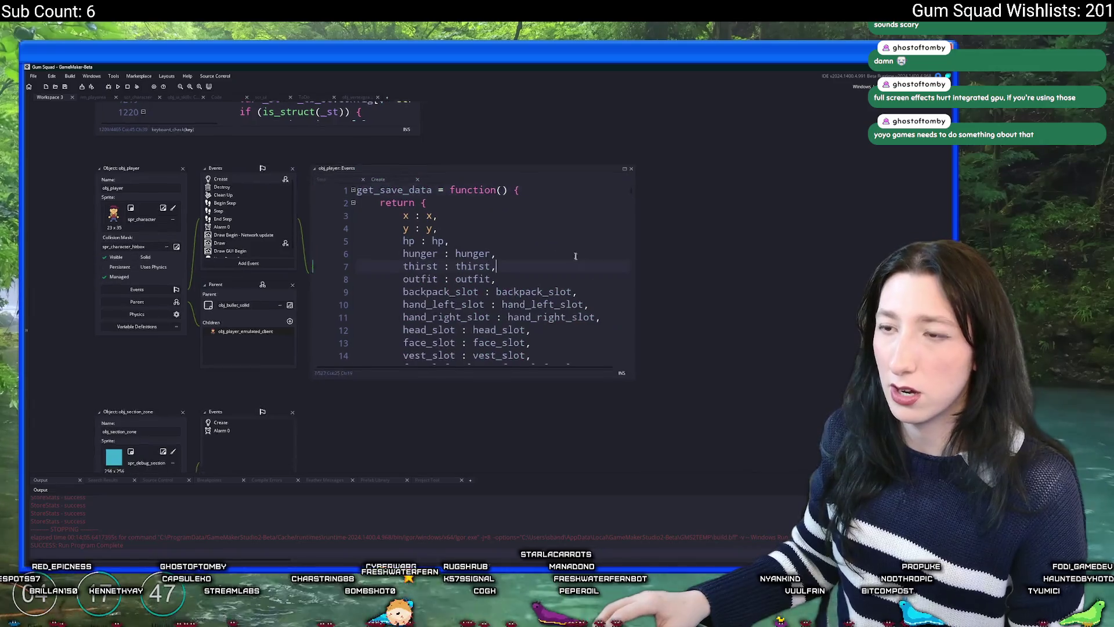
{"action": "scroll", "coordinate": [556, 252], "scroll_direction": "down", "scroll_amount": 5}
{"action": "scroll", "coordinate": [556, 252], "scroll_direction": "down", "scroll_amount": 5}
Comment out the 3.5 speed line and uncomment move_speed_max = 32
{"action": "key", "text": "ctrl+f"}
{"action": "type", "text": "3.5"}
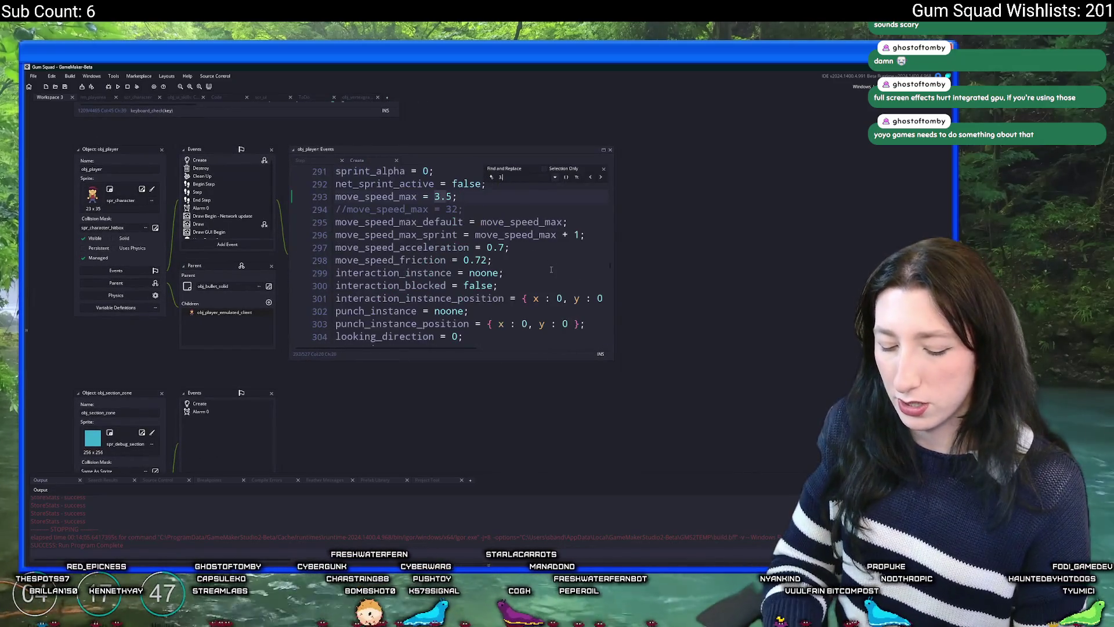
{"action": "left_click", "coordinate": [337, 197]}
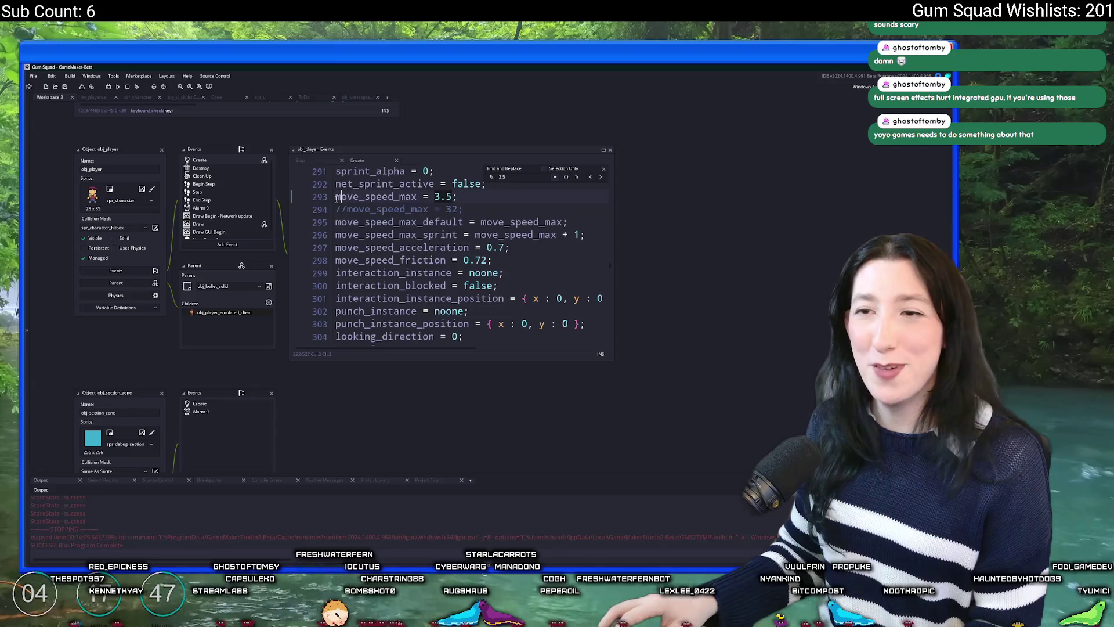
{"action": "type", "text": "//"}
{"action": "key", "text": "Down"}
{"action": "key", "text": "BackSpace"}
{"action": "key", "text": "BackSpace"}
{"action": "key", "text": "Delete"}
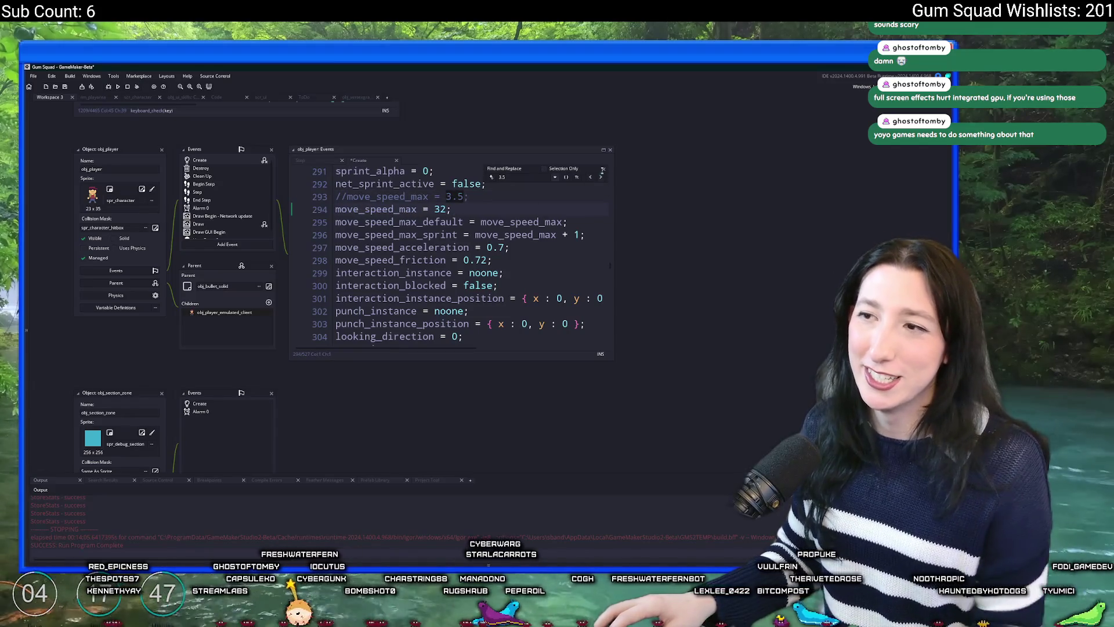
{"action": "left_click", "coordinate": [603, 168]}
{"action": "left_click", "coordinate": [553, 197]}
Run the game with F5 until it reaches the title menu
{"action": "key", "text": "F5"}
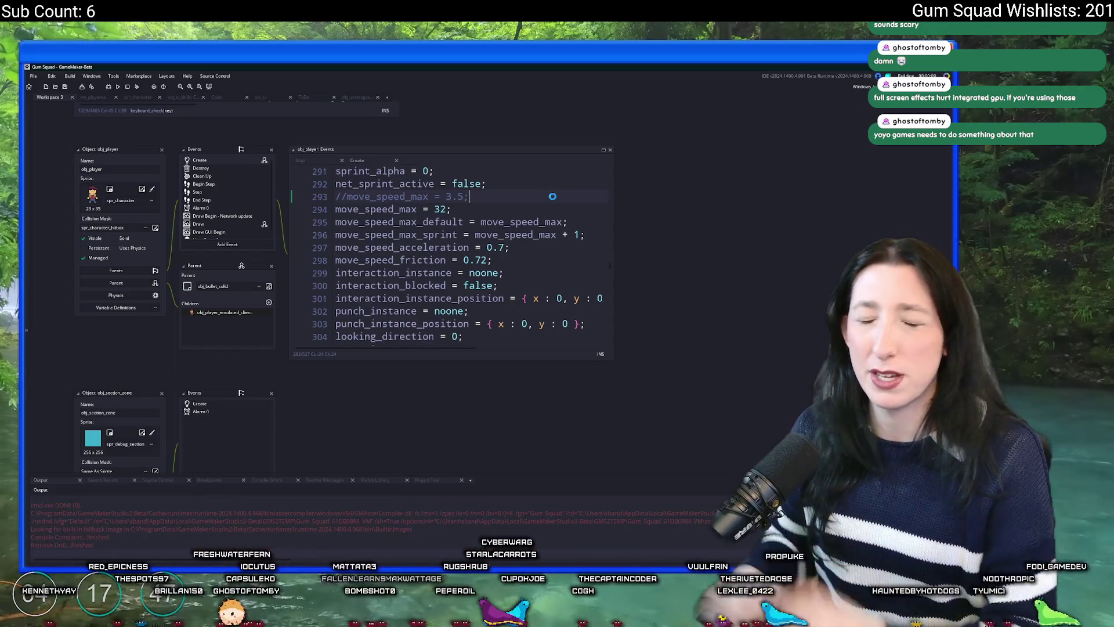
{"action": "left_click", "coordinate": [490, 185]}
{"action": "key", "text": "F5"}
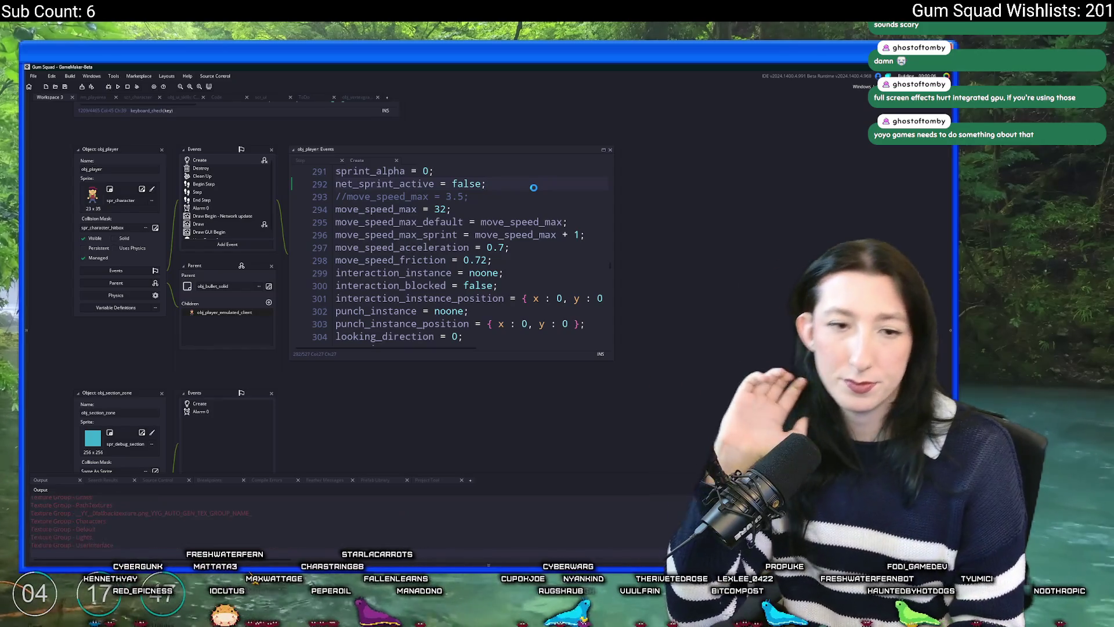
{"action": "scroll", "coordinate": [533, 188], "scroll_direction": "up", "scroll_amount": 1}
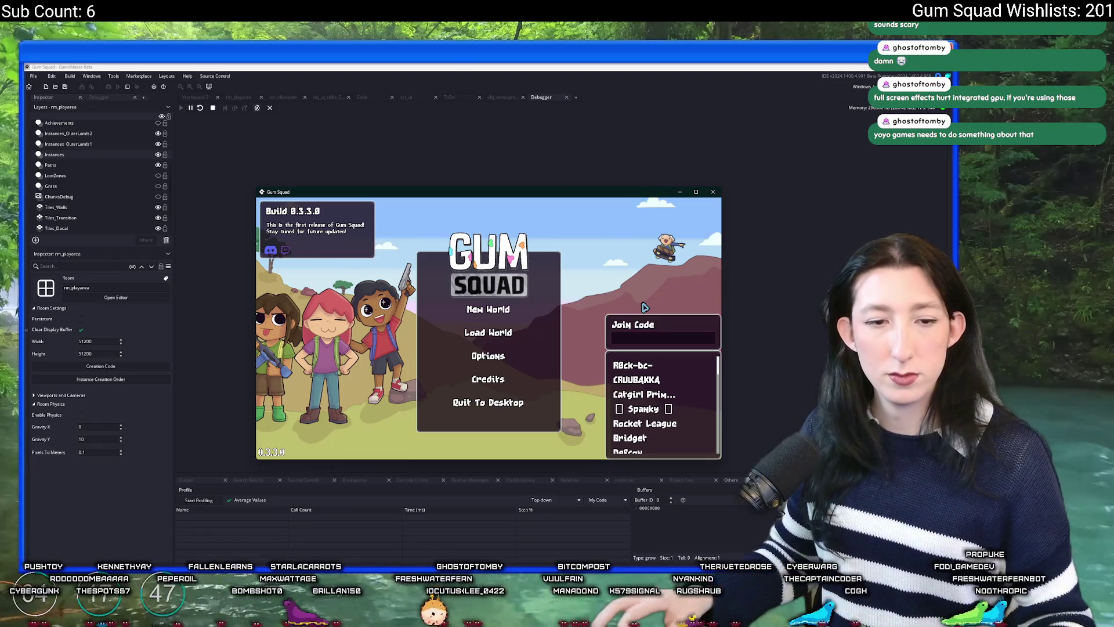
Host a new world through Create Lobby and set Enemy Damage to 0% in Difficulty
{"action": "left_click", "coordinate": [490, 318]}
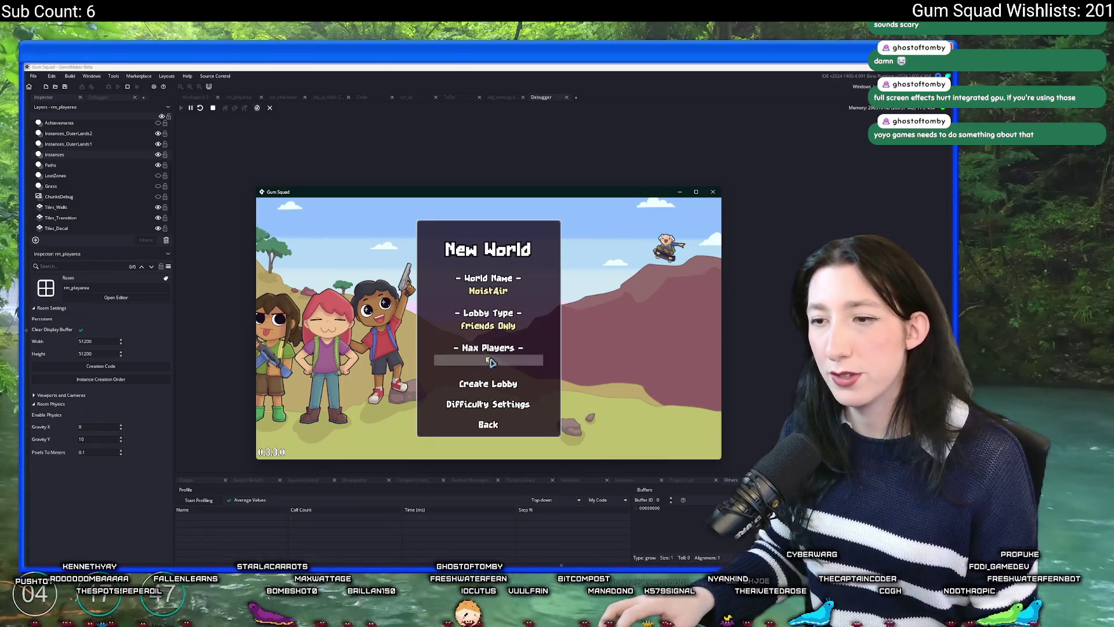
{"action": "left_click", "coordinate": [488, 384]}
{"action": "double_click", "coordinate": [552, 201]}
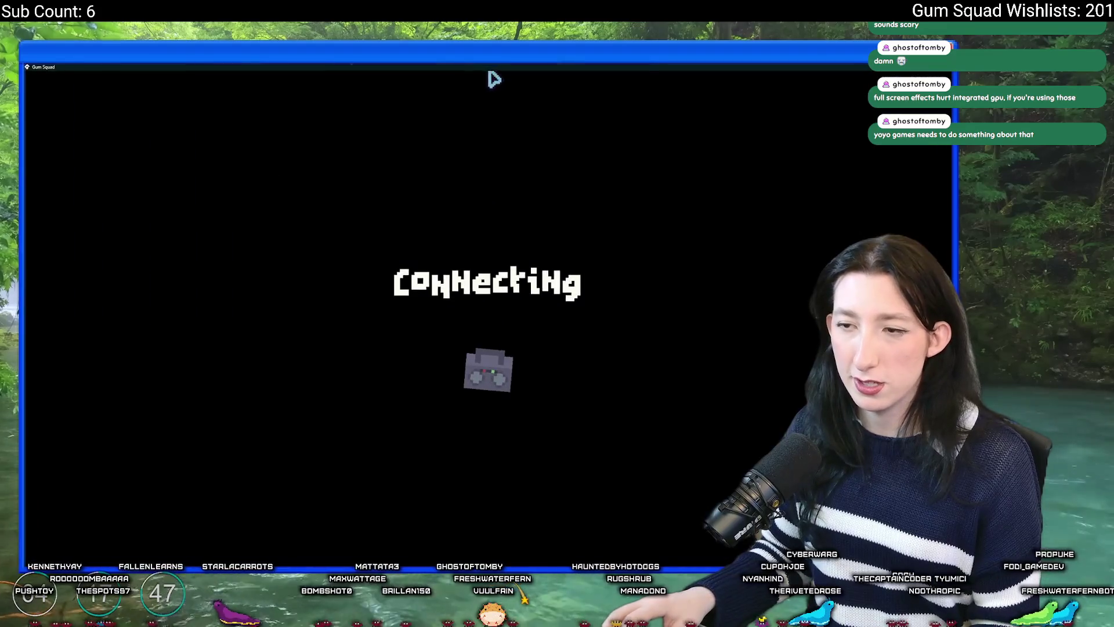
{"action": "key", "text": "Escape"}
{"action": "left_click", "coordinate": [496, 371]}
{"action": "left_click", "coordinate": [408, 315]}
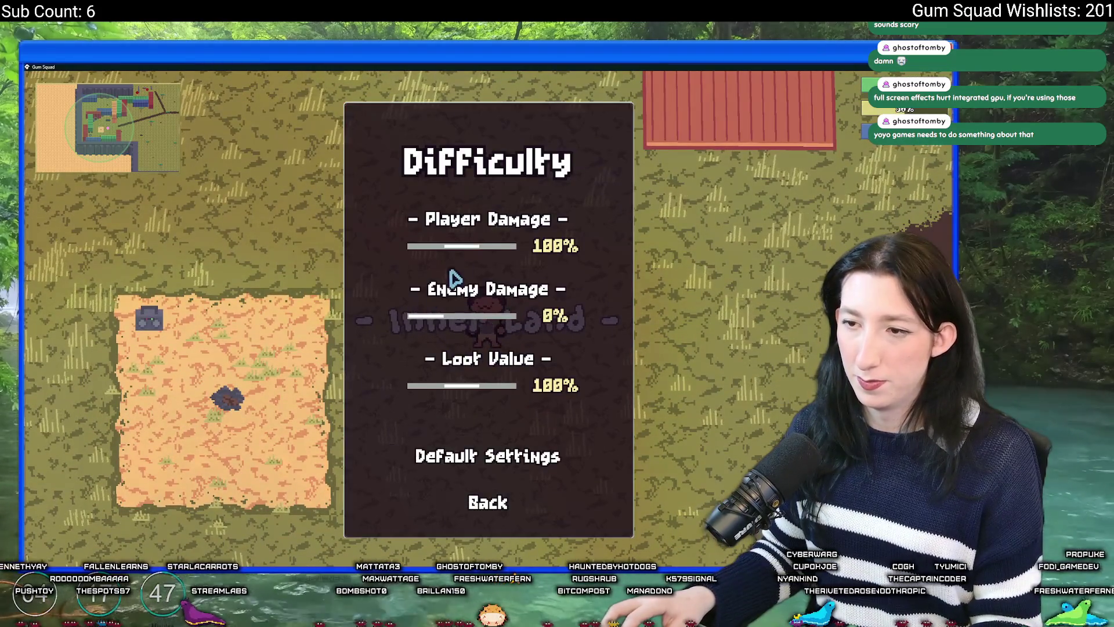
{"action": "left_click", "coordinate": [450, 246]}
{"action": "key", "text": "Escape"}
Capture a GameMaker profiler session while walking the character around the world
{"action": "key", "text": "alt+Tab"}
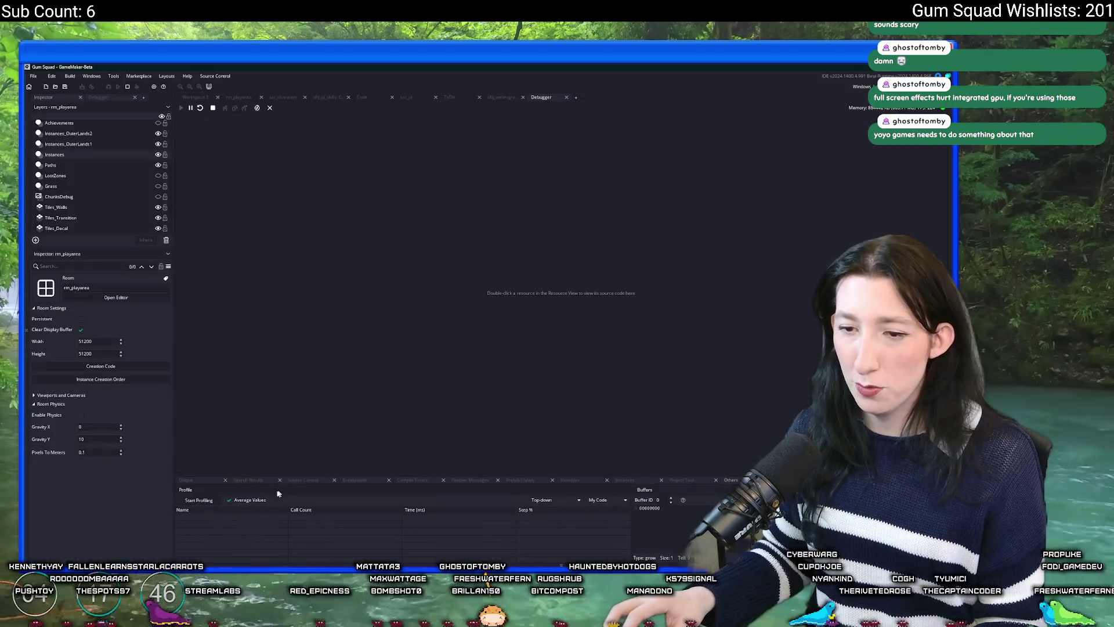
{"action": "left_click", "coordinate": [210, 500]}
{"action": "key", "text": "alt+Tab"}
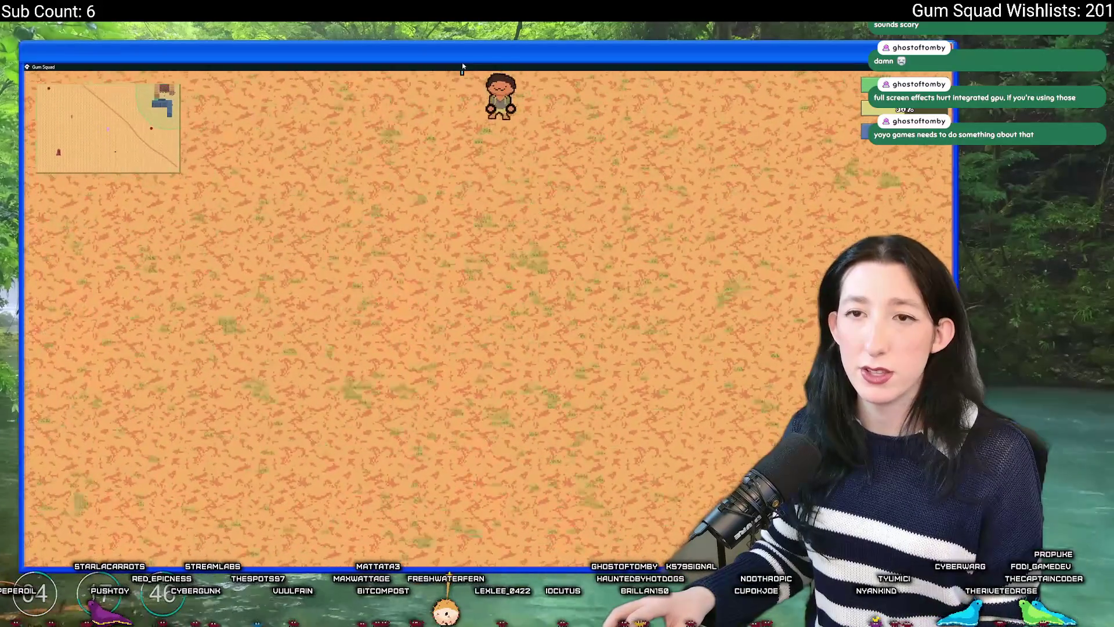
{"action": "key", "text": "alt+Tab"}
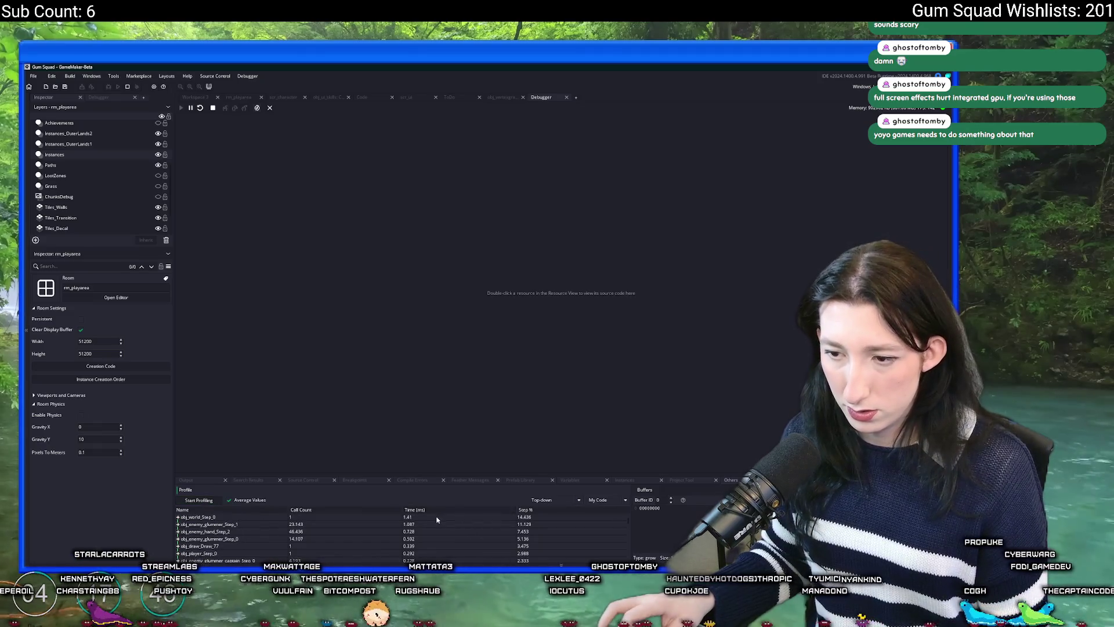
Enlarge the profiler panel and inspect the anon@2551 and anon@213 calls under obj_world_Step_0
{"action": "left_click", "coordinate": [178, 517]}
{"action": "left_click_drag", "start_coordinate": [248, 472], "coordinate": [256, 352]}
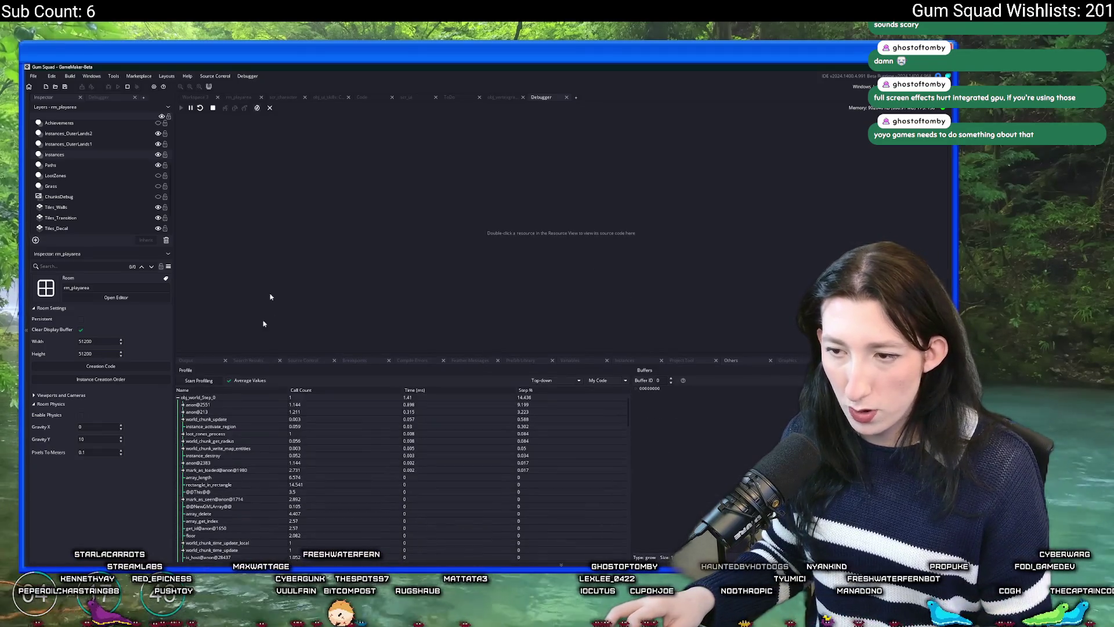
{"action": "left_click", "coordinate": [182, 405]}
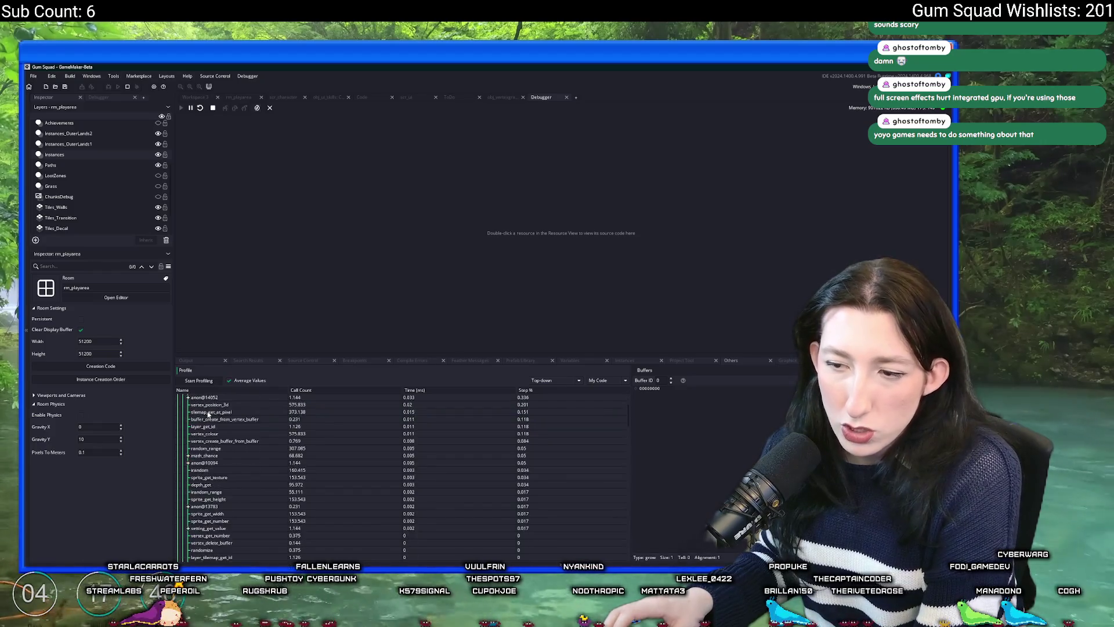
{"action": "left_click", "coordinate": [184, 405]}
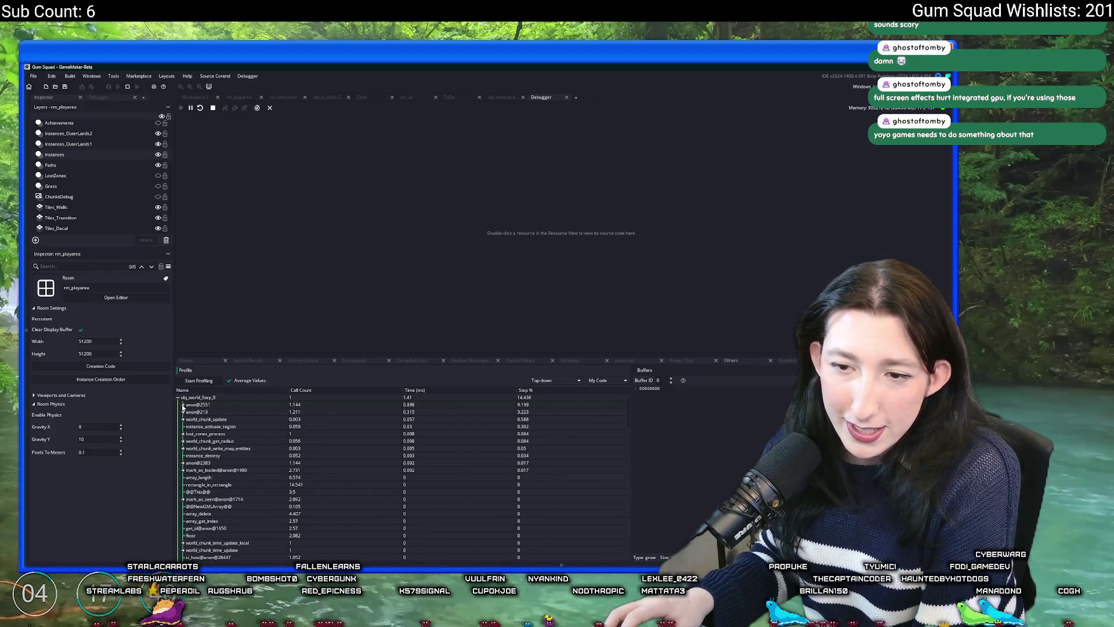
{"action": "left_click", "coordinate": [184, 412]}
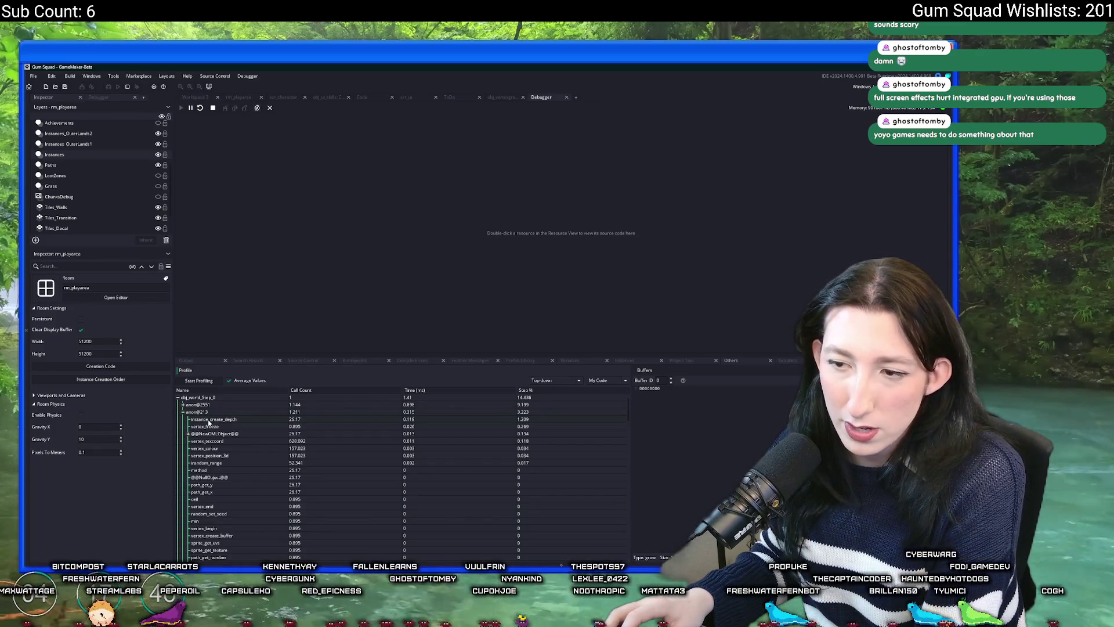
{"action": "left_click", "coordinate": [184, 411]}
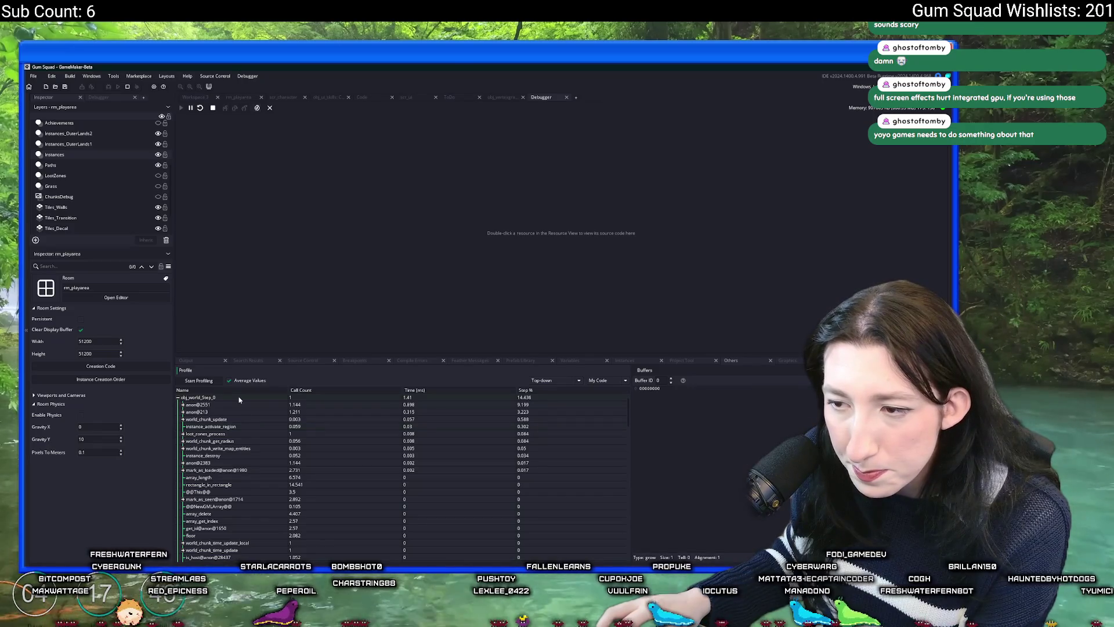
Check obj_enemy_glummer_Step_1's child calls, then switch to Workspace 3 showing obj_player
{"action": "left_click", "coordinate": [177, 398]}
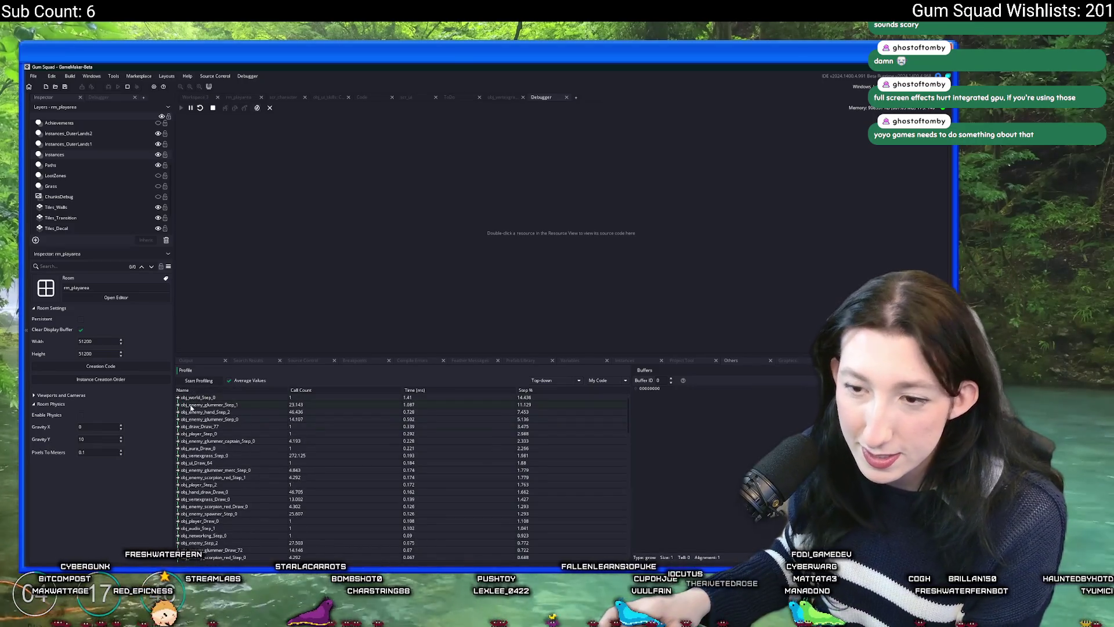
{"action": "left_click", "coordinate": [178, 405]}
{"action": "left_click", "coordinate": [178, 405]}
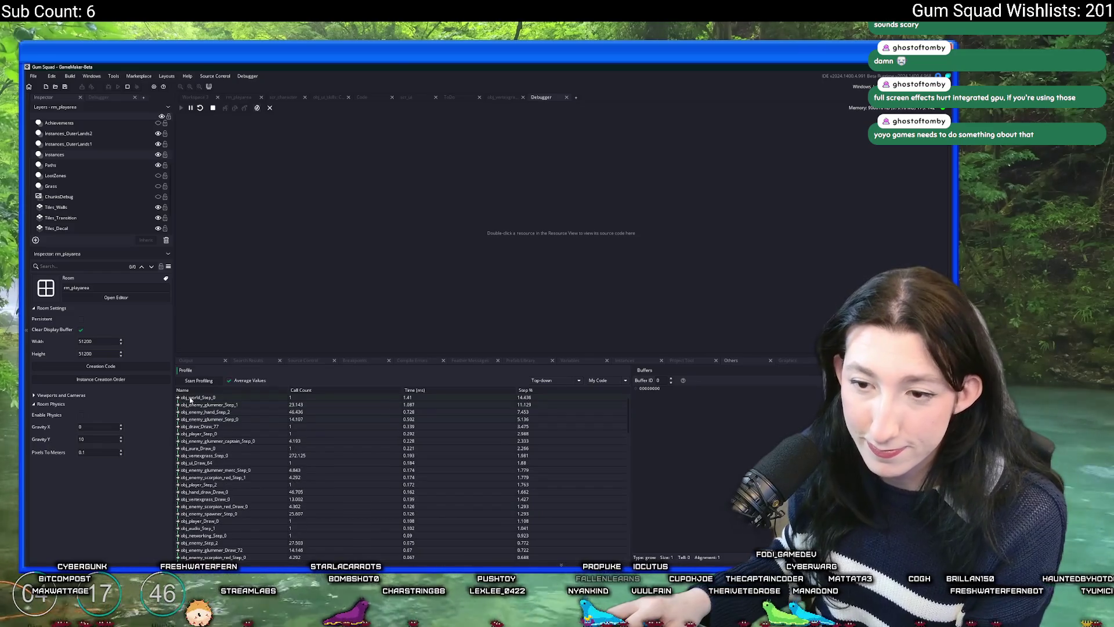
{"action": "left_click", "coordinate": [179, 398]}
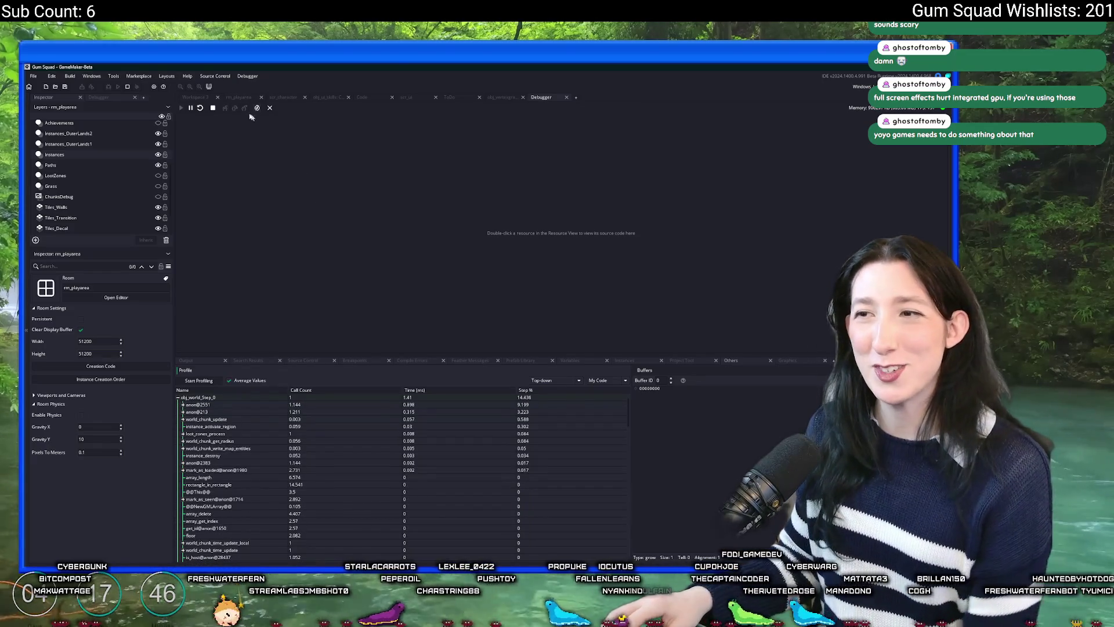
{"action": "left_click", "coordinate": [200, 97]}
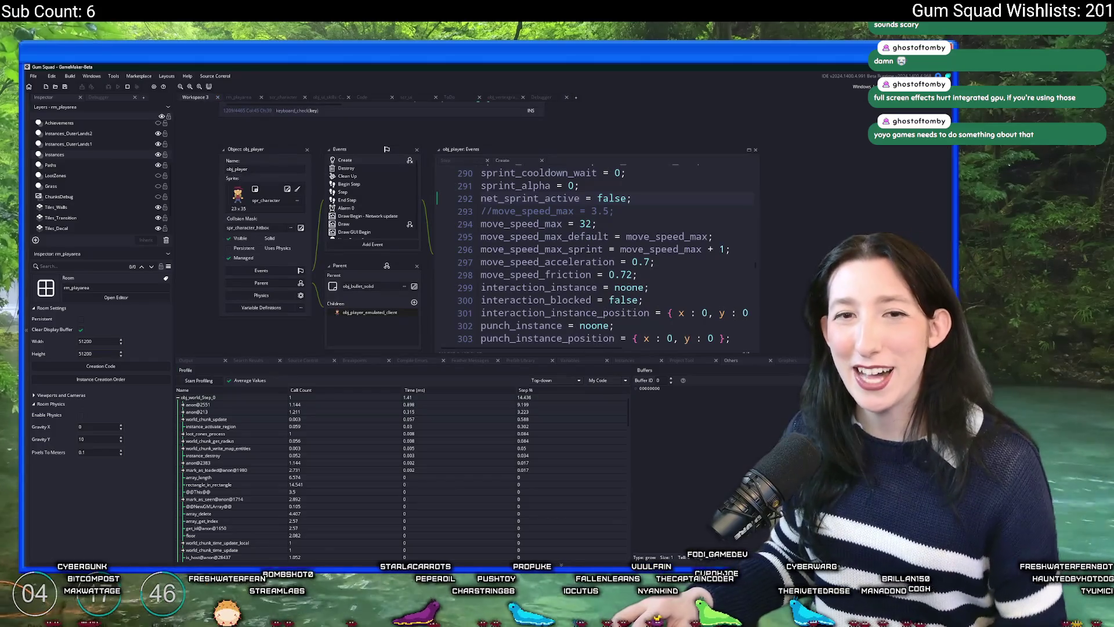
Open the obj_world object editor through the Ctrl+T asset search
{"action": "scroll", "coordinate": [409, 180], "scroll_direction": "up", "scroll_amount": 1}
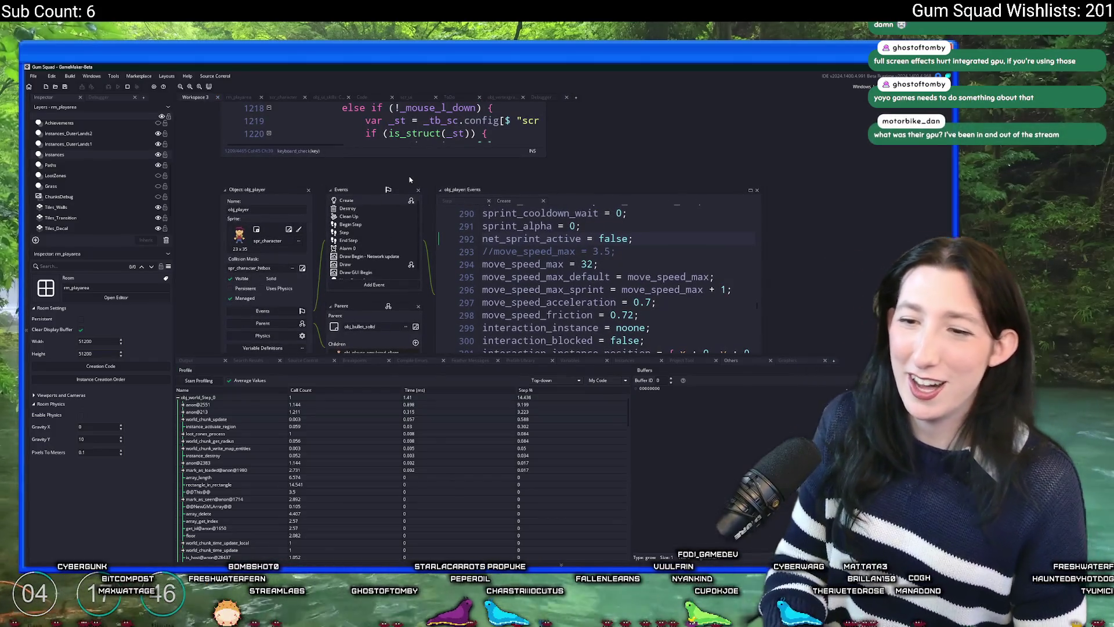
{"action": "key", "text": "ctrl+t"}
{"action": "type", "text": "obj"}
{"action": "key", "text": "Return"}
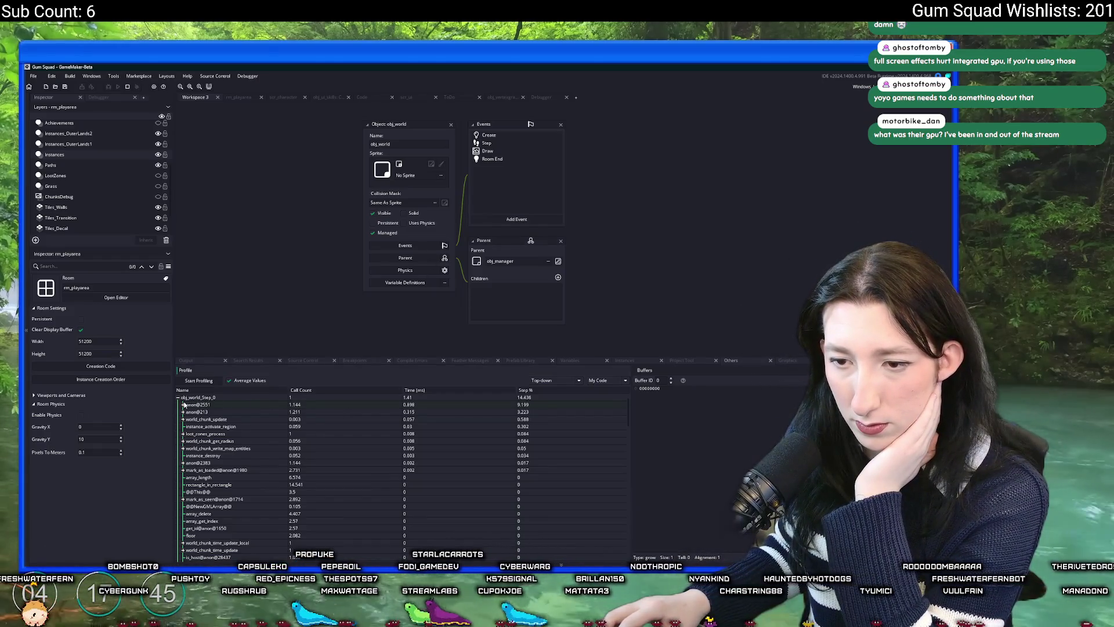
Recheck the anon@2551 profiler entry and bring up project-wide Search & Replace
{"action": "left_click", "coordinate": [183, 404]}
{"action": "left_click", "coordinate": [184, 405]}
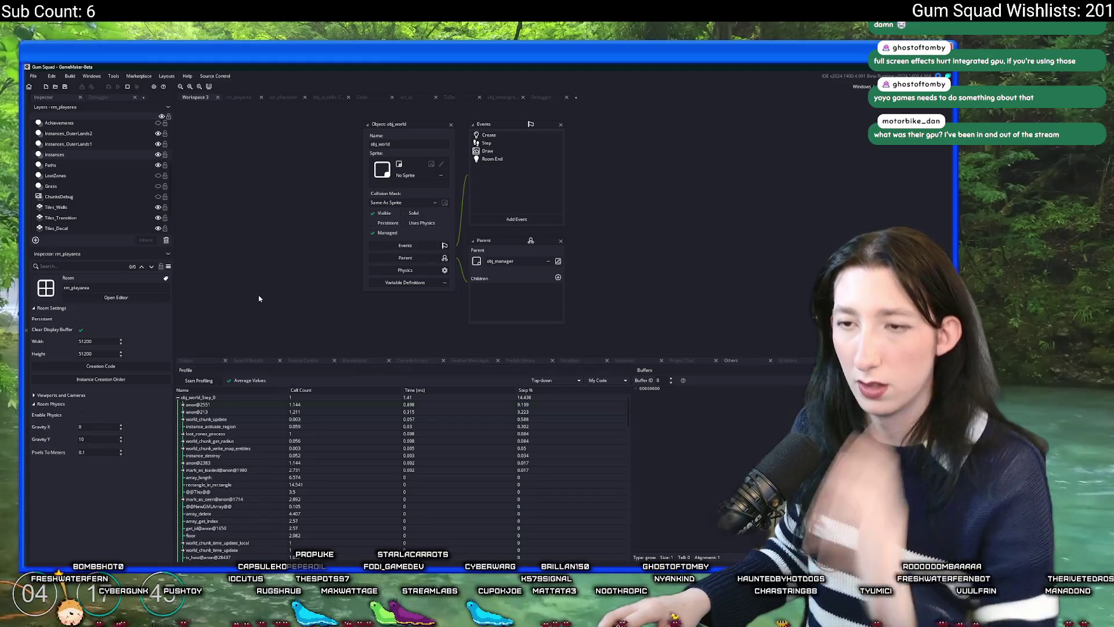
{"action": "key", "text": "ctrl+shift+f"}
{"action": "type", "text": "venos_freeze"}
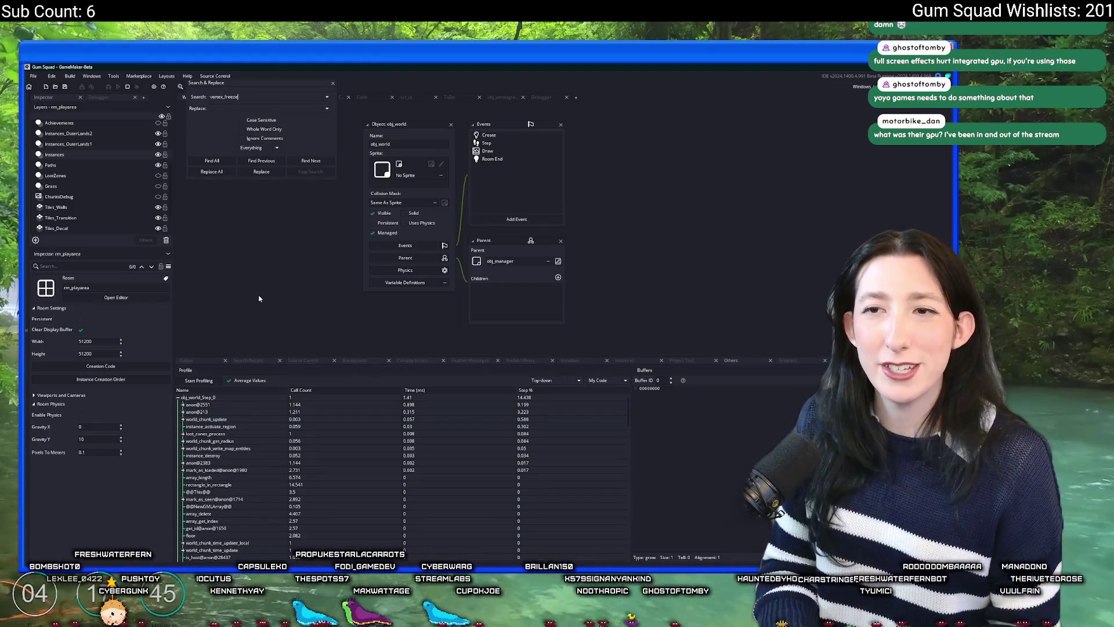
Search the project for vertex_freeze and open the match in obj_vertexgrass's code
{"action": "key", "text": "Return"}
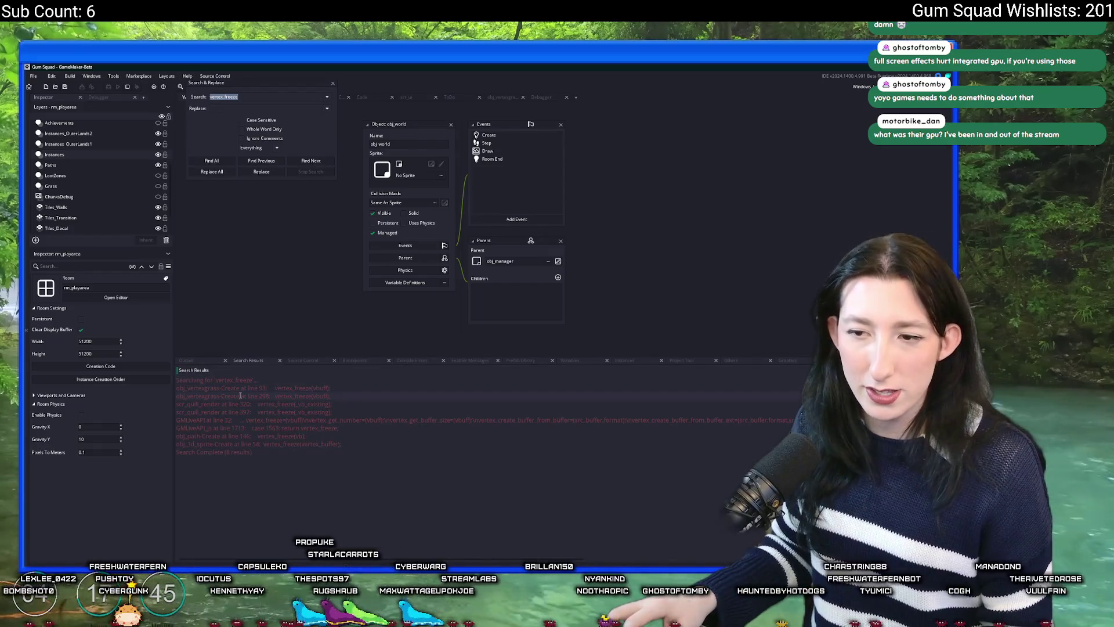
{"action": "double_click", "coordinate": [241, 396]}
{"action": "left_click", "coordinate": [333, 83]}
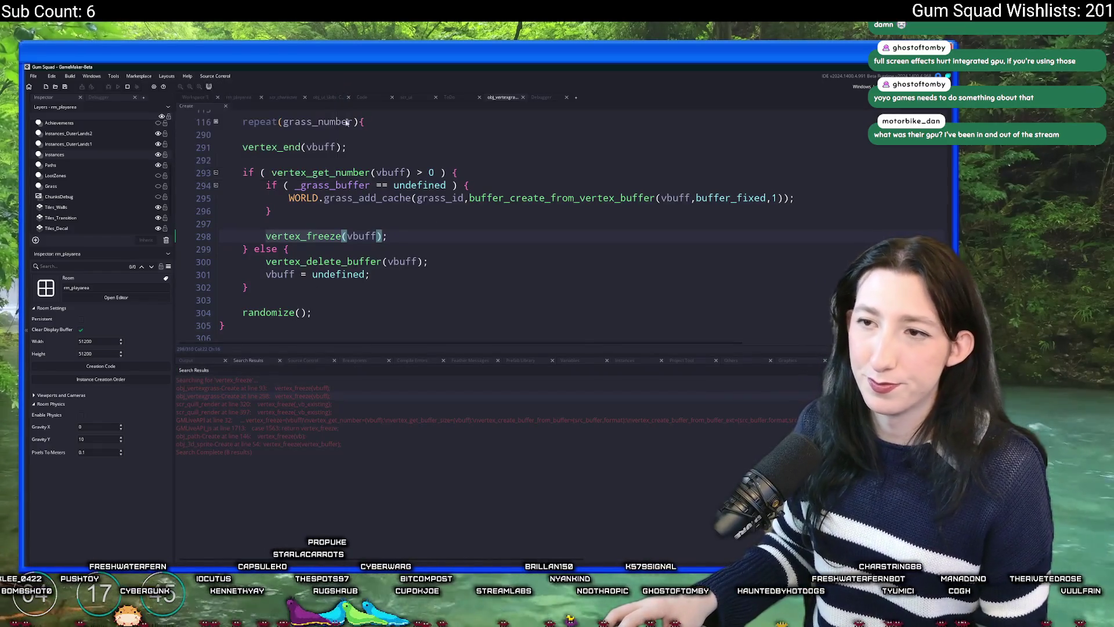
{"action": "key", "text": "F12"}
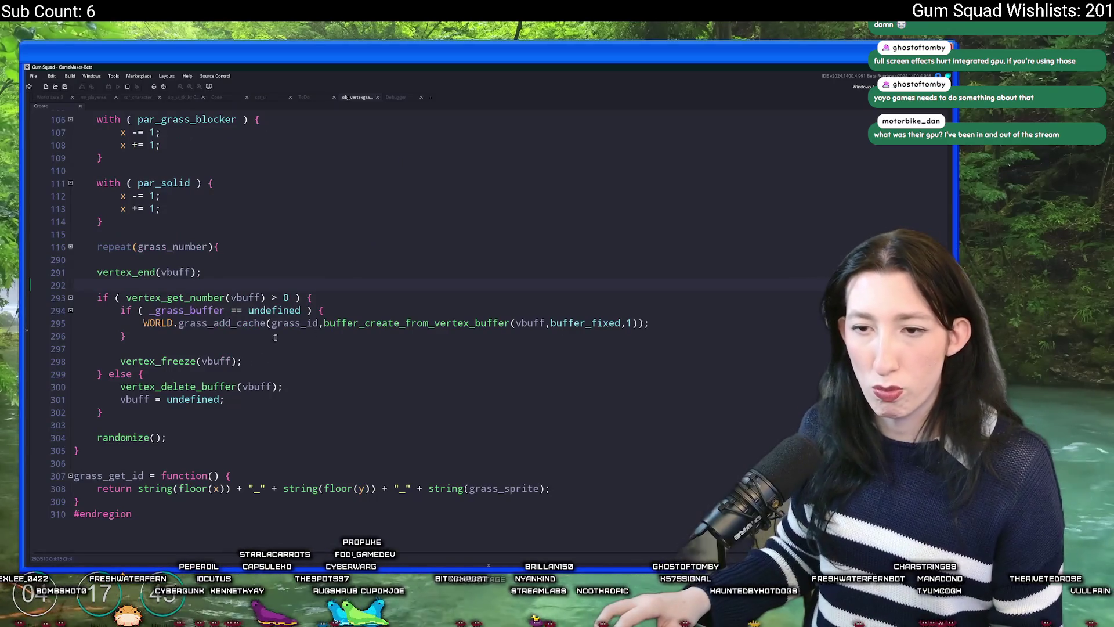
{"action": "left_click", "coordinate": [247, 297]}
{"action": "scroll", "coordinate": [136, 296], "scroll_direction": "up", "scroll_amount": 7}
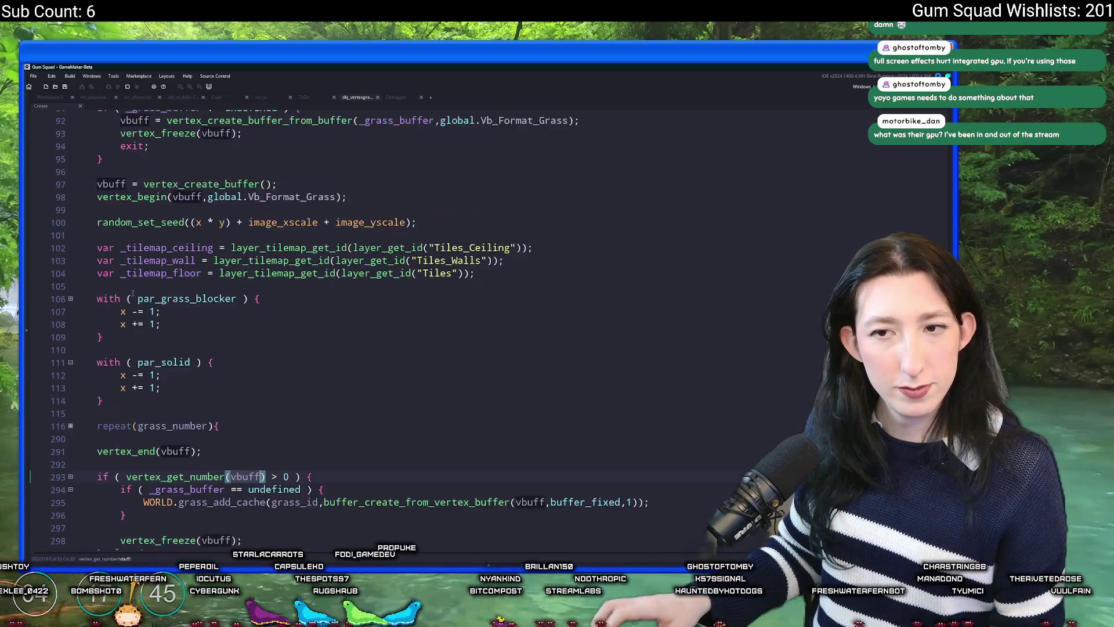
{"action": "scroll", "coordinate": [174, 232], "scroll_direction": "down", "scroll_amount": 4}
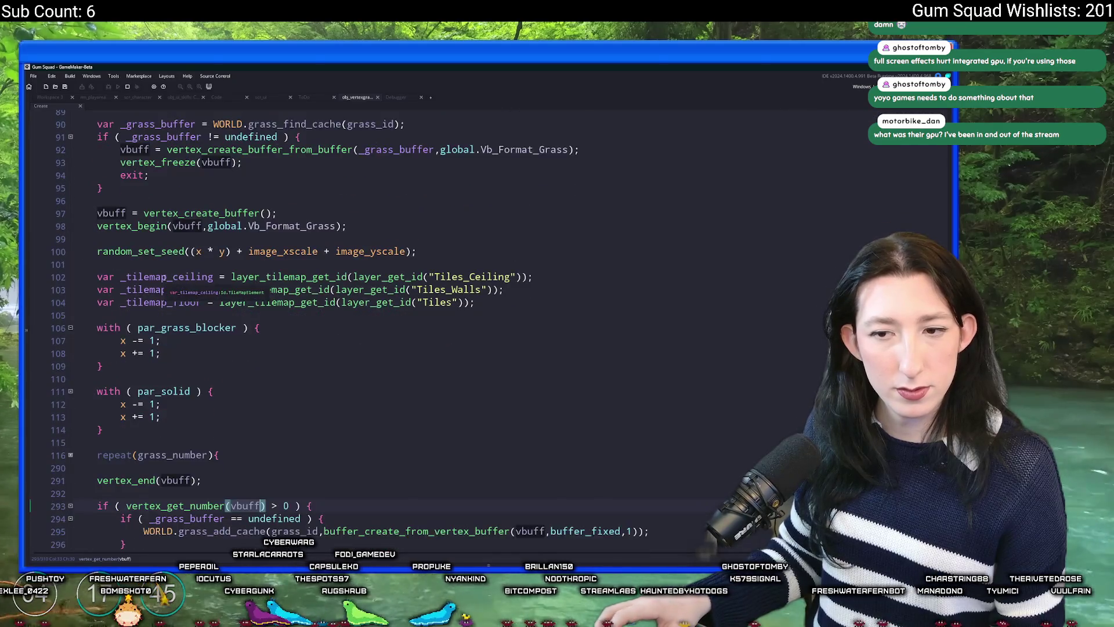
{"action": "scroll", "coordinate": [279, 199], "scroll_direction": "up", "scroll_amount": 1}
{"action": "scroll", "coordinate": [279, 198], "scroll_direction": "up", "scroll_amount": 3}
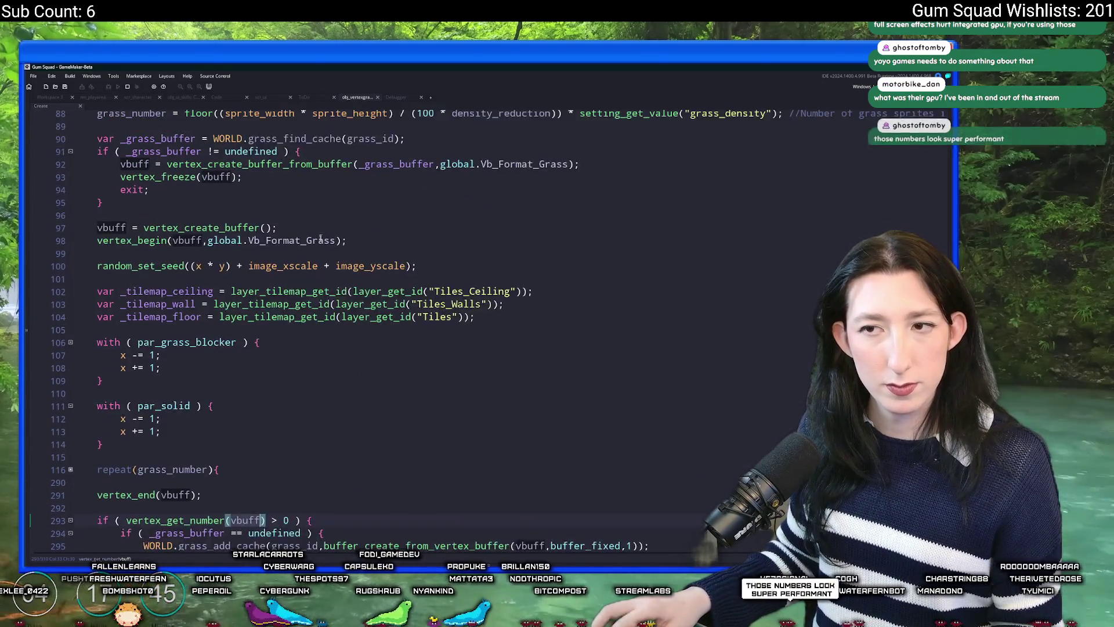
{"action": "scroll", "coordinate": [377, 235], "scroll_direction": "up", "scroll_amount": 1}
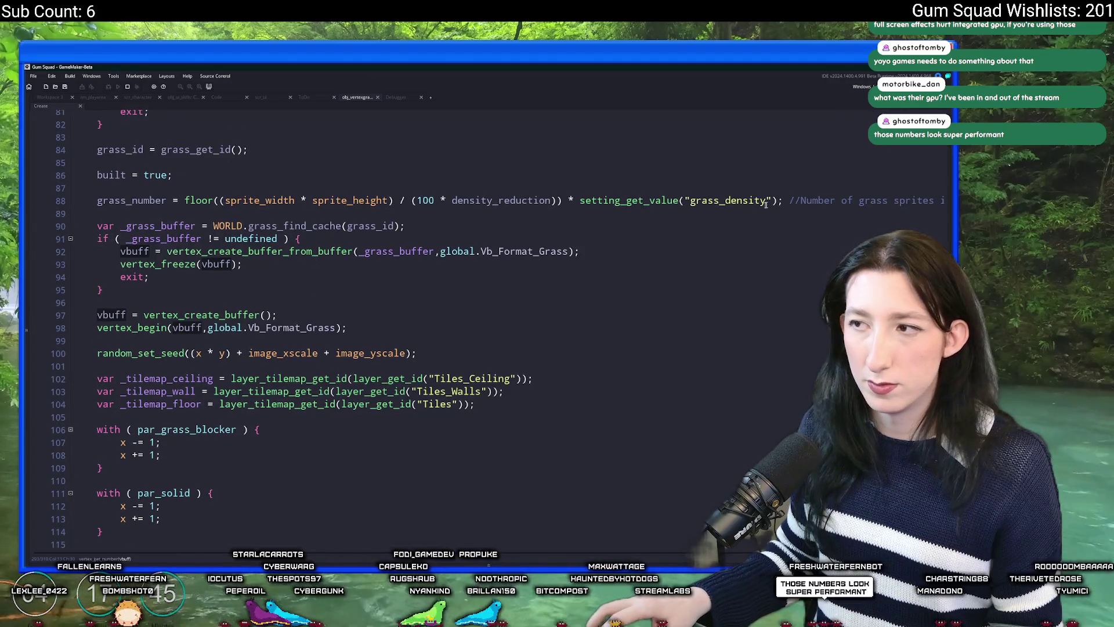
{"action": "left_click_drag", "start_coordinate": [780, 200], "coordinate": [581, 202]}
{"action": "key", "text": "ctrl+c"}
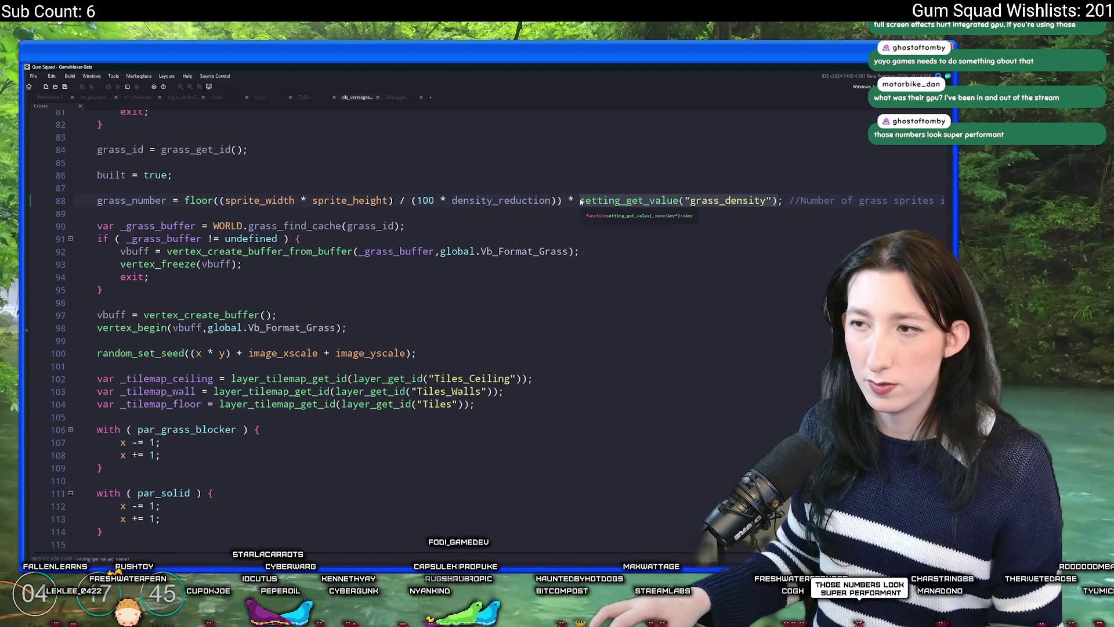
After built = true, add 'if ( setting_get_value("grass_density") == 0 ) { exit; }'
{"action": "left_click", "coordinate": [584, 172]}
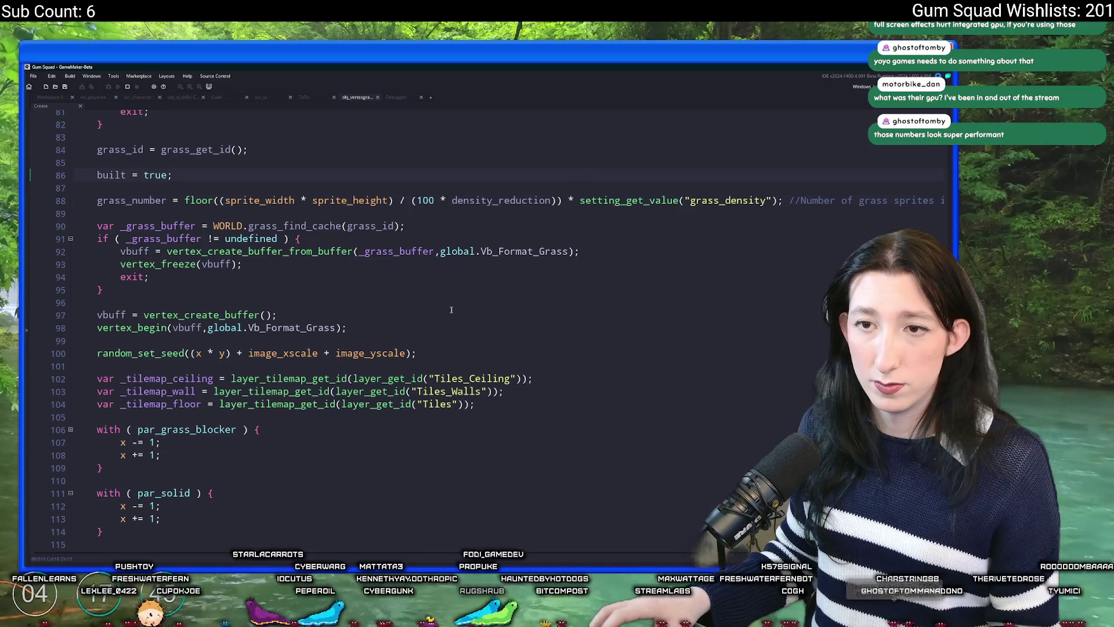
{"action": "scroll", "coordinate": [451, 310], "scroll_direction": "down", "scroll_amount": 8}
{"action": "scroll", "coordinate": [359, 307], "scroll_direction": "up", "scroll_amount": 7}
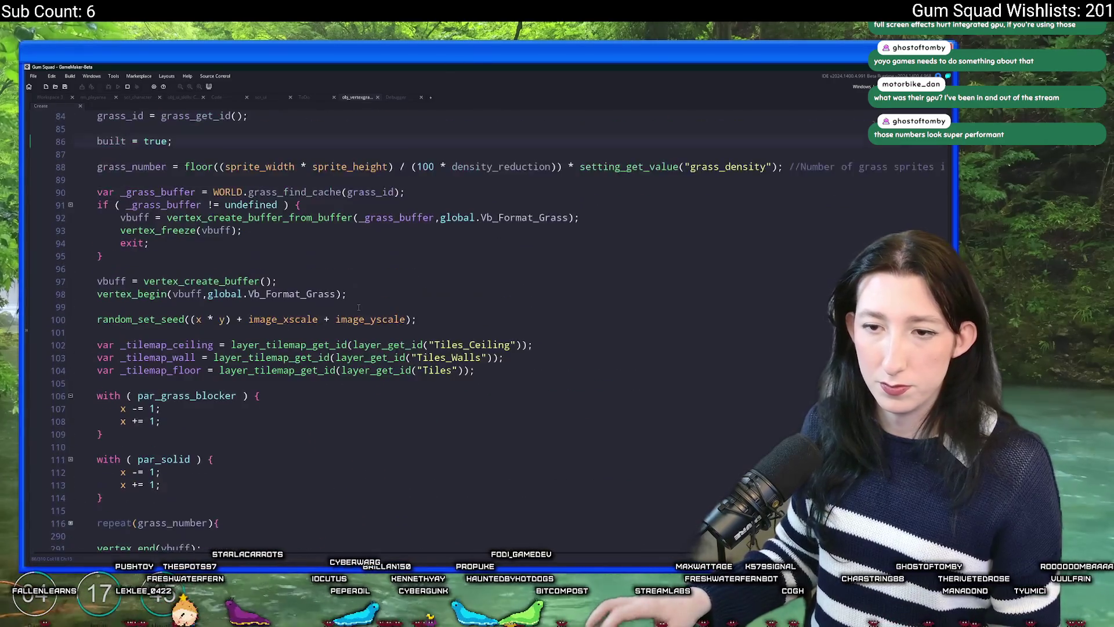
{"action": "scroll", "coordinate": [359, 307], "scroll_direction": "up", "scroll_amount": 7}
{"action": "key", "text": "Return"}
{"action": "key", "text": "Return"}
{"action": "type", "text": "if ("}
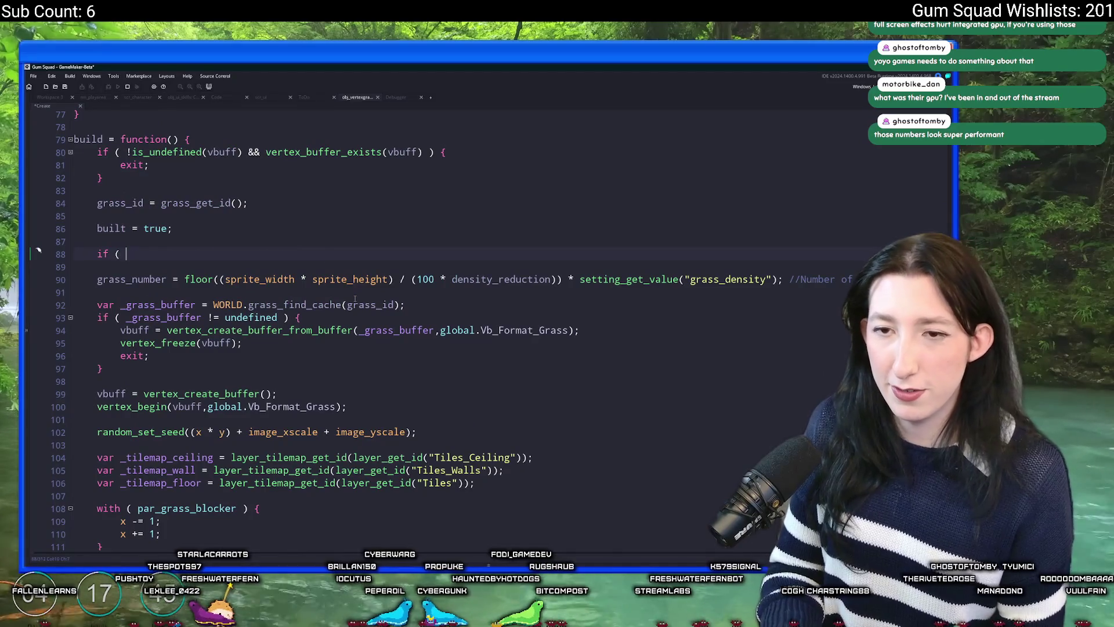
{"action": "key", "text": "ctrl+v"}
{"action": "type", "text": "== 0 ) { exit; }"}
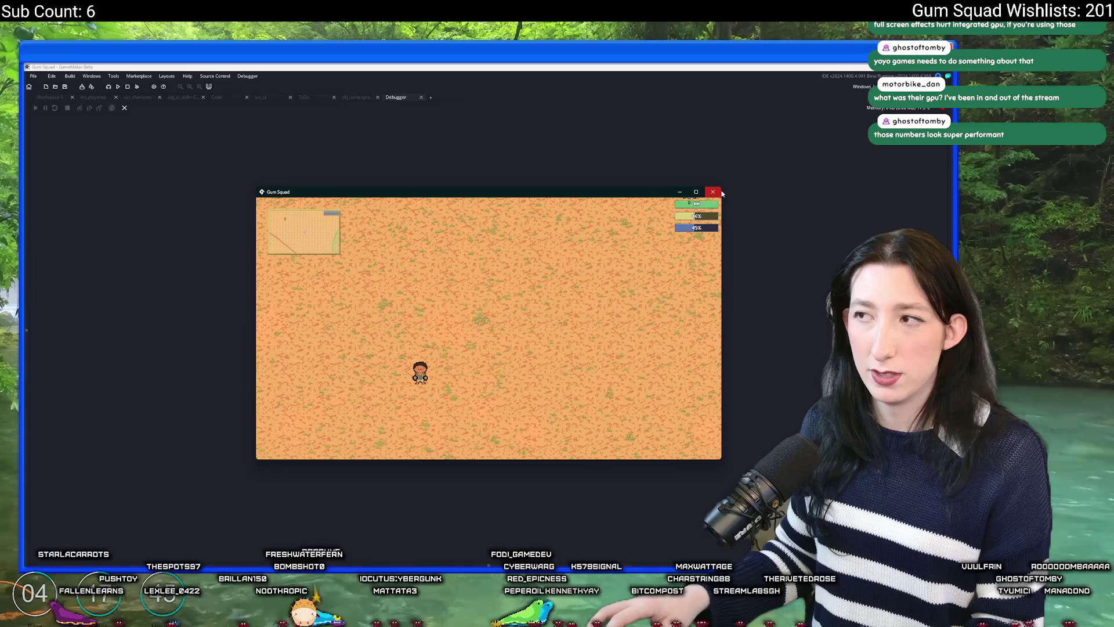
Close the old game window, rerun Gum Squad, and create a new world lobby
{"action": "left_click", "coordinate": [720, 193]}
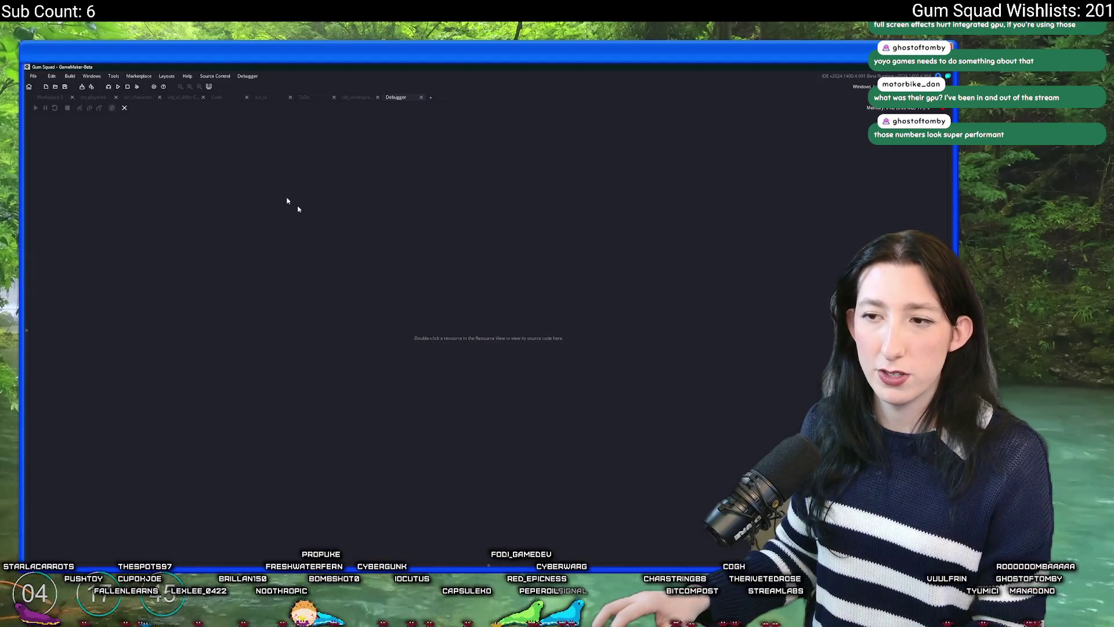
{"action": "left_click", "coordinate": [110, 87]}
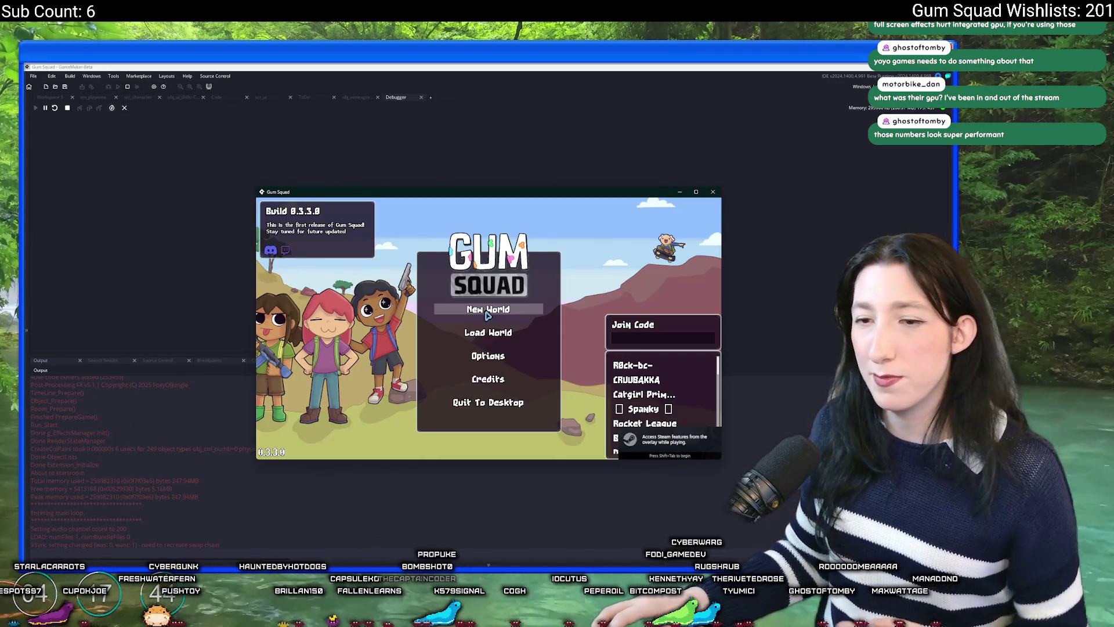
{"action": "left_click", "coordinate": [488, 310]}
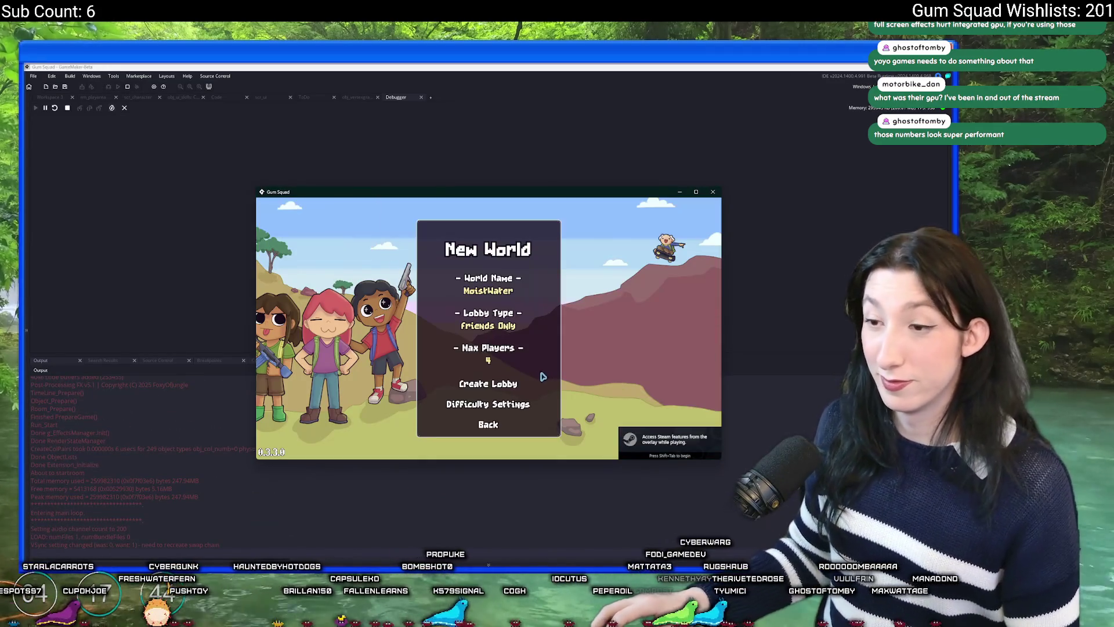
{"action": "left_click", "coordinate": [505, 385]}
{"action": "mouse_move", "coordinate": [528, 187]}
{"action": "left_mouse_down"}
{"action": "mouse_move", "coordinate": [530, 174]}
{"action": "mouse_move", "coordinate": [360, 147]}
{"action": "left_mouse_up"}
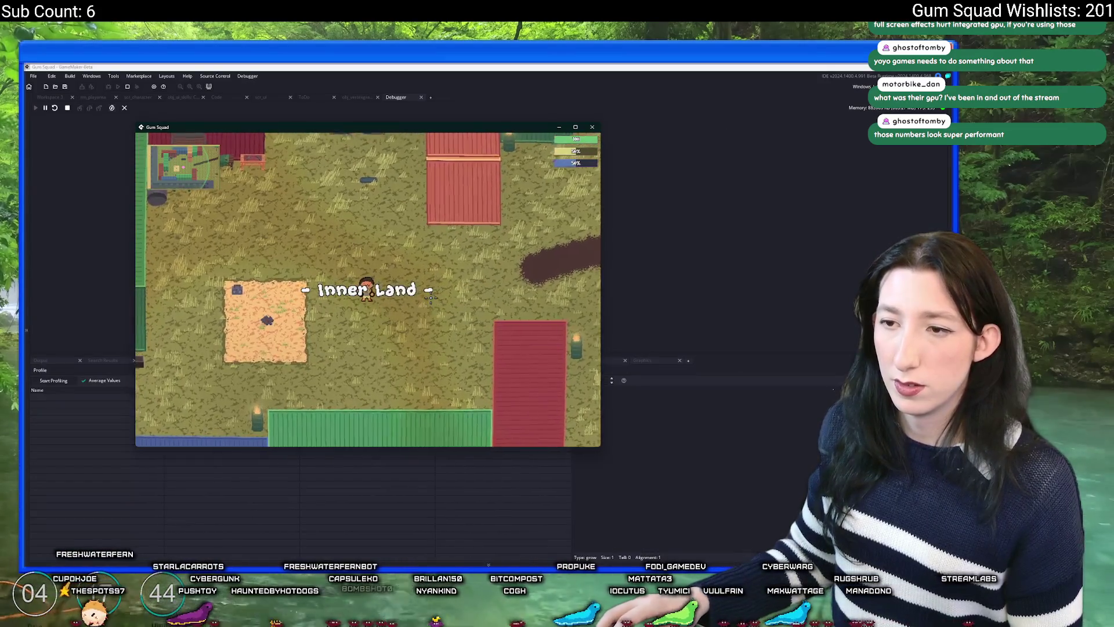
Glance at the audio settings, then record a profiler capture while walking through grass
{"action": "key", "text": "Escape"}
{"action": "left_click", "coordinate": [371, 294]}
{"action": "key", "text": "Escape"}
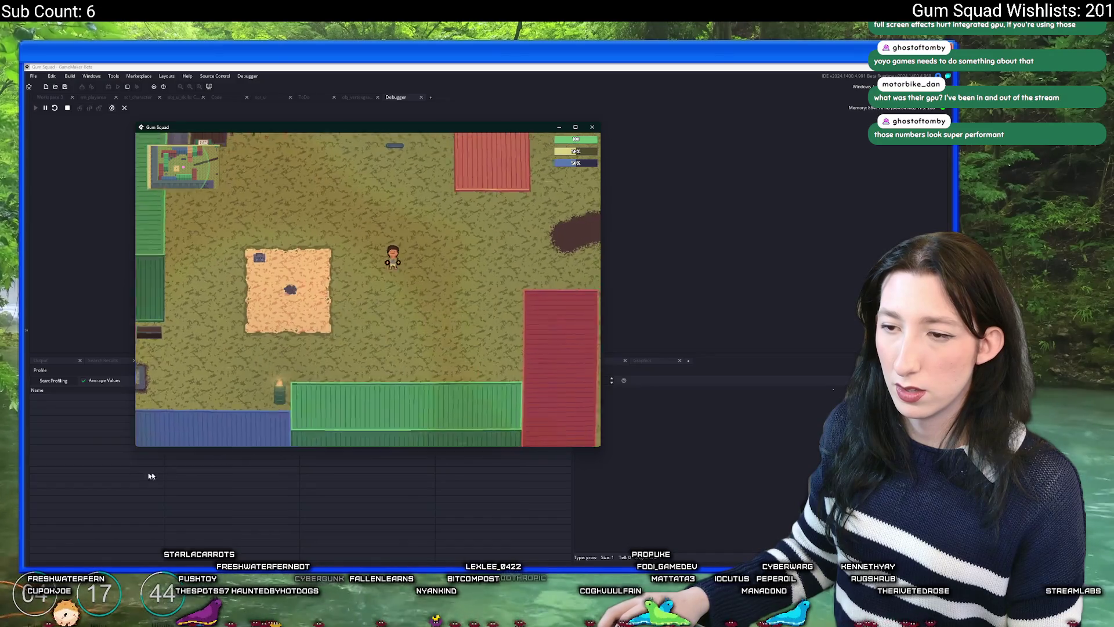
{"action": "left_click", "coordinate": [53, 380]}
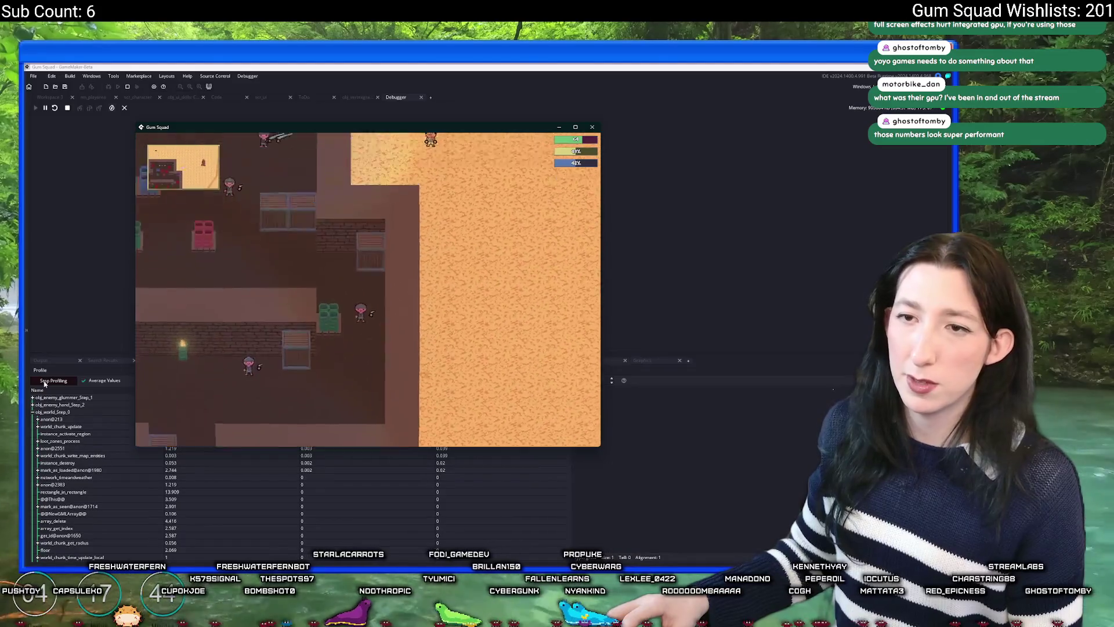
{"action": "left_click", "coordinate": [44, 382]}
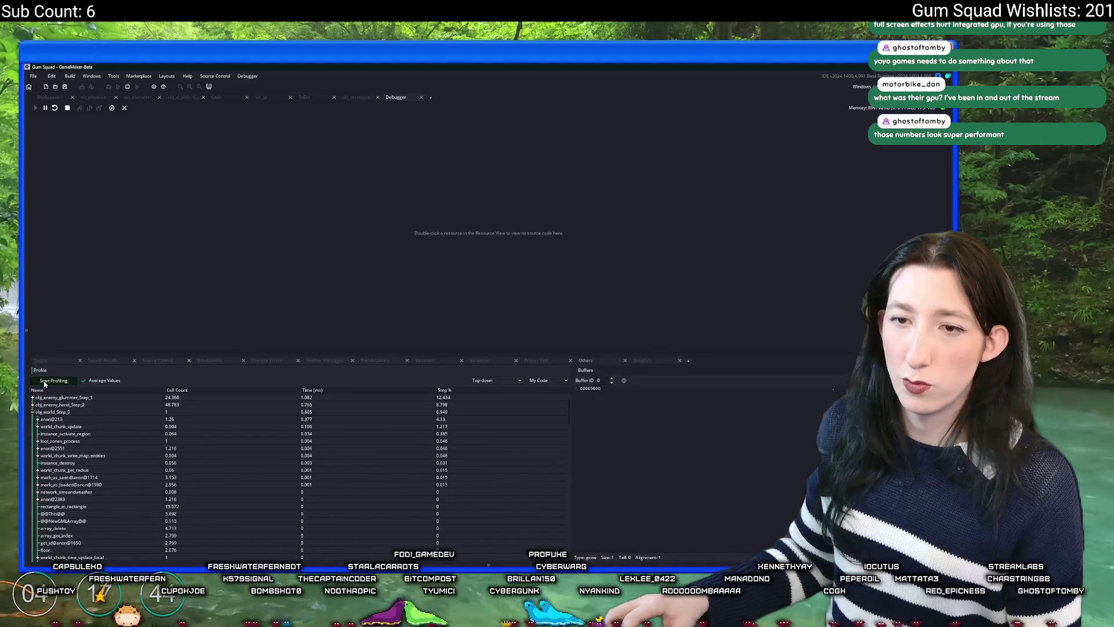
Save the world, quit to the main menu, and close the game window
{"action": "key", "text": "alt+Tab"}
{"action": "key", "text": "Escape"}
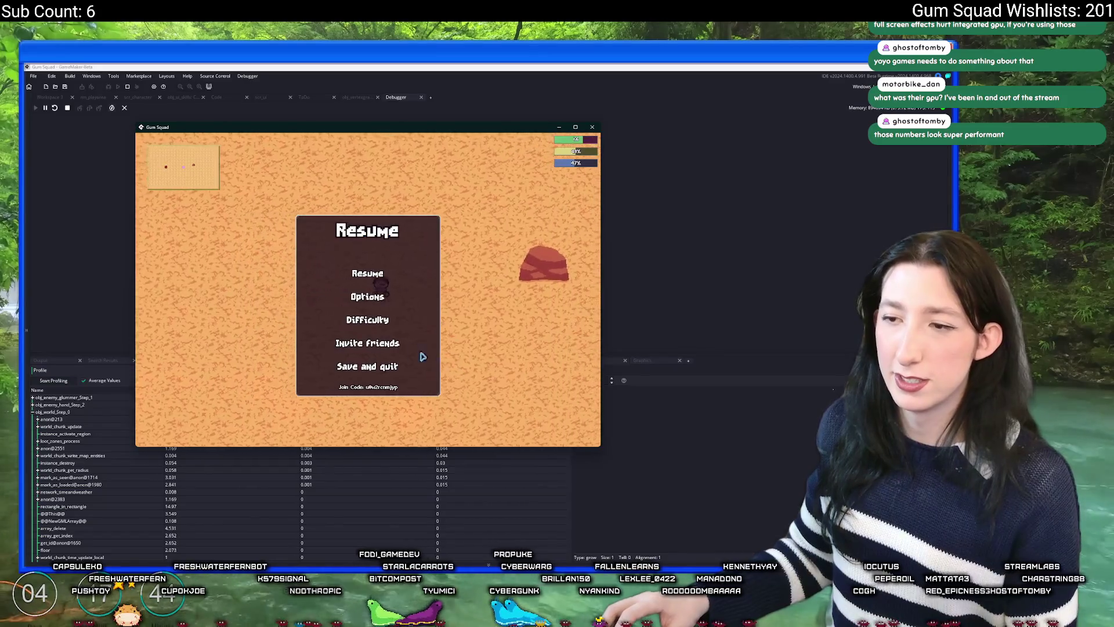
{"action": "left_click", "coordinate": [371, 366]}
{"action": "left_click", "coordinate": [638, 344]}
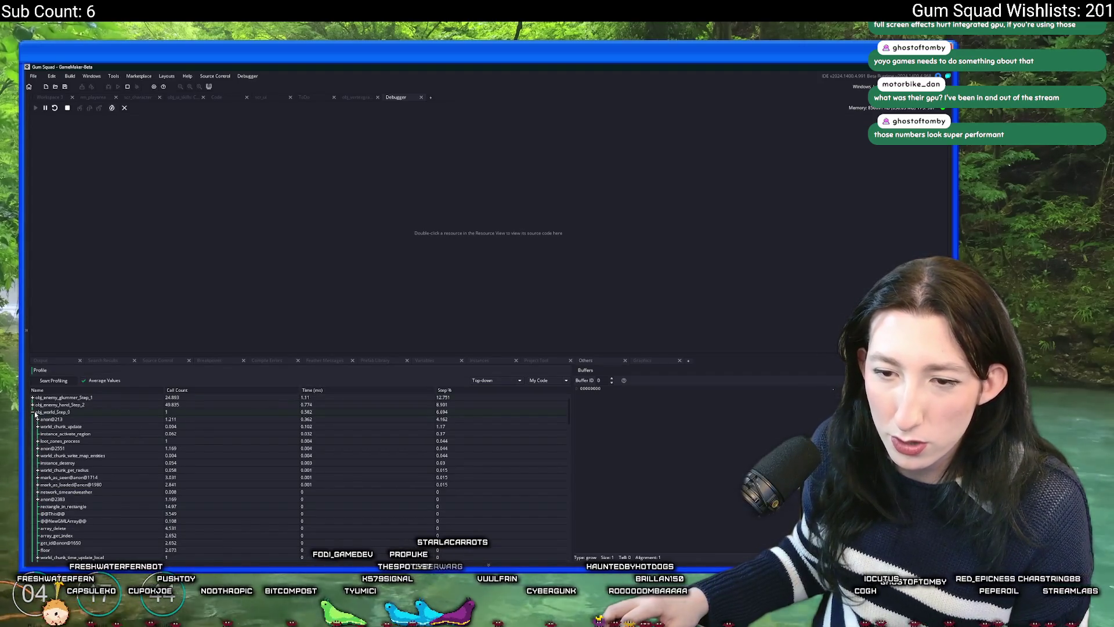
Inspect obj_enemy_glummer_Step_1's child calls in the new profiler results
{"action": "left_click", "coordinate": [34, 412]}
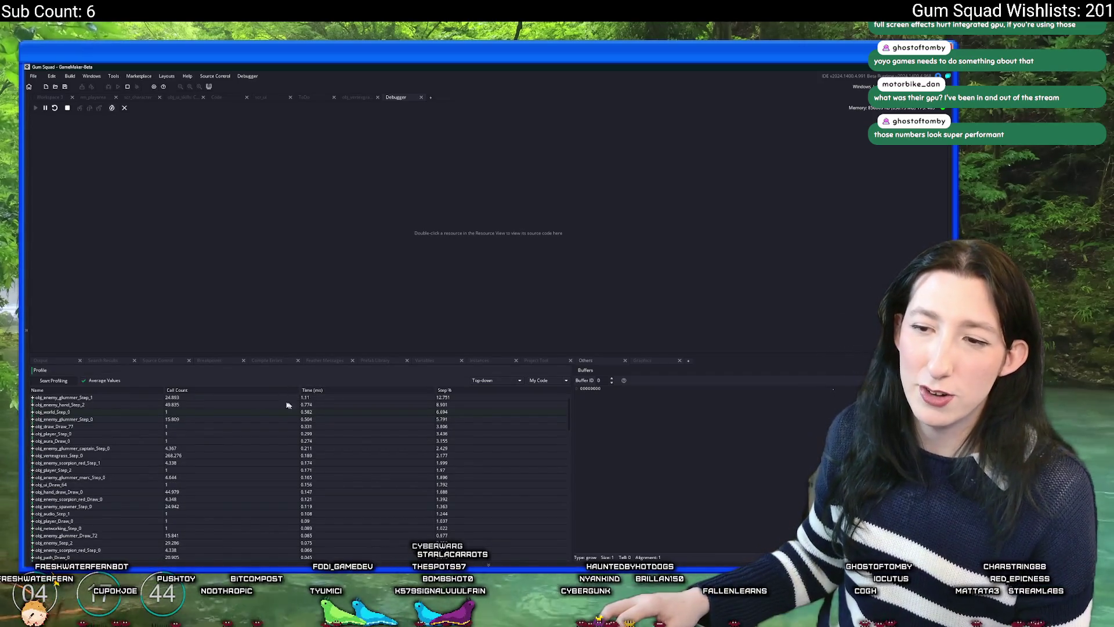
{"action": "left_click", "coordinate": [33, 398]}
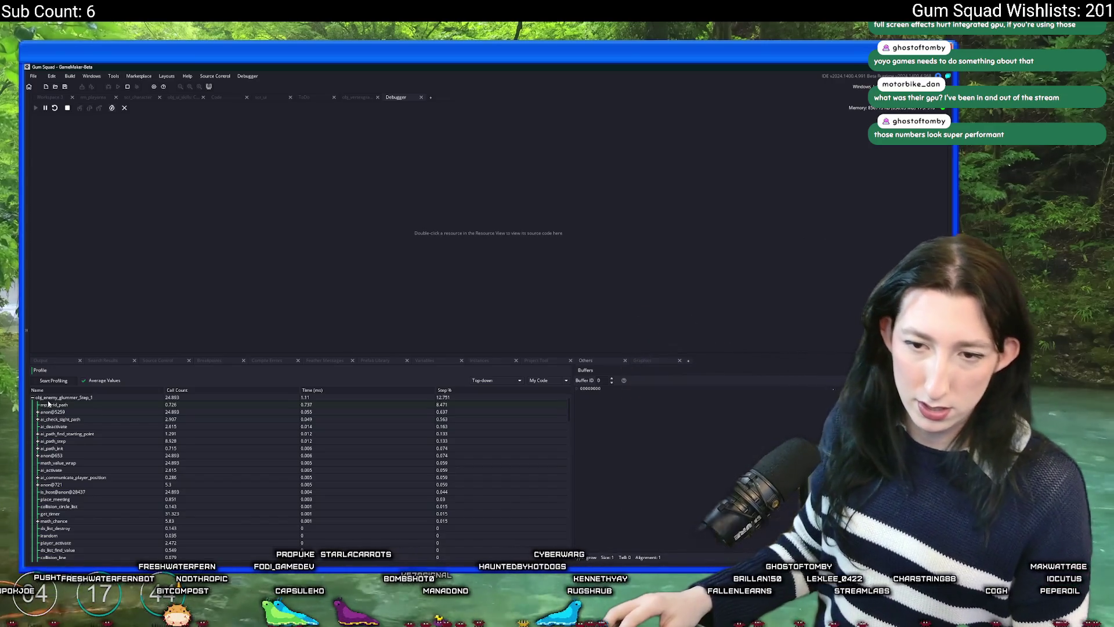
{"action": "left_click", "coordinate": [33, 398]}
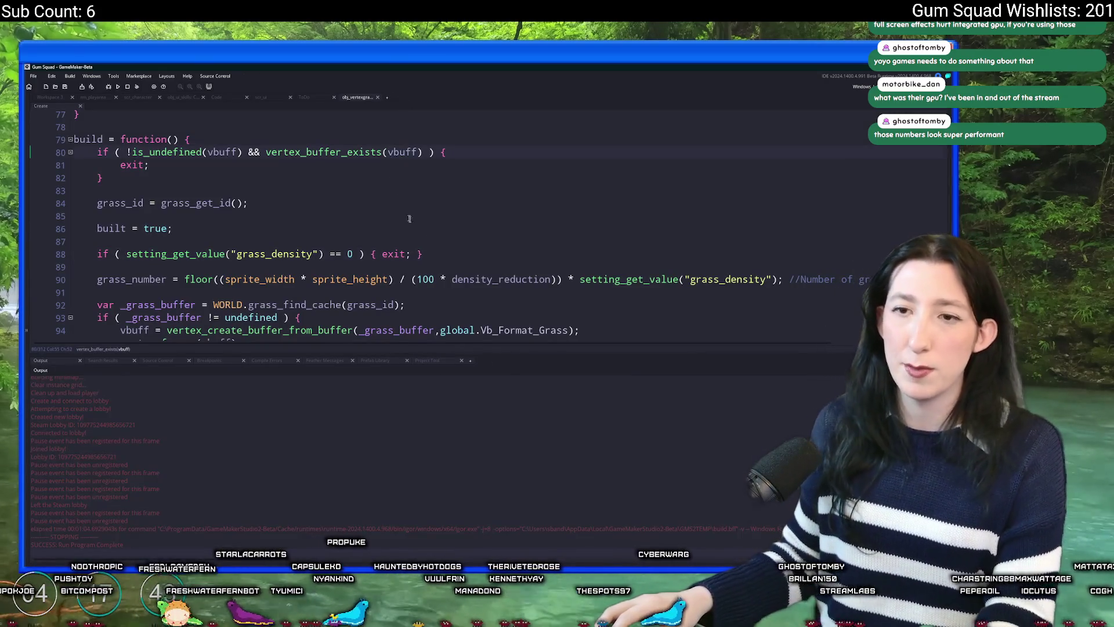
Review the grass_density early exit in obj_vertexgrass's build function and relaunch the game with F5
{"action": "scroll", "coordinate": [532, 250], "scroll_direction": "down", "scroll_amount": 1}
{"action": "left_click", "coordinate": [109, 221]}
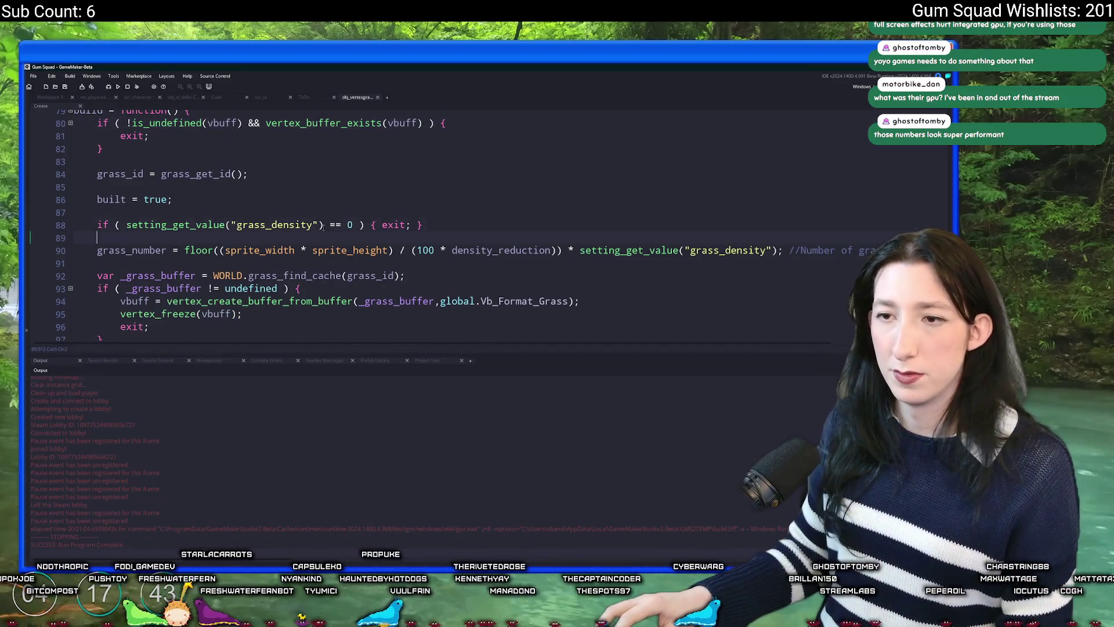
{"action": "key", "text": "Up"}
{"action": "key", "text": "Up"}
{"action": "key", "text": "Up"}
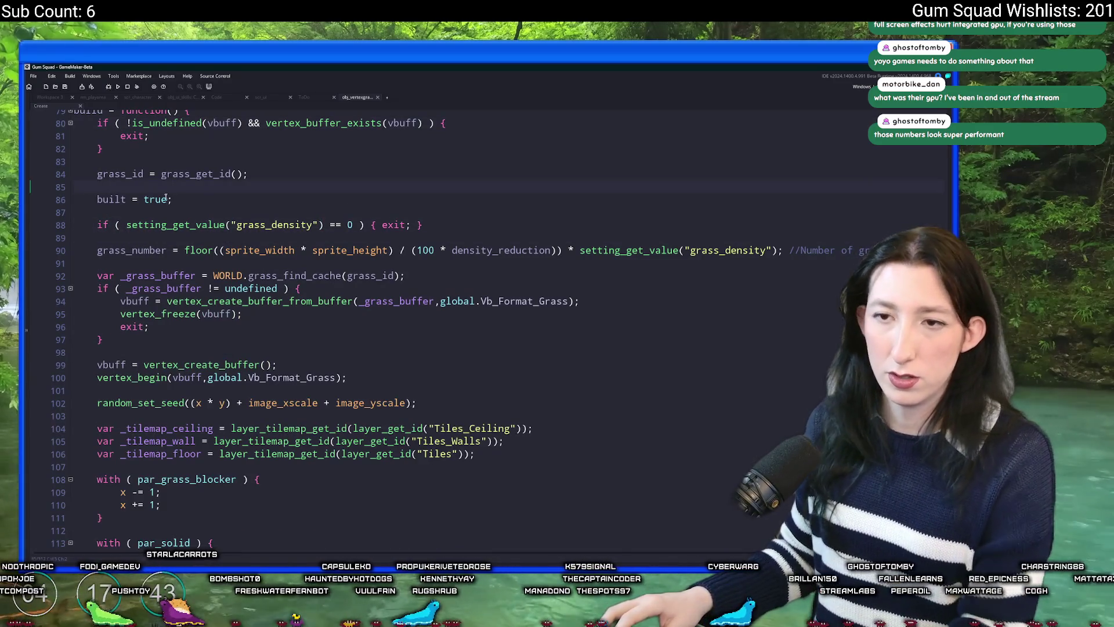
{"action": "key", "text": "F12"}
{"action": "scroll", "coordinate": [250, 273], "scroll_direction": "down", "scroll_amount": 7}
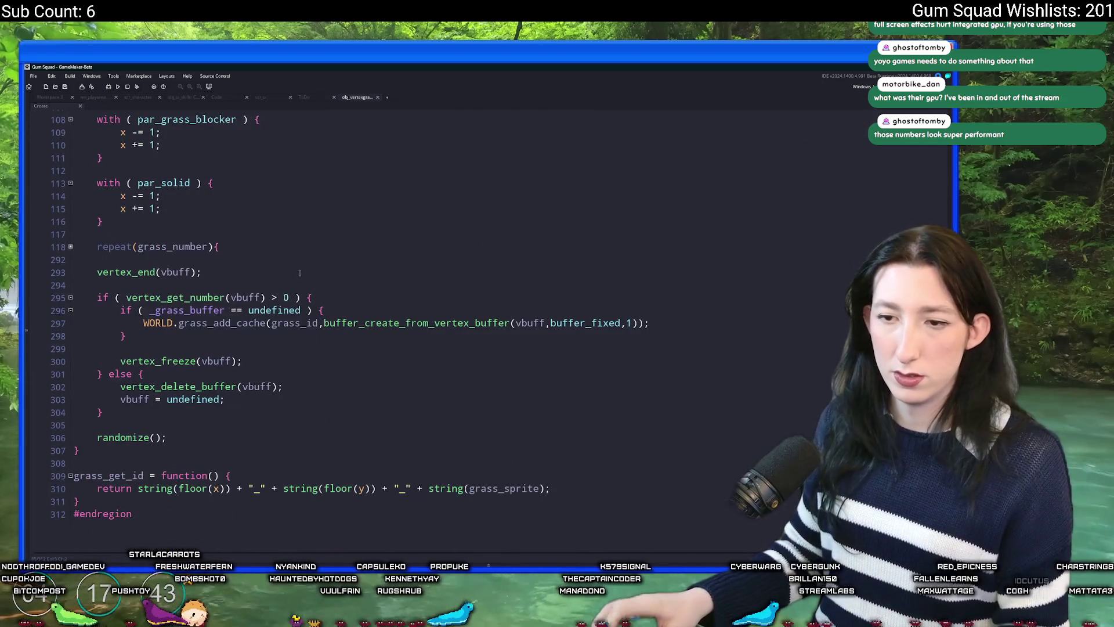
{"action": "scroll", "coordinate": [302, 274], "scroll_direction": "up", "scroll_amount": 9}
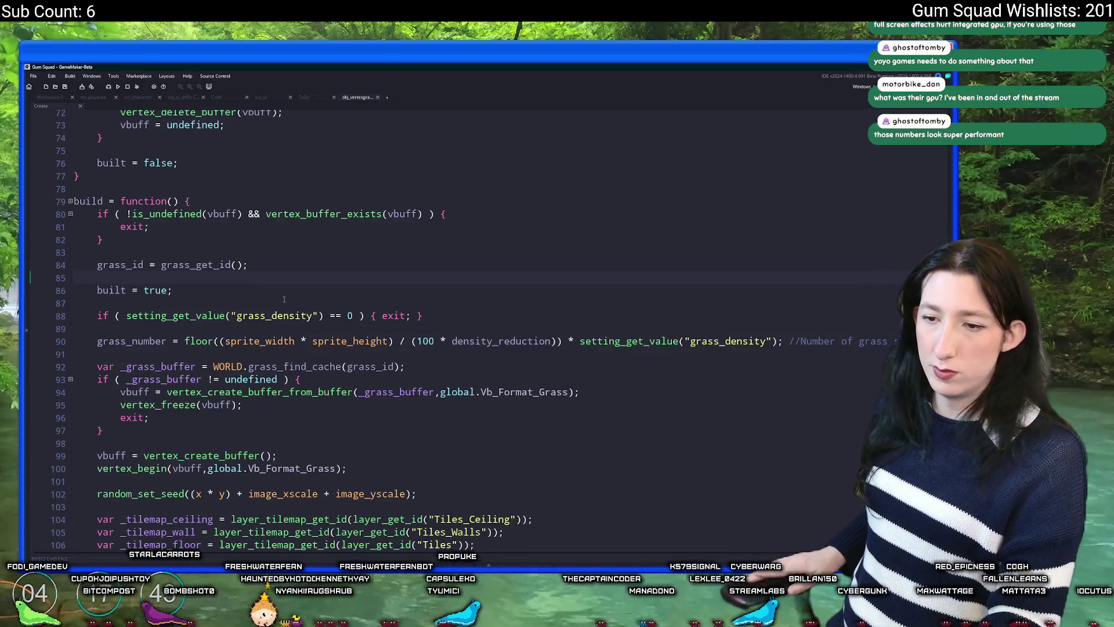
{"action": "scroll", "coordinate": [390, 442], "scroll_direction": "down", "scroll_amount": 2}
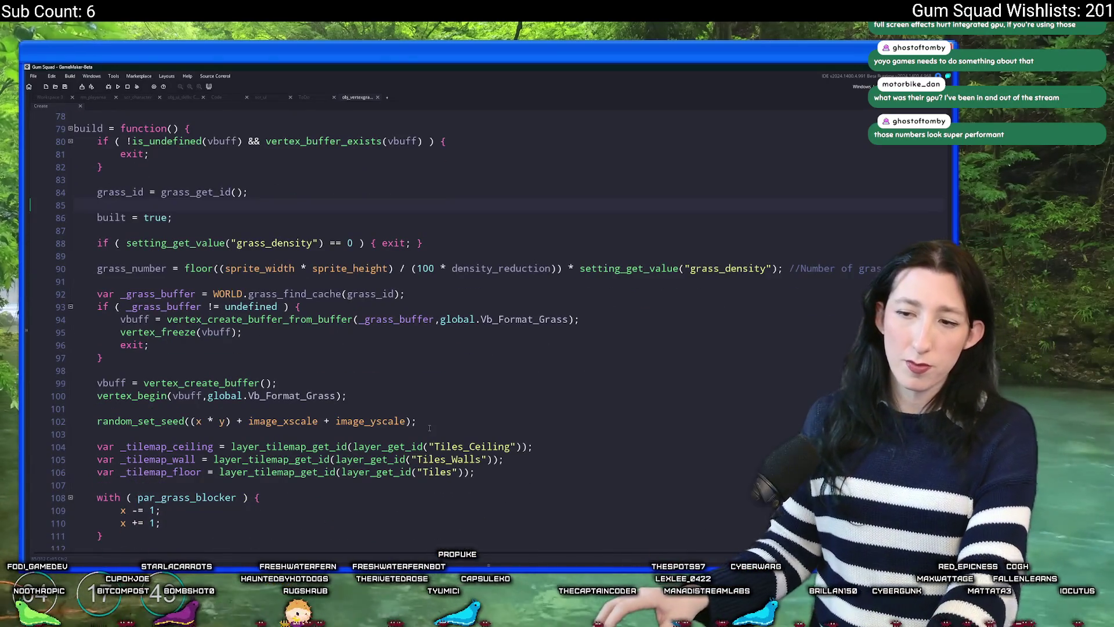
{"action": "key", "text": "F5"}
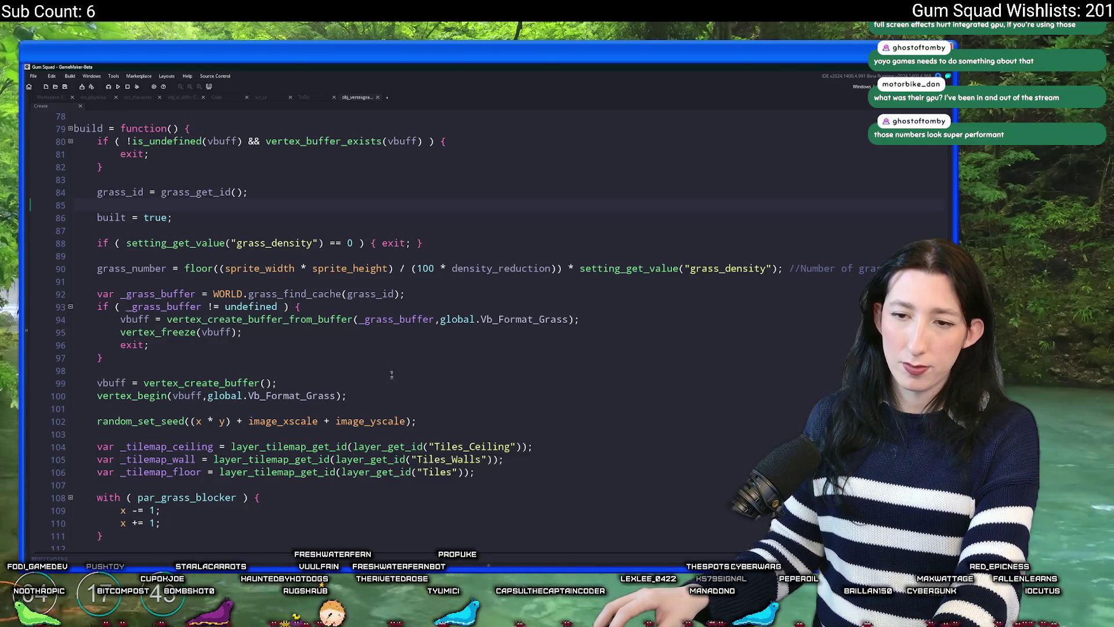
{"action": "scroll", "coordinate": [445, 225], "scroll_direction": "down", "scroll_amount": 3}
{"action": "left_click", "coordinate": [102, 255]}
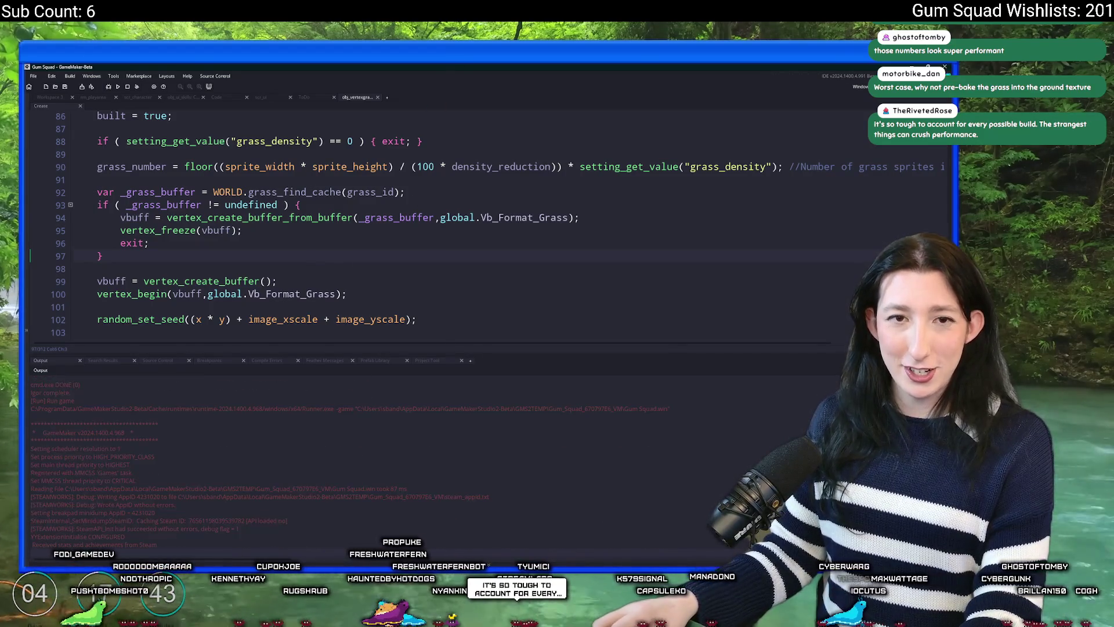
Start a new world through Create Lobby and stretch the game window to fill the screen
{"action": "left_click", "coordinate": [487, 239]}
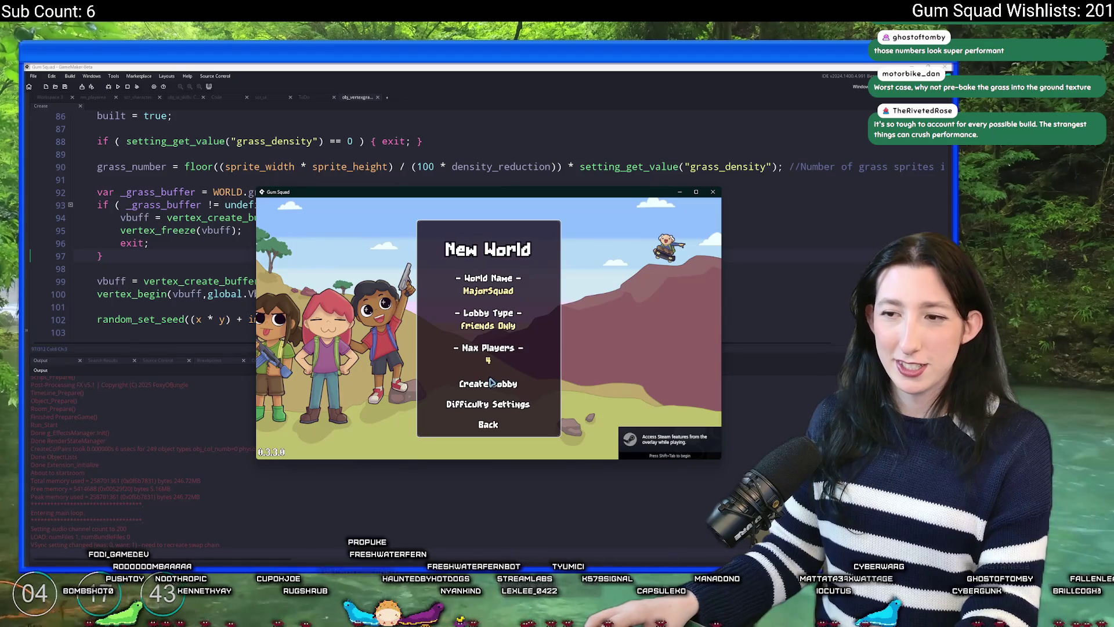
{"action": "left_click", "coordinate": [488, 383]}
{"action": "left_click_drag", "start_coordinate": [513, 193], "coordinate": [489, 68]}
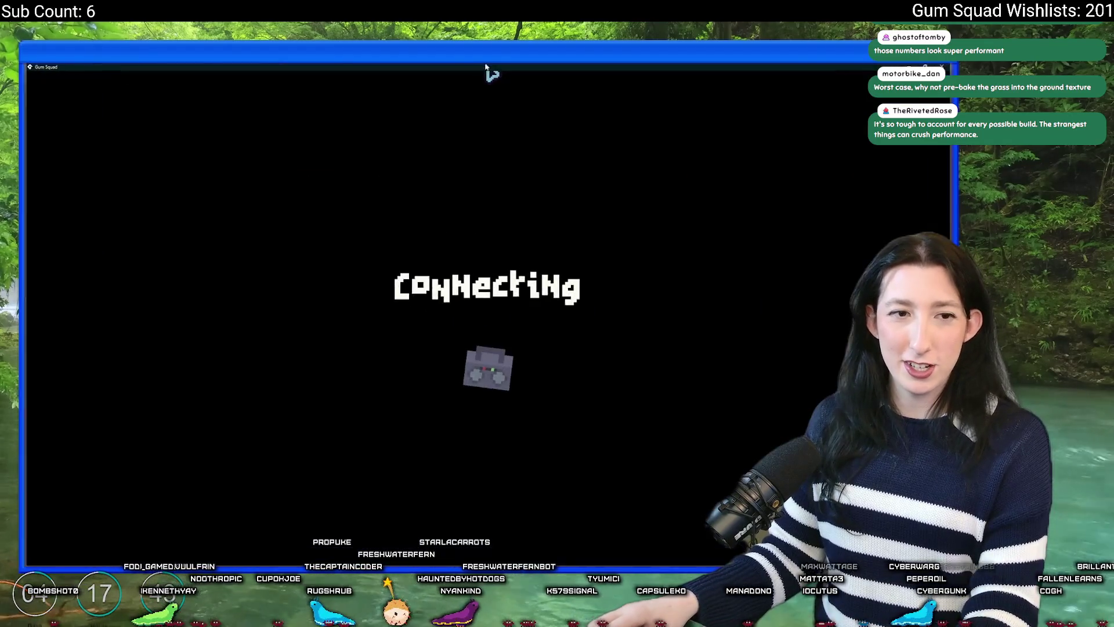
Raise Grass Density in Options > Graphics from OFF to High
{"action": "key", "text": "Escape"}
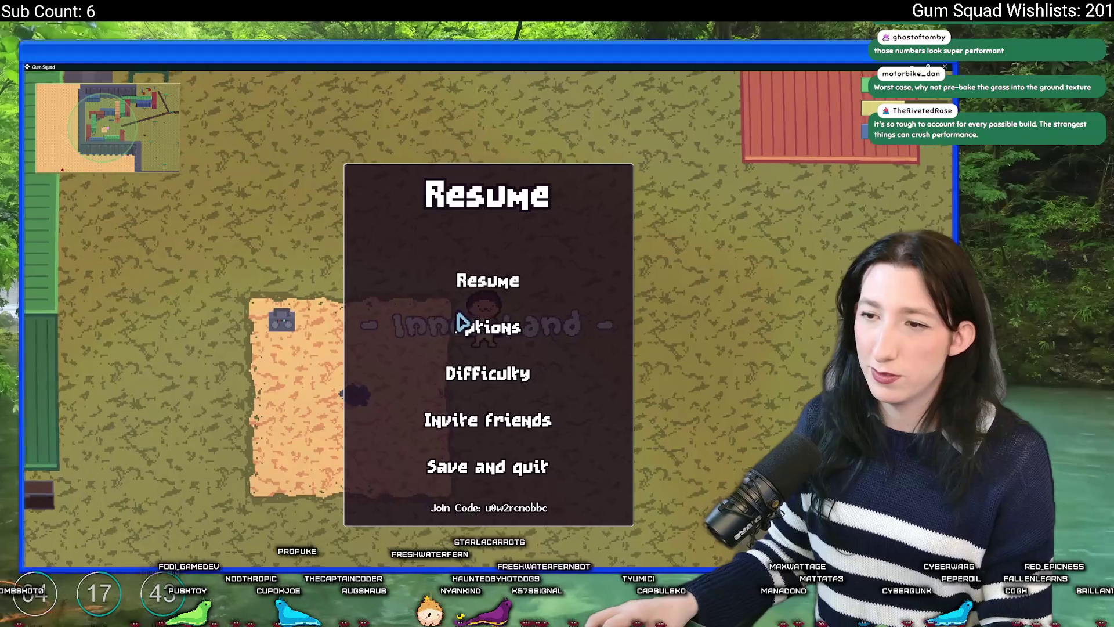
{"action": "left_click", "coordinate": [462, 320]}
{"action": "left_click", "coordinate": [472, 305]}
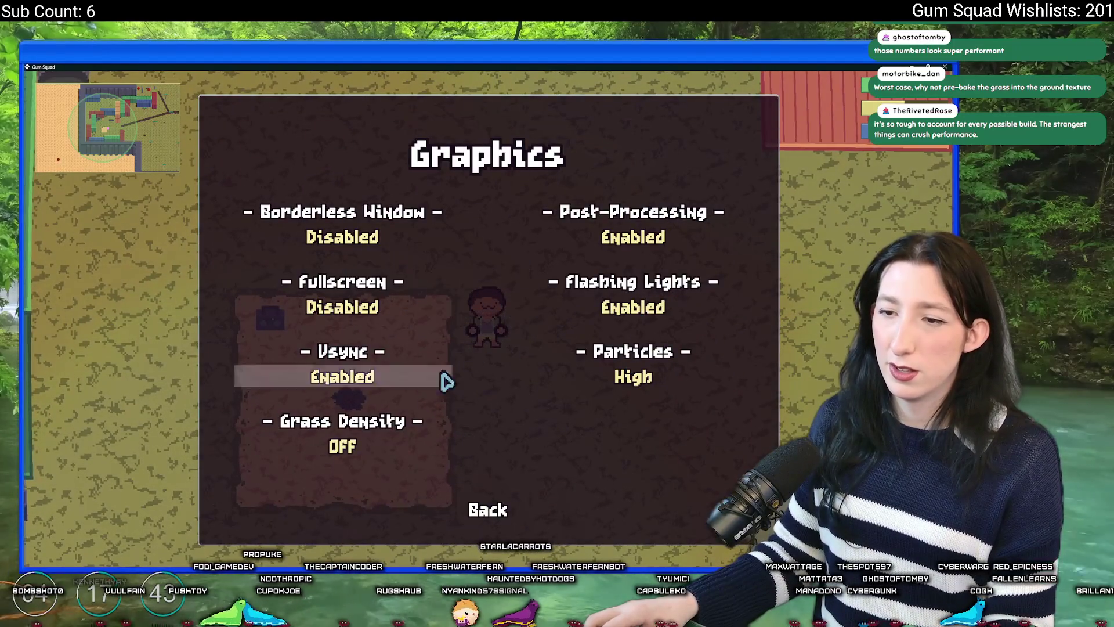
{"action": "left_click", "coordinate": [364, 451]}
{"action": "left_click", "coordinate": [365, 451]}
{"action": "key", "text": "Escape"}
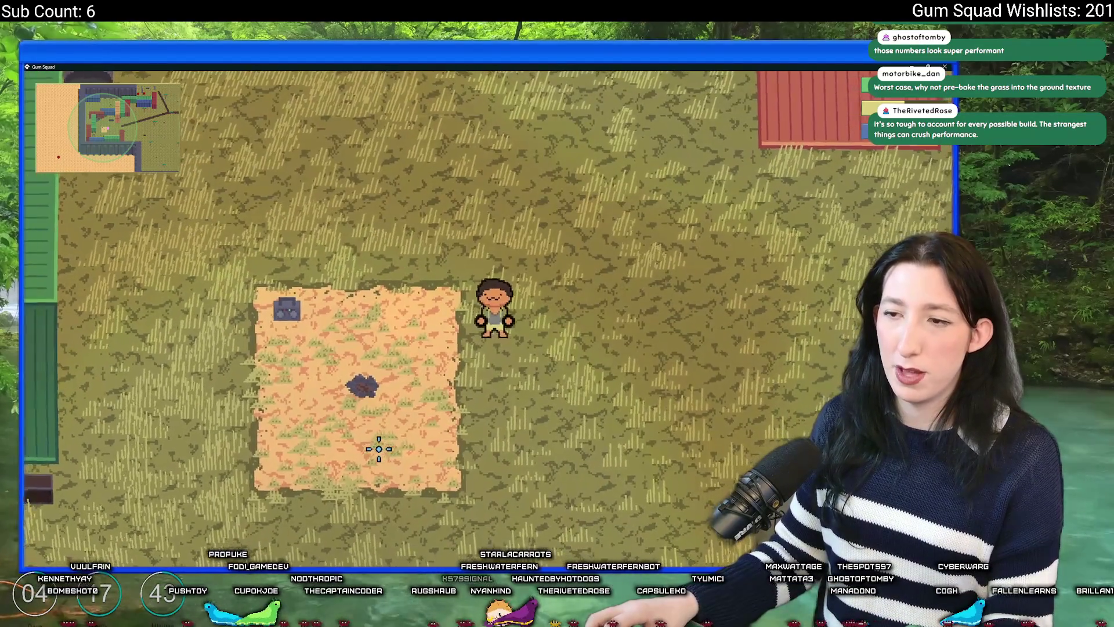
Walk the character across the field past the dirt patch, tree and rock to inspect the grass
{"action": "key", "text": "d"}
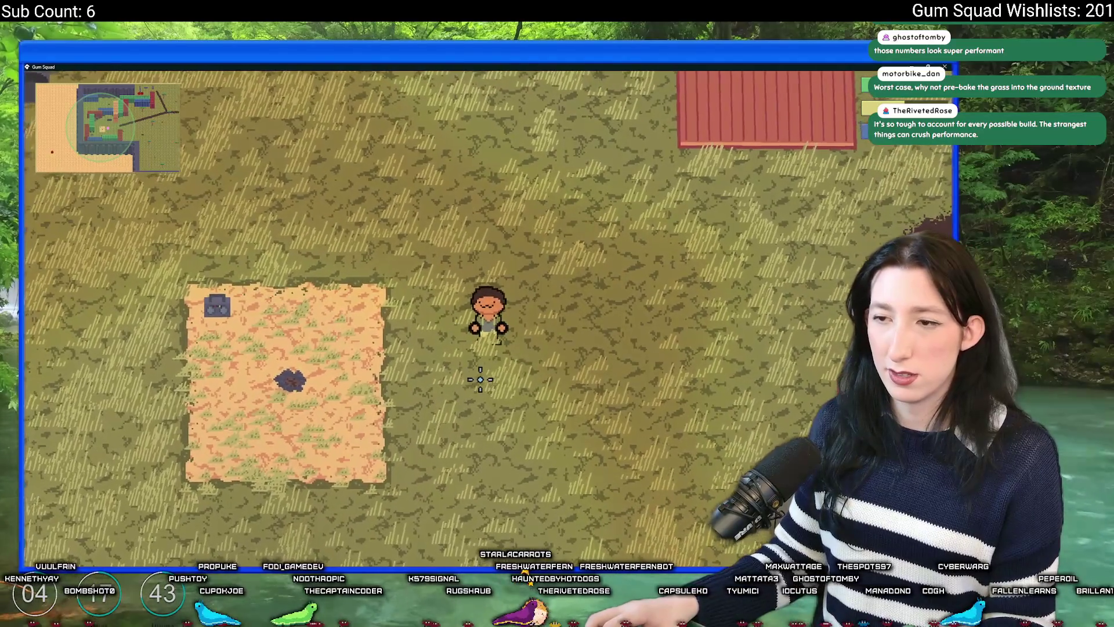
{"action": "key", "text": "d"}
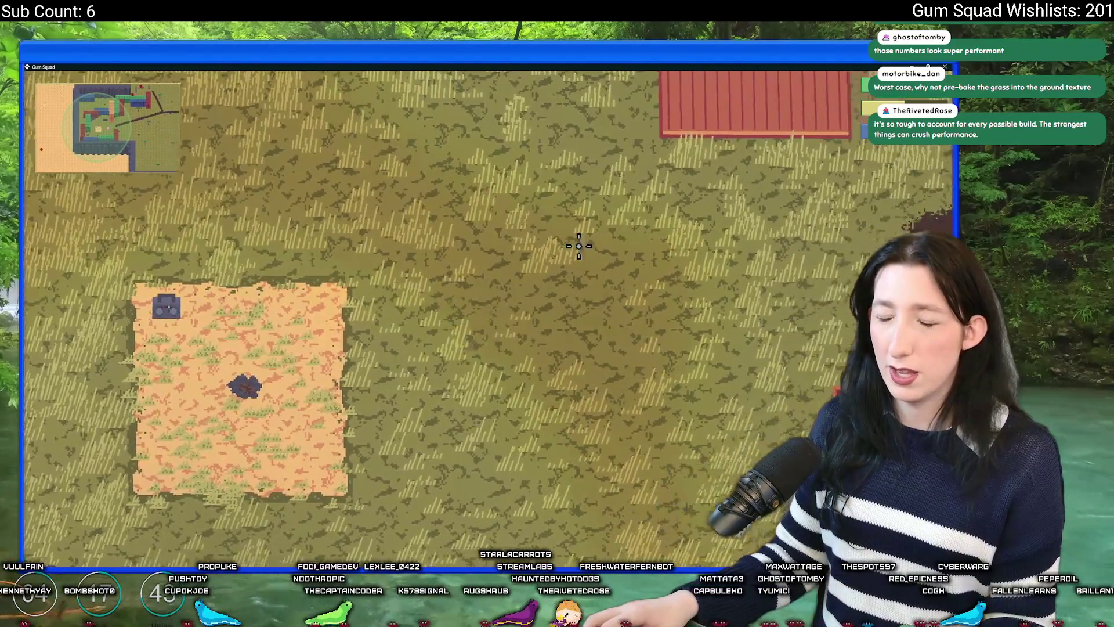
{"action": "key", "text": "s"}
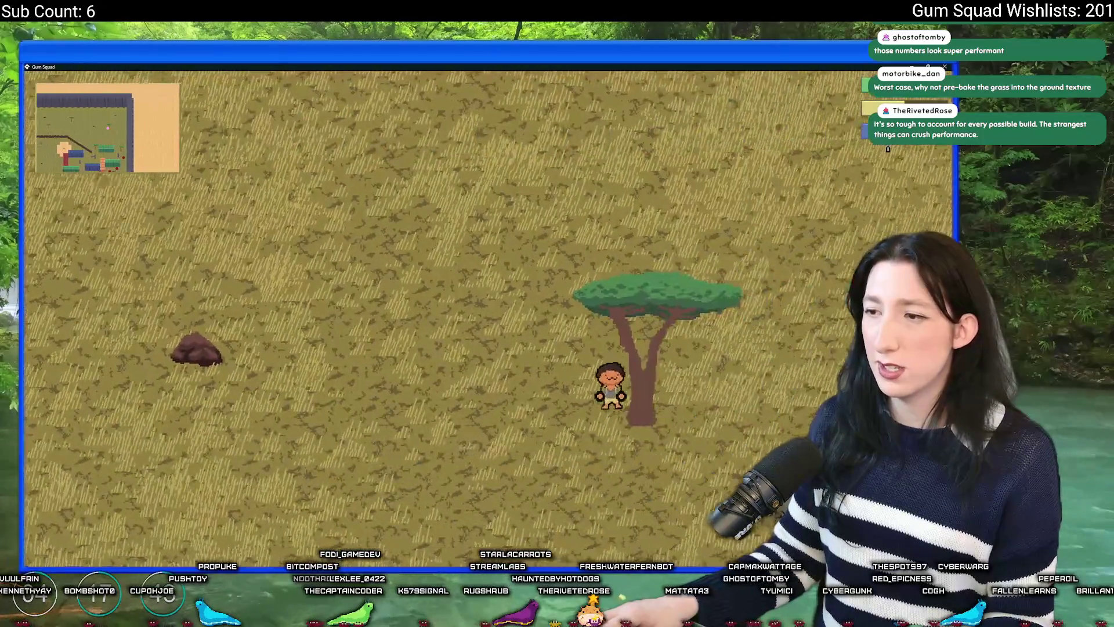
{"action": "key", "text": "a"}
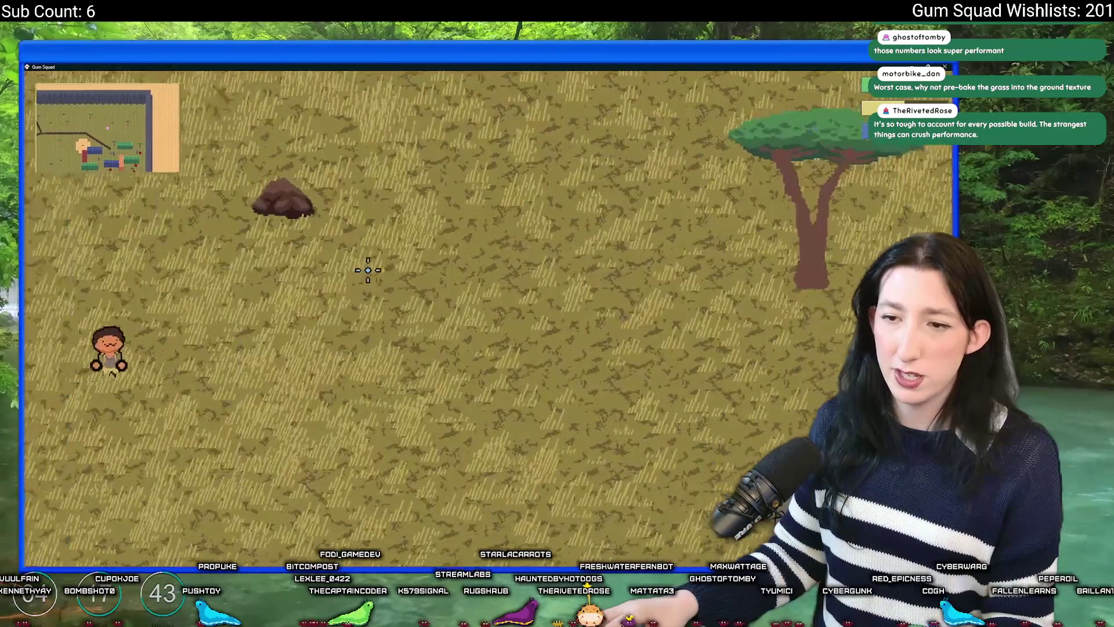
{"action": "key", "text": "d"}
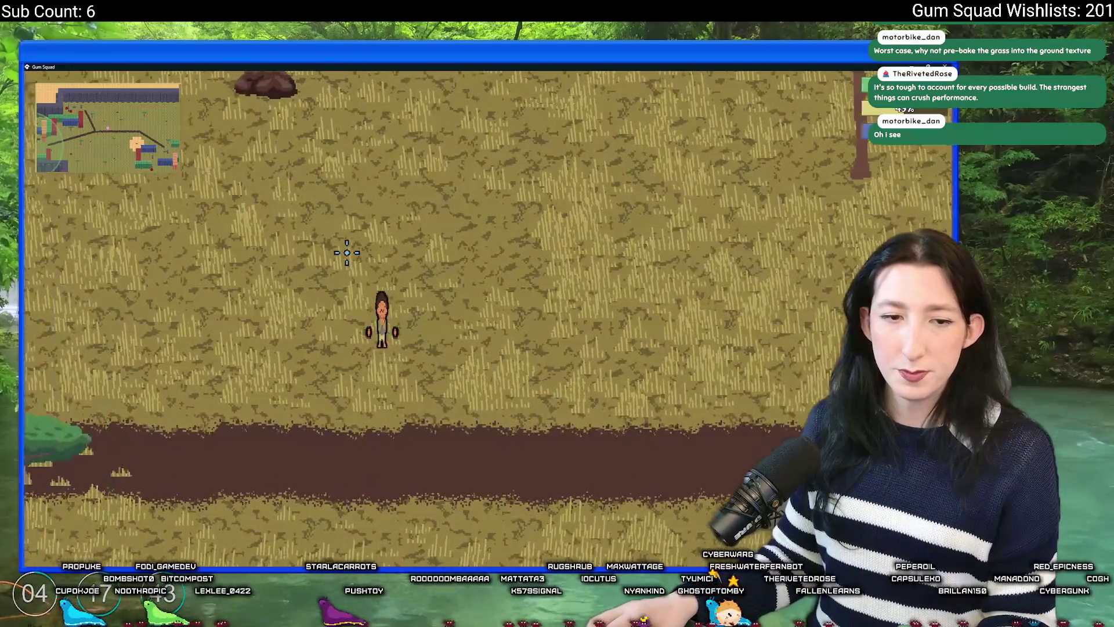
{"action": "key", "text": "s"}
{"action": "key", "text": "d"}
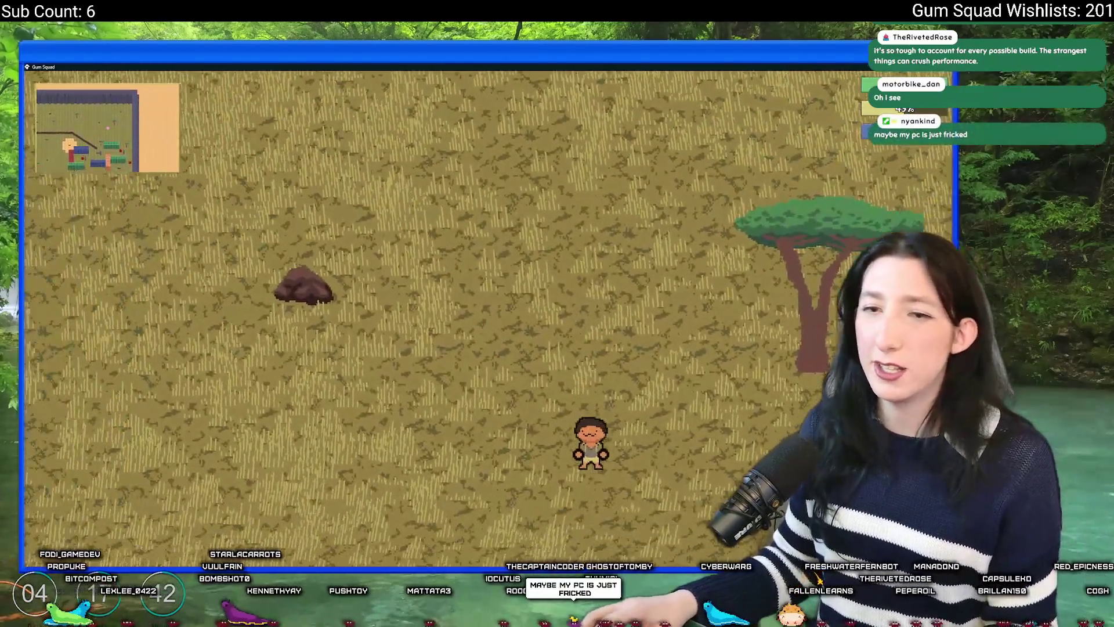
{"action": "key", "text": "a"}
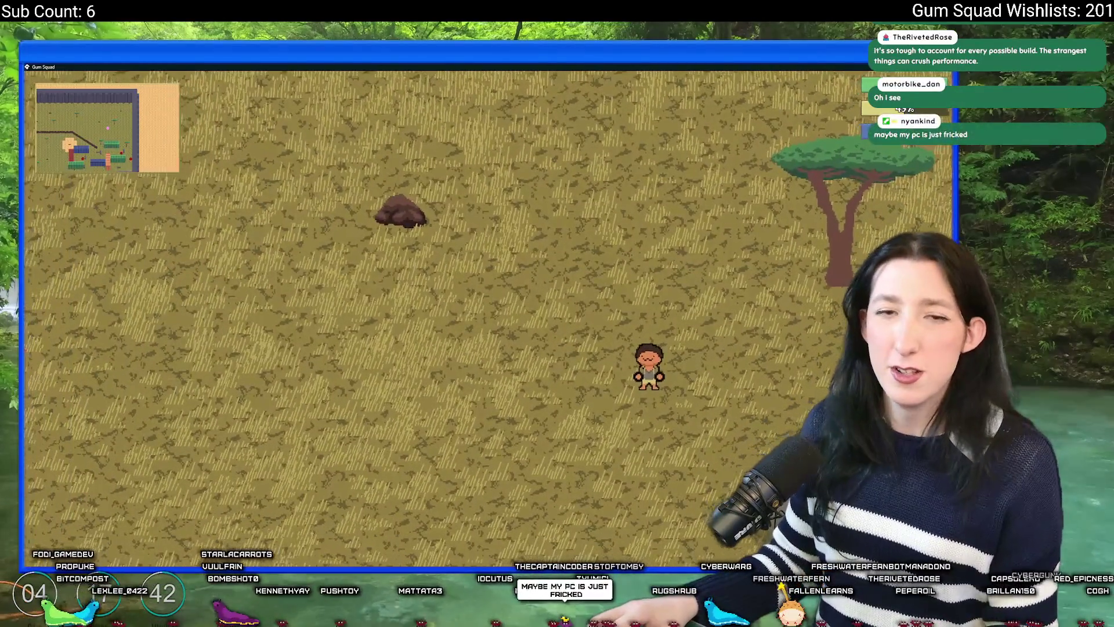
{"action": "key", "text": "a"}
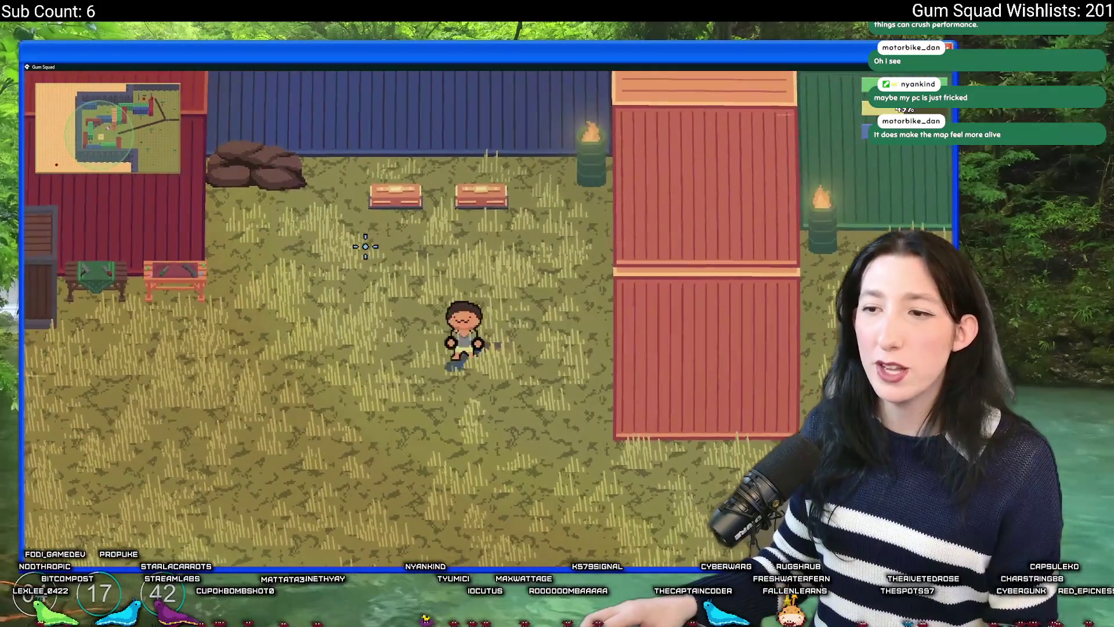
Continue along the dirt path toward the red building and benches, pausing briefly
{"action": "key", "text": "d"}
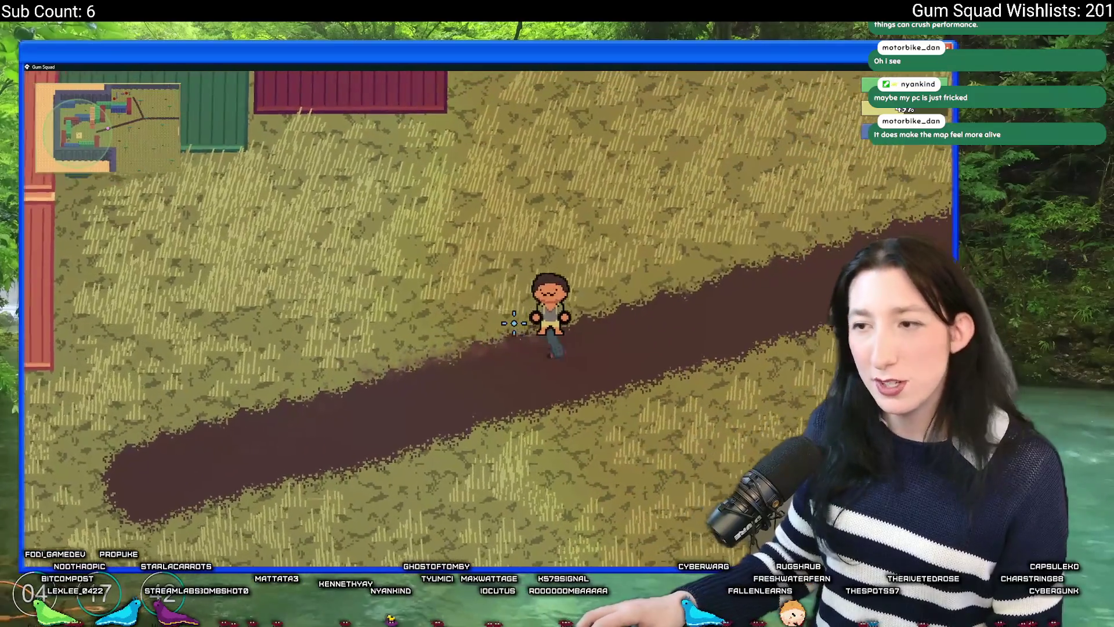
{"action": "key", "text": "d"}
{"action": "key", "text": "a"}
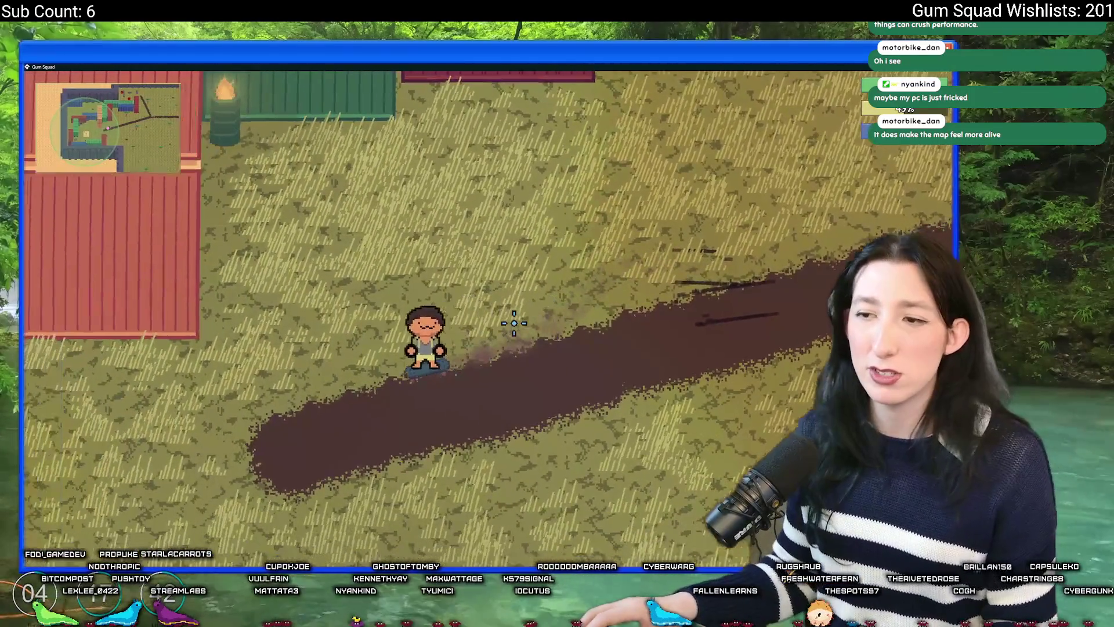
{"action": "key", "text": "a"}
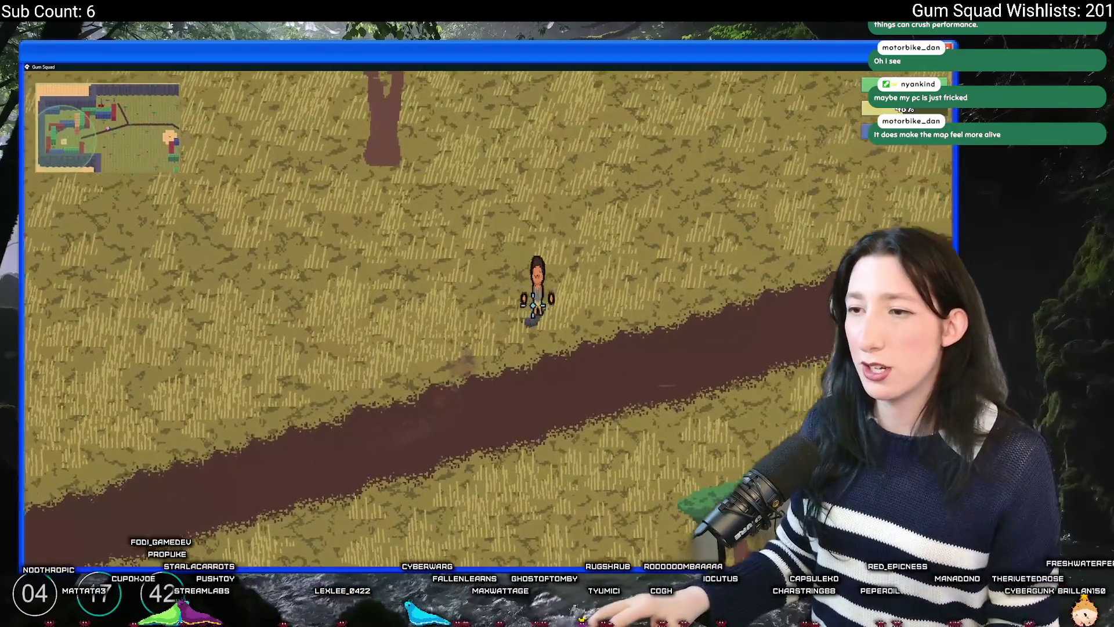
{"action": "key", "text": "d"}
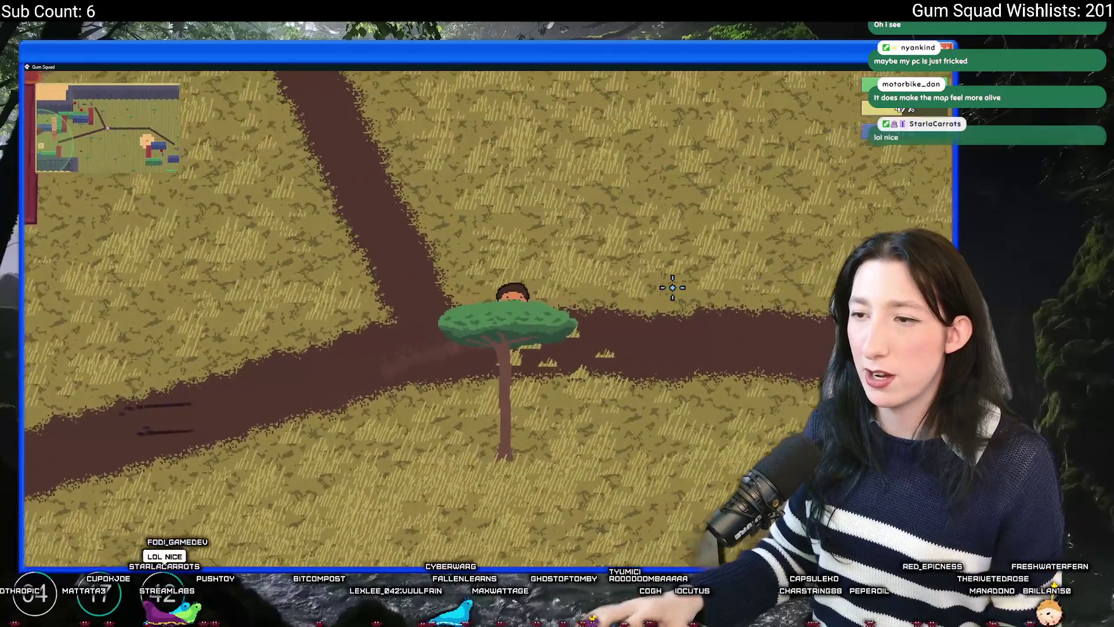
{"action": "key", "text": "Escape"}
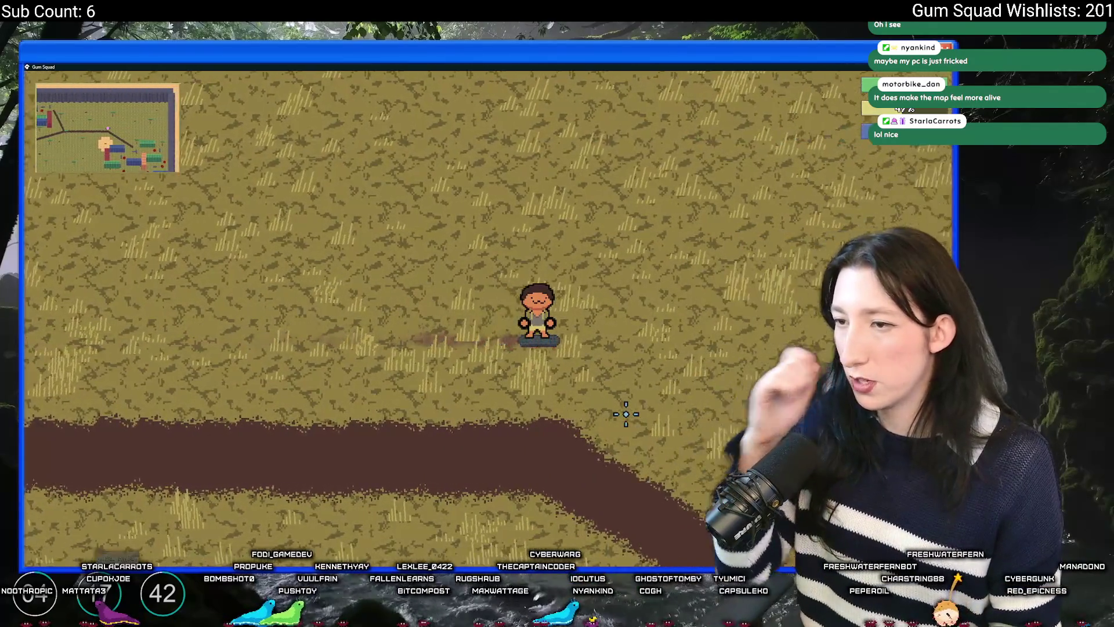
{"action": "key", "text": "d"}
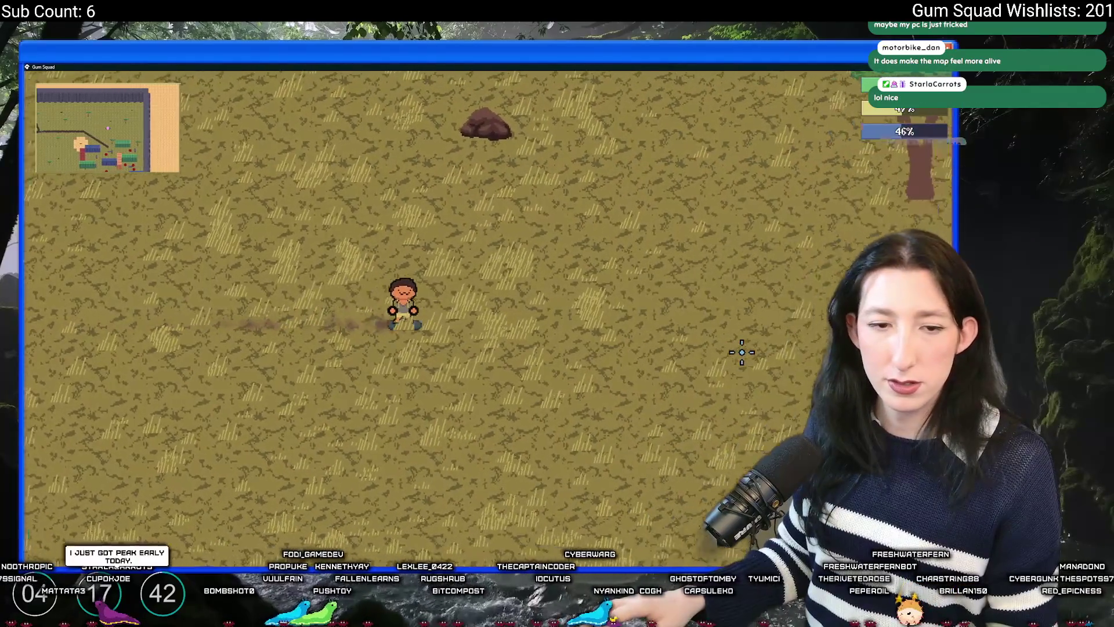
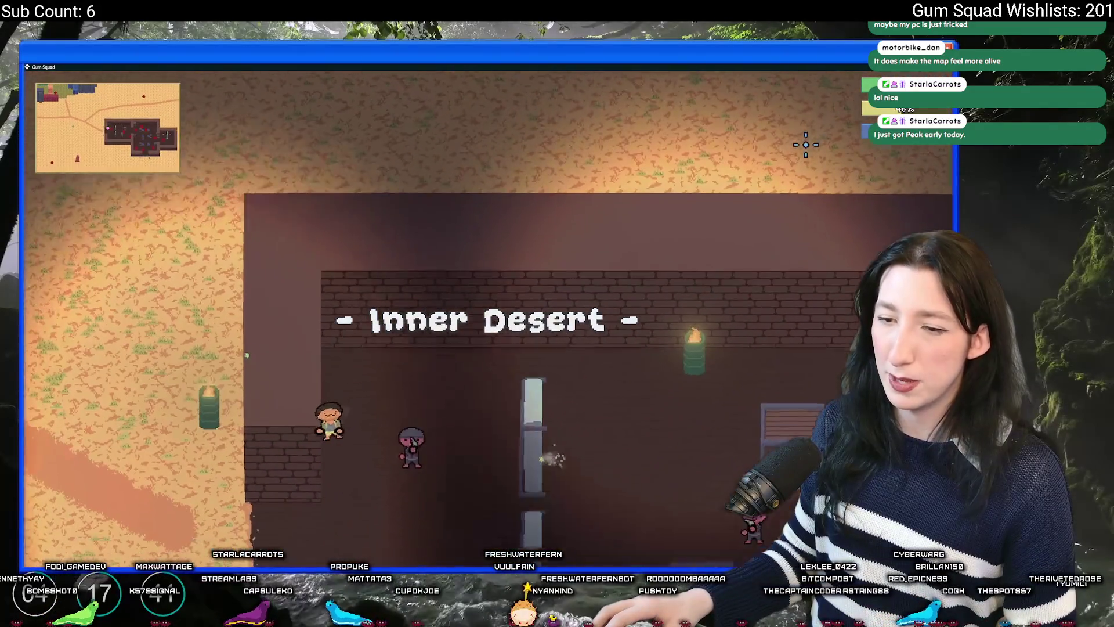
Run the character through the Inner Desert past the cactus and buildings, then pause and save-and-quit
{"action": "key", "text": "w"}
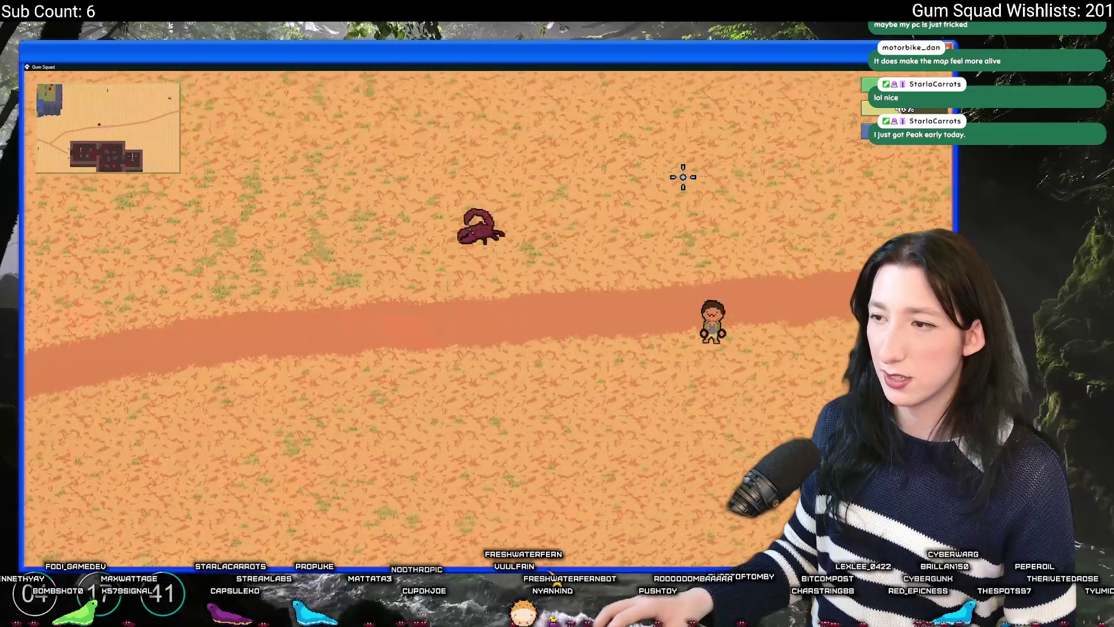
{"action": "key", "text": "s"}
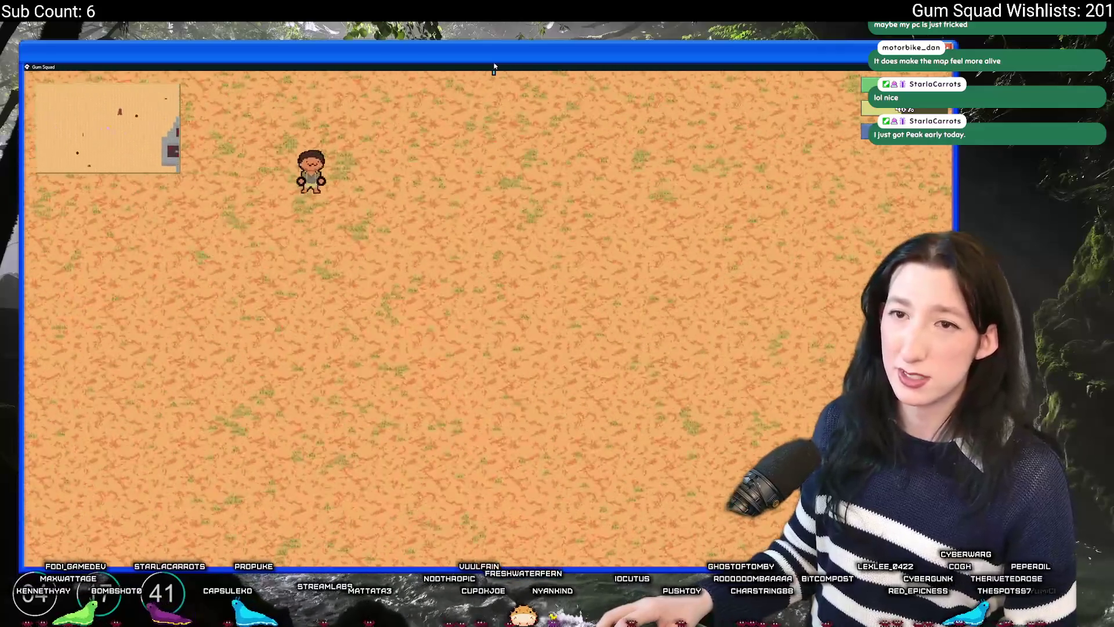
{"action": "key", "text": "w"}
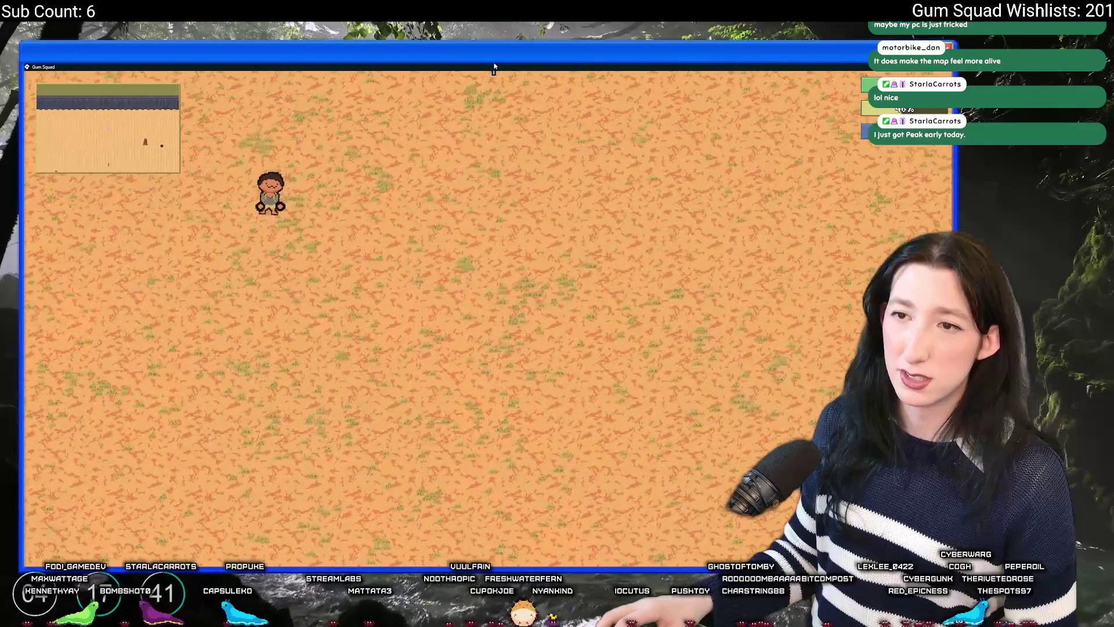
{"action": "key", "text": "s"}
{"action": "key", "text": "d"}
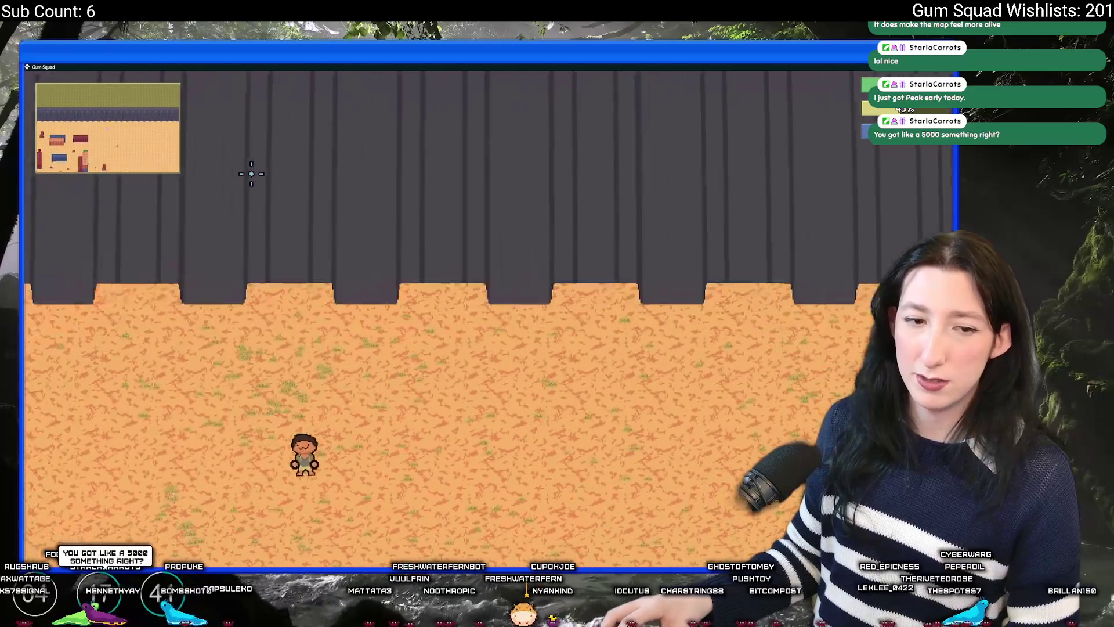
{"action": "key", "text": "s"}
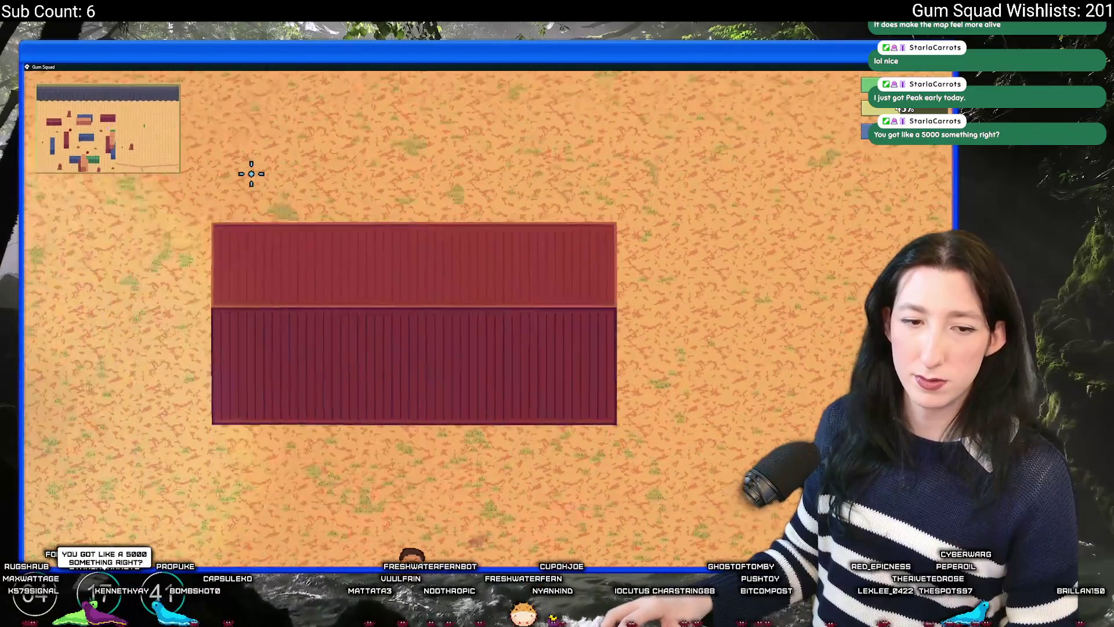
{"action": "key", "text": "Escape"}
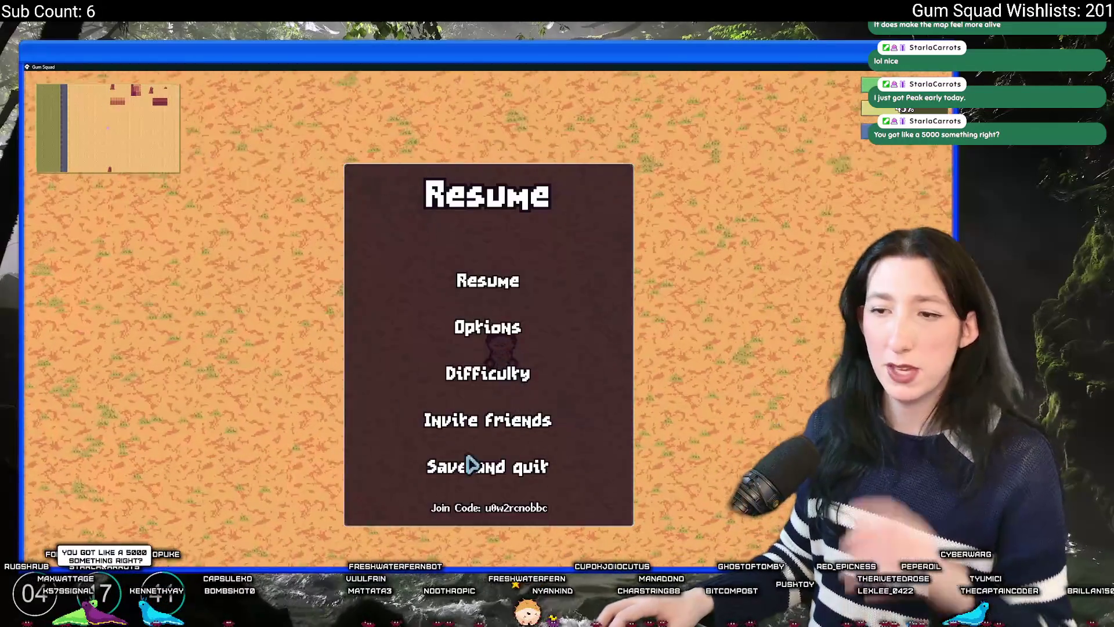
{"action": "left_click", "coordinate": [468, 463]}
Close the game and drop all eleven .sav files onto GameMaker, declining to import them as included files
{"action": "left_click", "coordinate": [472, 466]}
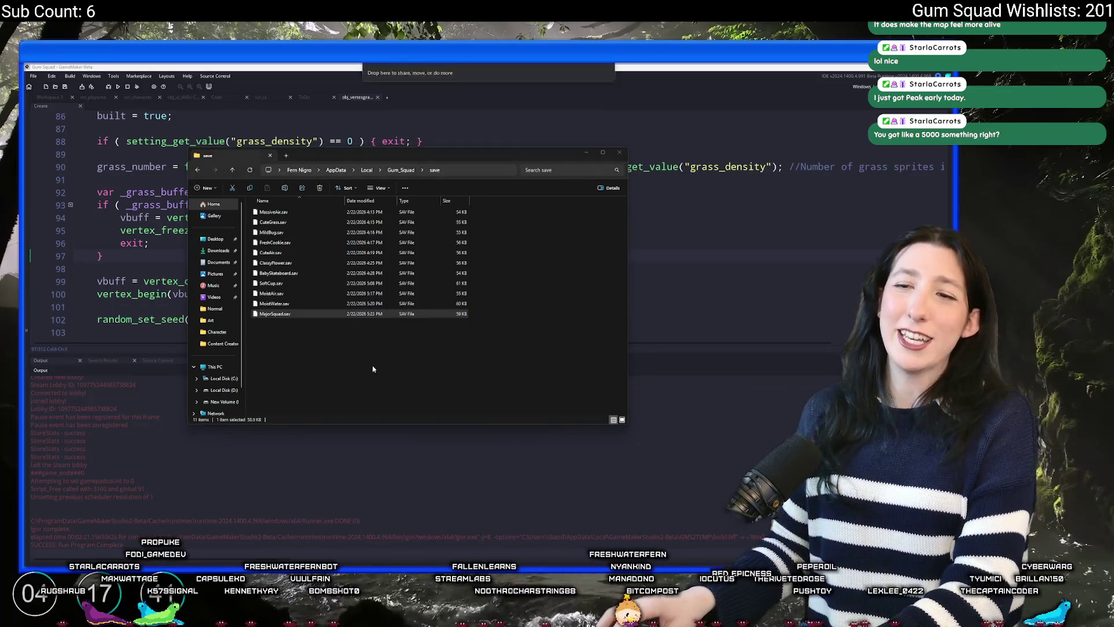
{"action": "key", "text": "ctrl+a"}
{"action": "left_click_drag", "start_coordinate": [350, 319], "coordinate": [696, 290]}
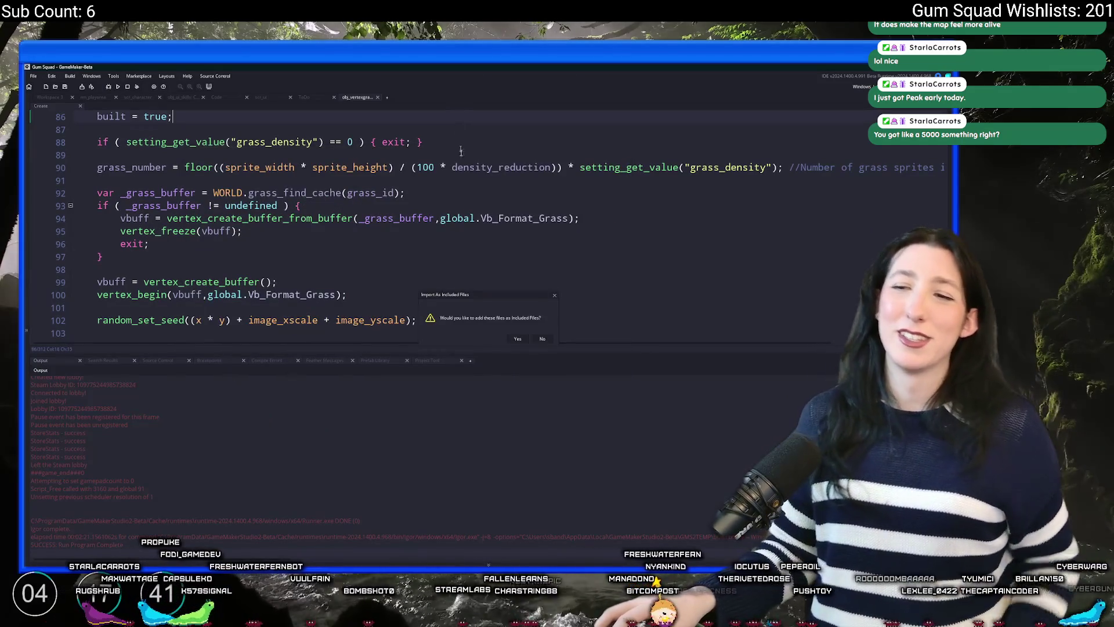
{"action": "left_click", "coordinate": [541, 339]}
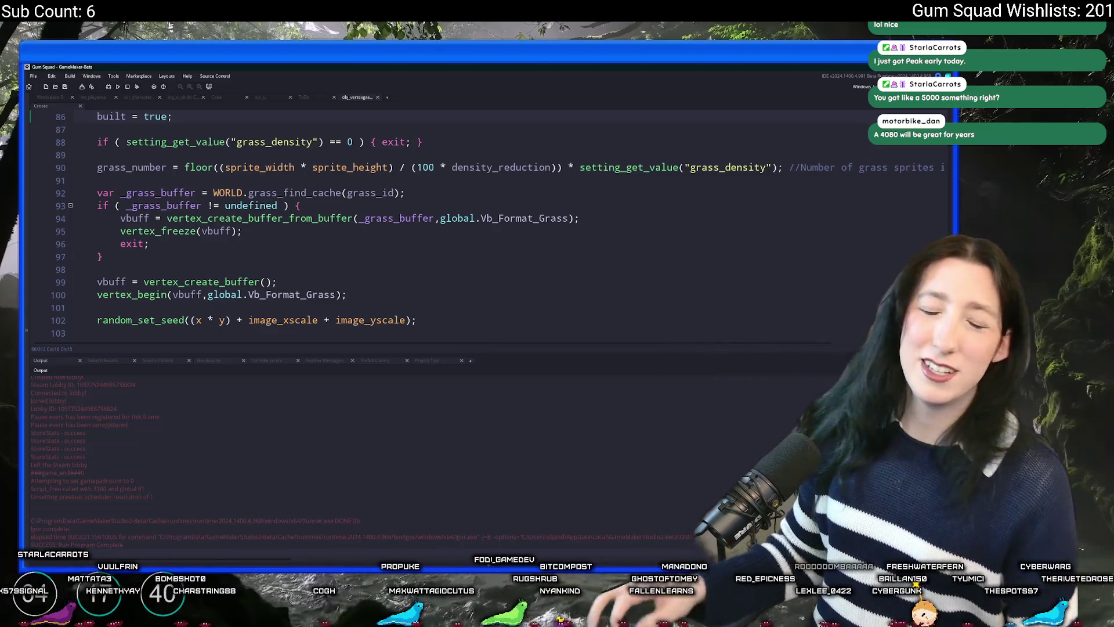
Review the obj_vertexgrass code around line 92, then close its code tab
{"action": "left_click", "coordinate": [493, 196]}
{"action": "scroll", "coordinate": [493, 196], "scroll_direction": "up", "scroll_amount": 3}
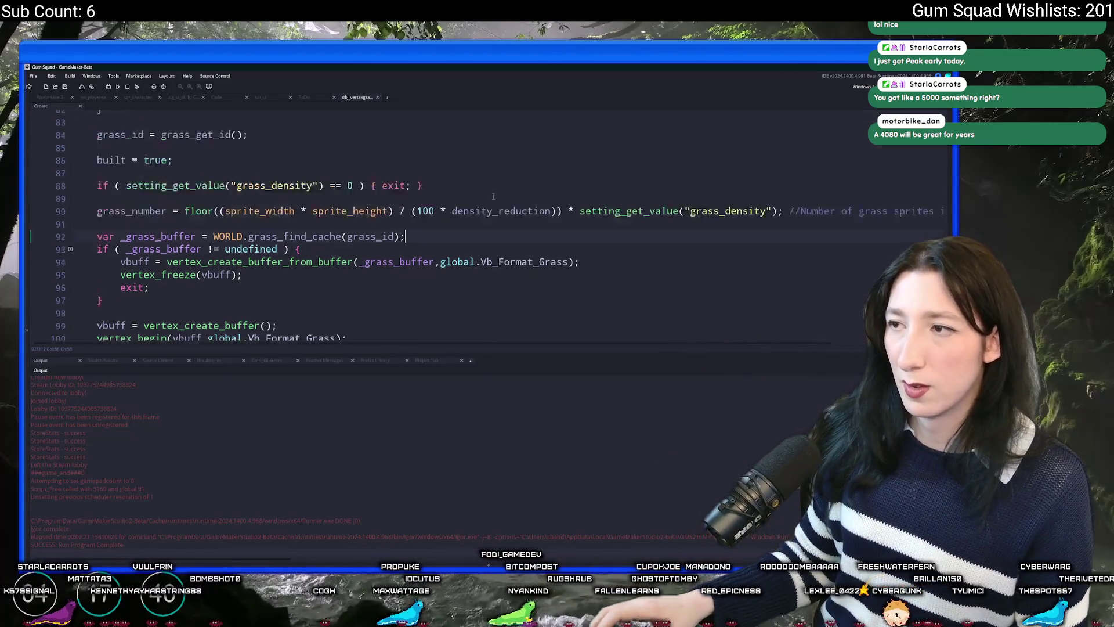
{"action": "scroll", "coordinate": [292, 189], "scroll_direction": "down", "scroll_amount": 1}
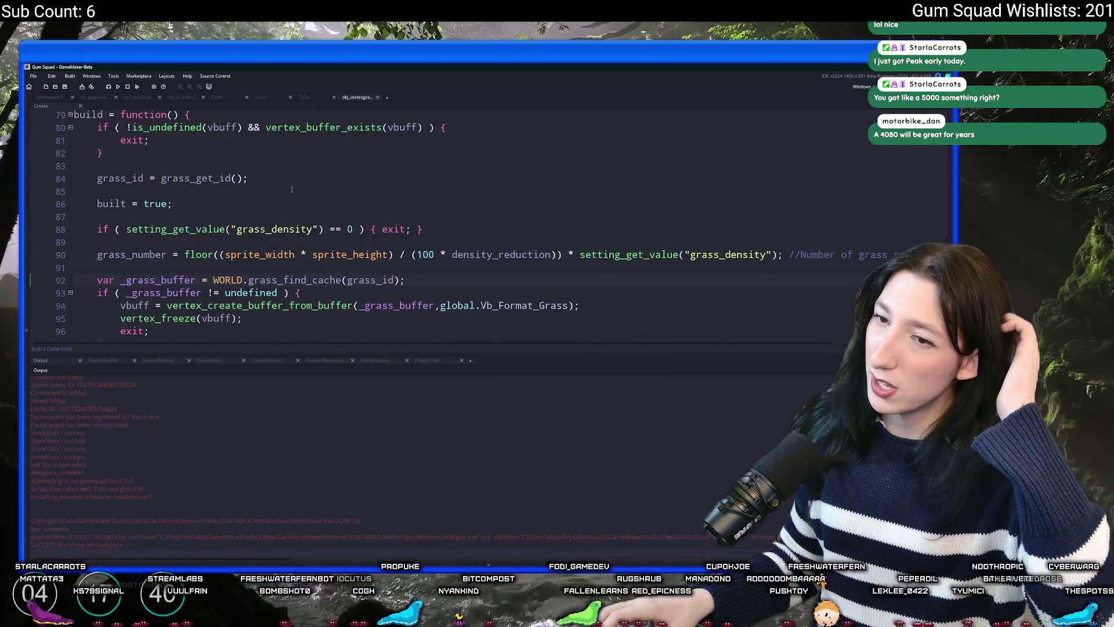
{"action": "middle_click", "coordinate": [362, 100]}
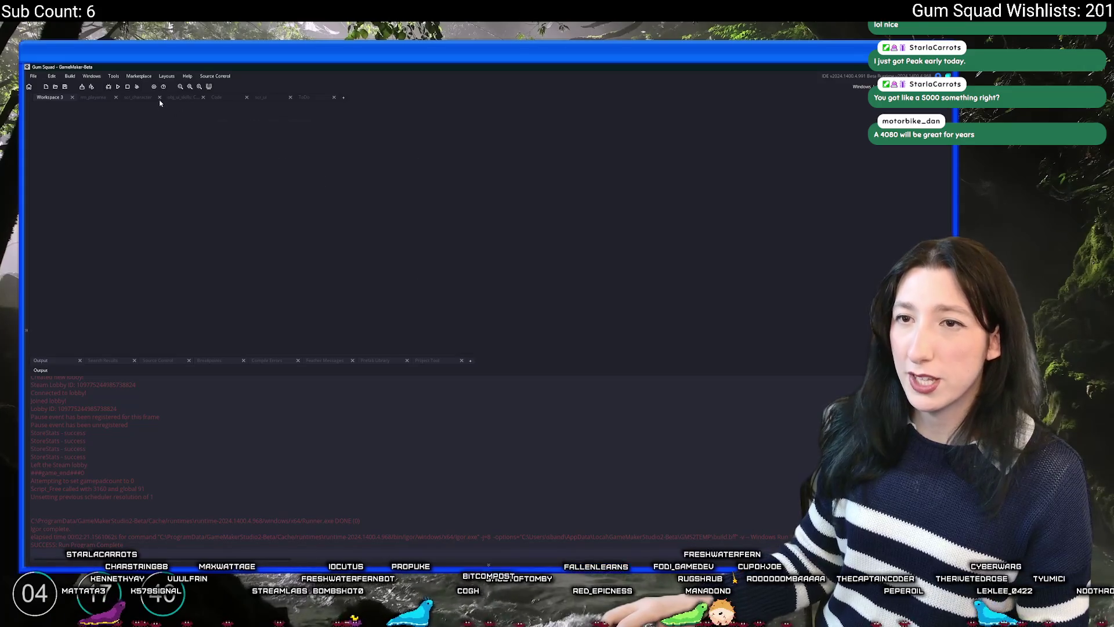
{"action": "left_click", "coordinate": [102, 97]}
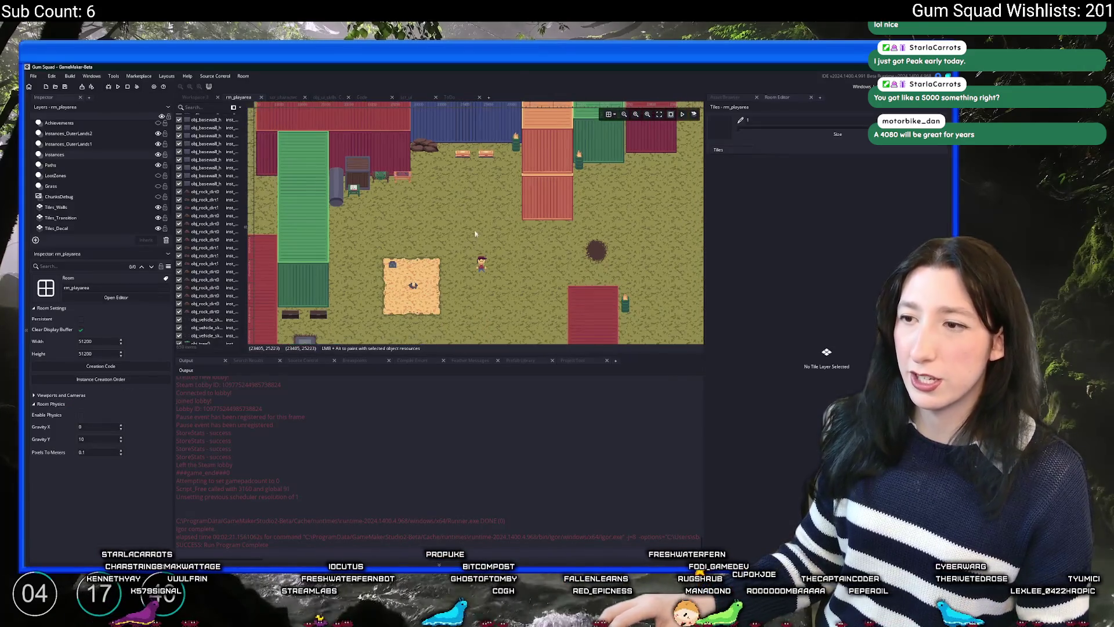
{"action": "left_click_drag", "start_coordinate": [685, 363], "coordinate": [695, 463]}
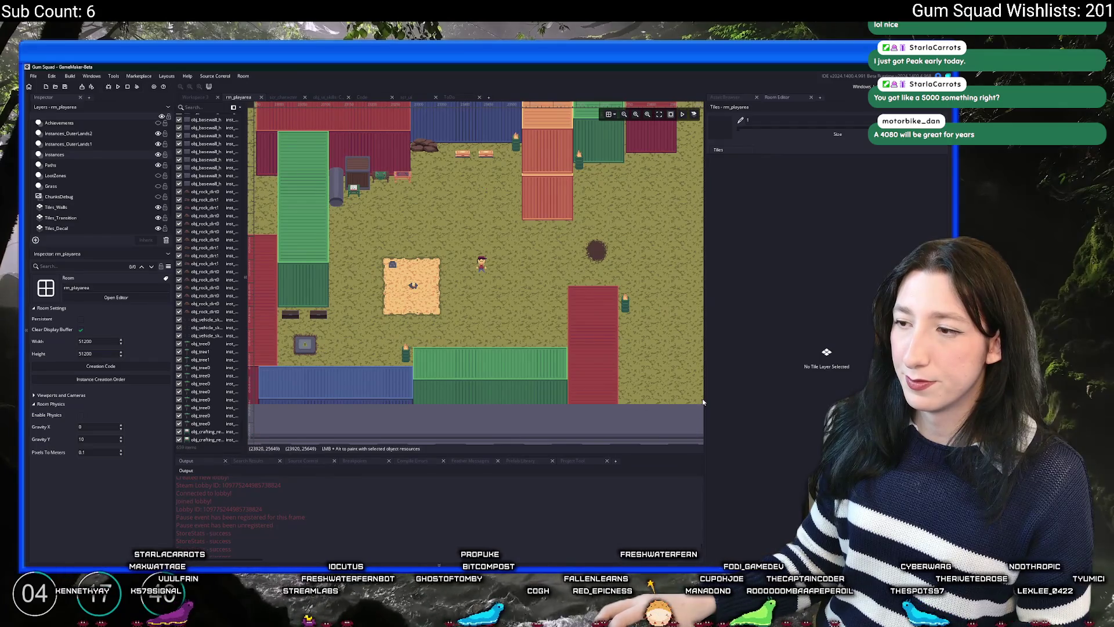
{"action": "left_click_drag", "start_coordinate": [702, 402], "coordinate": [783, 377]}
{"action": "mouse_move", "coordinate": [679, 325]}
{"action": "left_mouse_down"}
{"action": "mouse_move", "coordinate": [295, 326]}
{"action": "mouse_move", "coordinate": [330, 311]}
{"action": "left_mouse_up"}
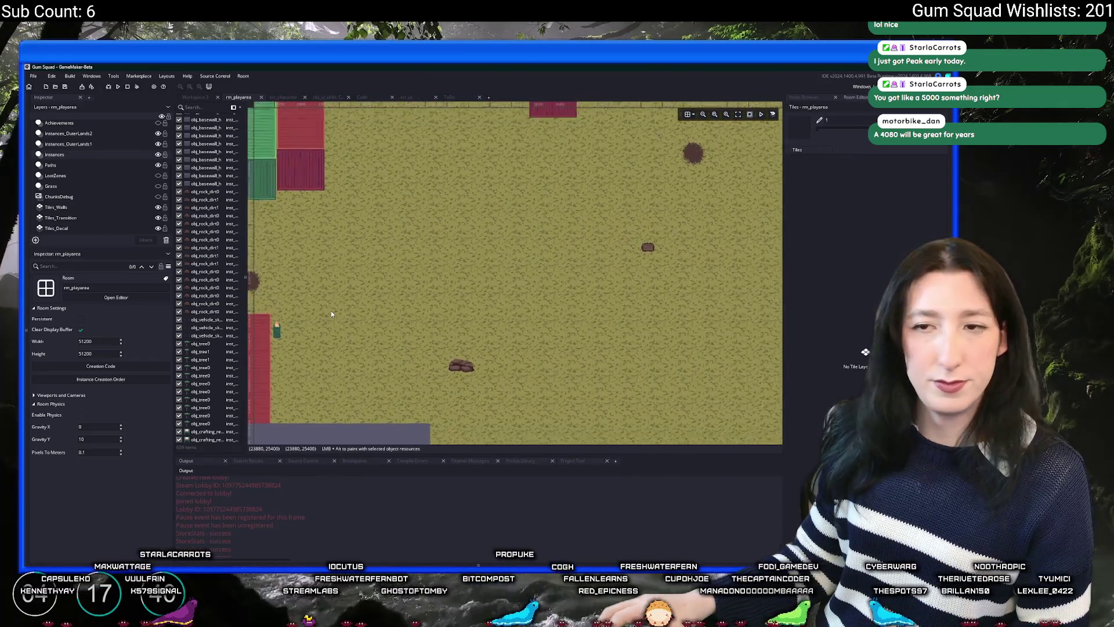
{"action": "scroll", "coordinate": [331, 313], "scroll_direction": "down", "scroll_amount": 2}
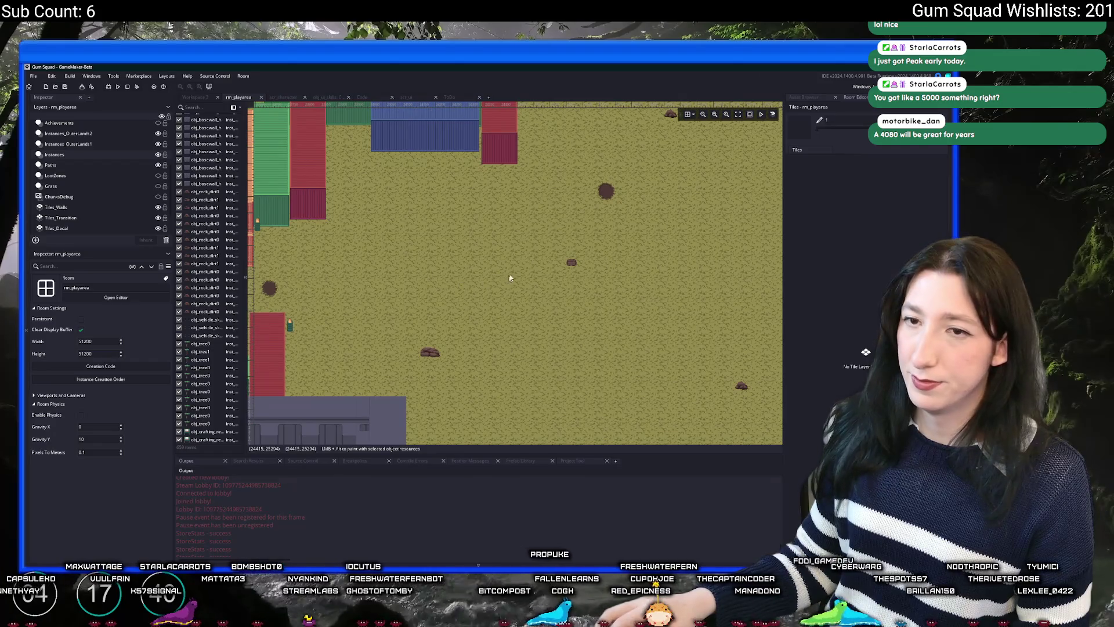
{"action": "scroll", "coordinate": [510, 278], "scroll_direction": "down", "scroll_amount": 8}
{"action": "left_click_drag", "start_coordinate": [465, 291], "coordinate": [422, 229]}
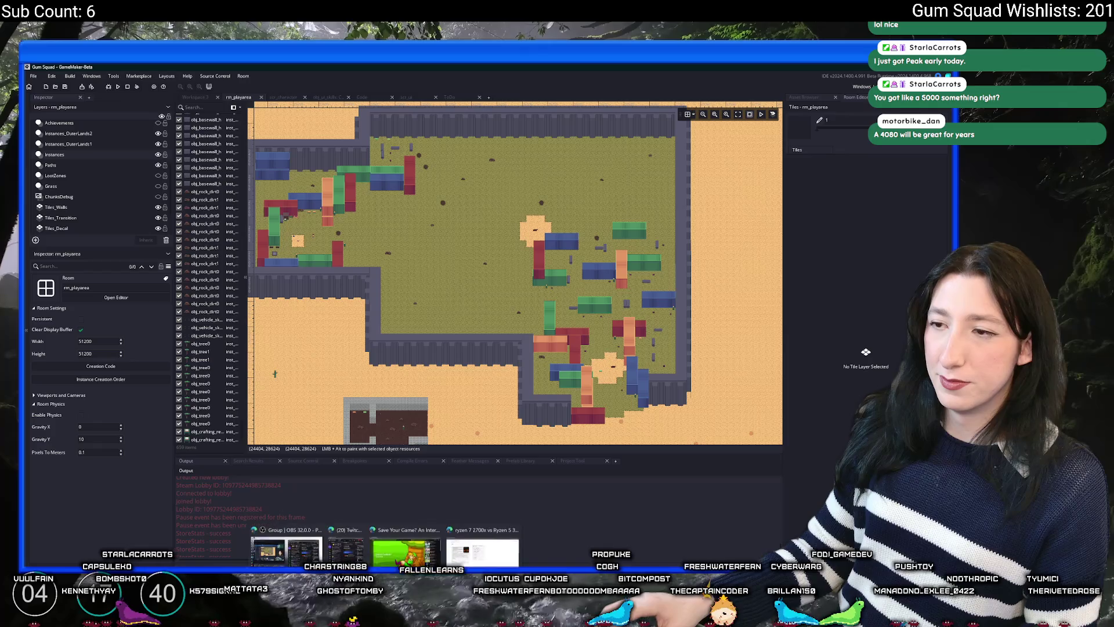
{"action": "left_click", "coordinate": [517, 525]}
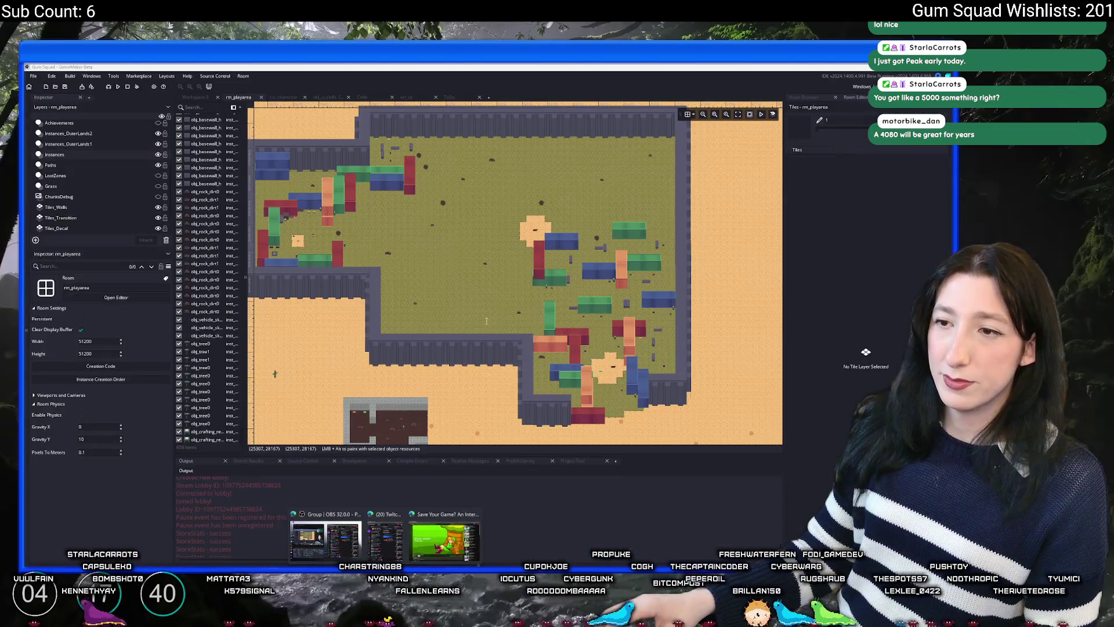
{"action": "left_click_drag", "start_coordinate": [500, 291], "coordinate": [476, 314]}
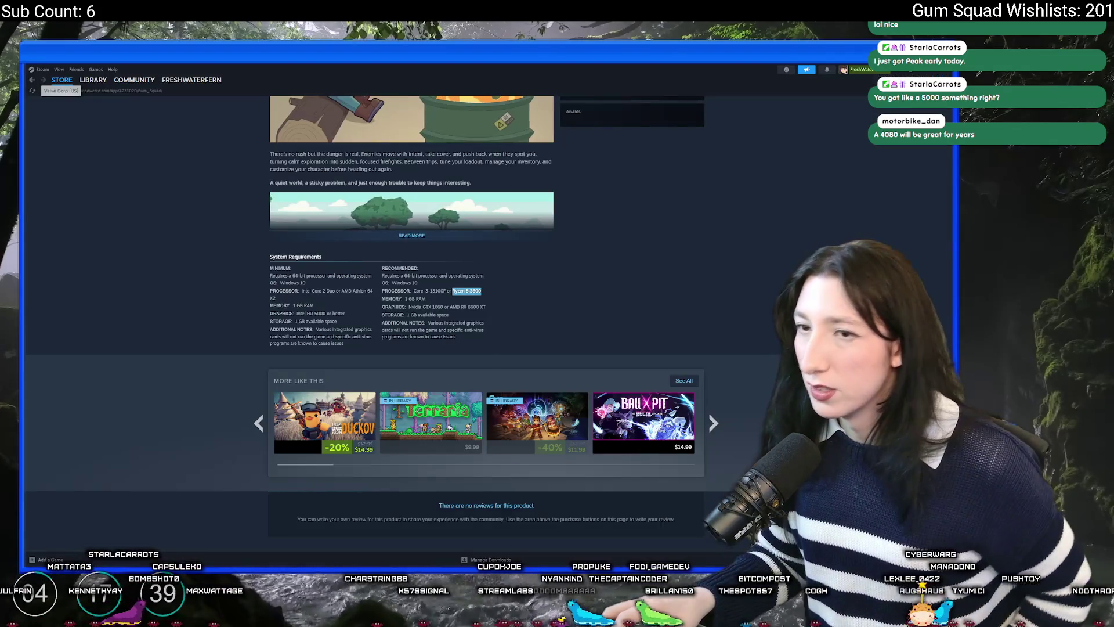
Scroll the Gum Squad store page, expand the full description with Read More, and reach System Requirements
{"action": "scroll", "coordinate": [750, 296], "scroll_direction": "up", "scroll_amount": 15}
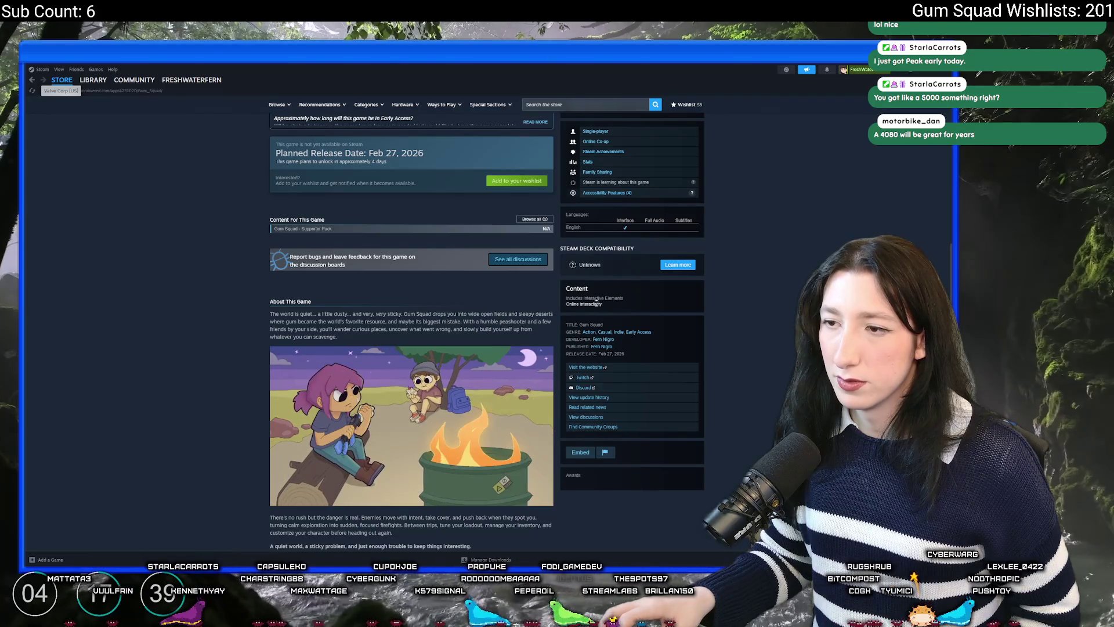
{"action": "scroll", "coordinate": [704, 325], "scroll_direction": "up", "scroll_amount": 2}
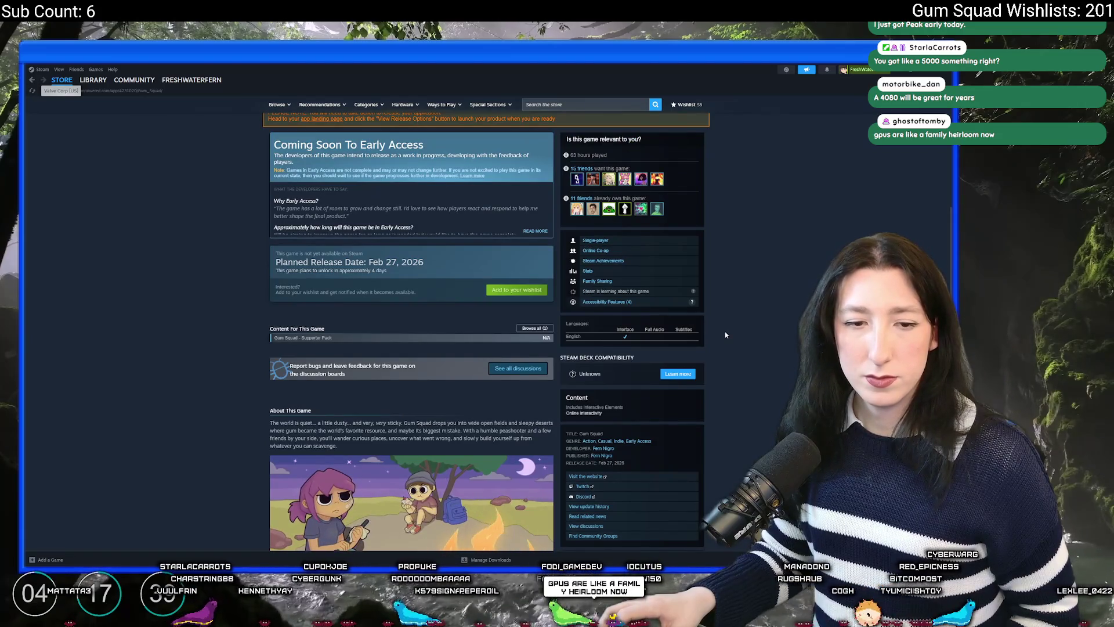
{"action": "scroll", "coordinate": [726, 335], "scroll_direction": "down", "scroll_amount": 2}
{"action": "scroll", "coordinate": [725, 335], "scroll_direction": "down", "scroll_amount": 1}
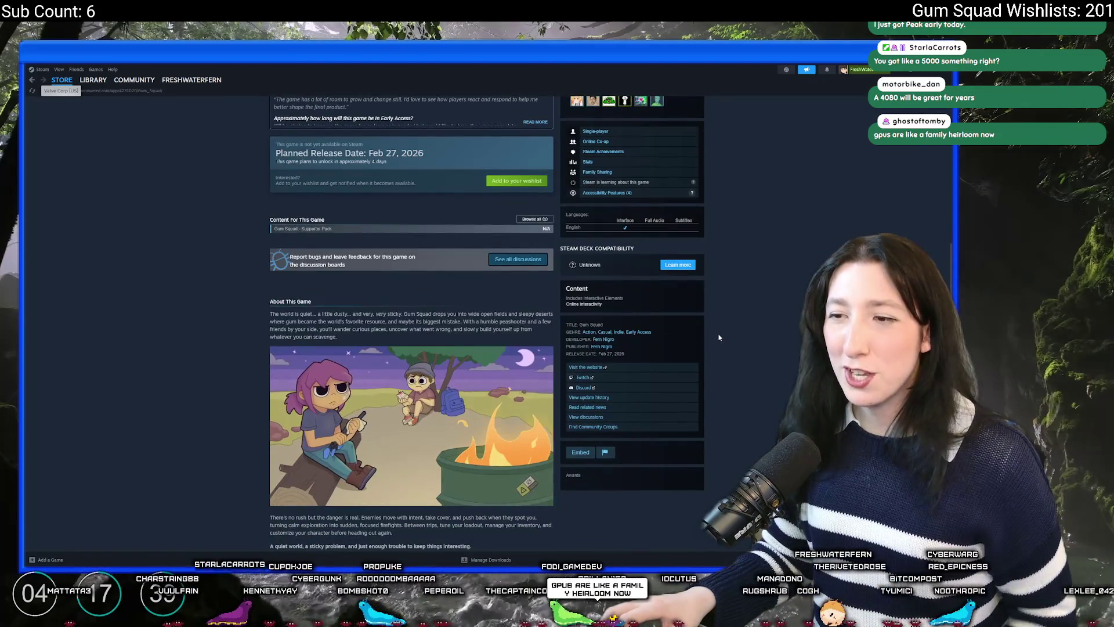
{"action": "scroll", "coordinate": [694, 328], "scroll_direction": "down", "scroll_amount": 1}
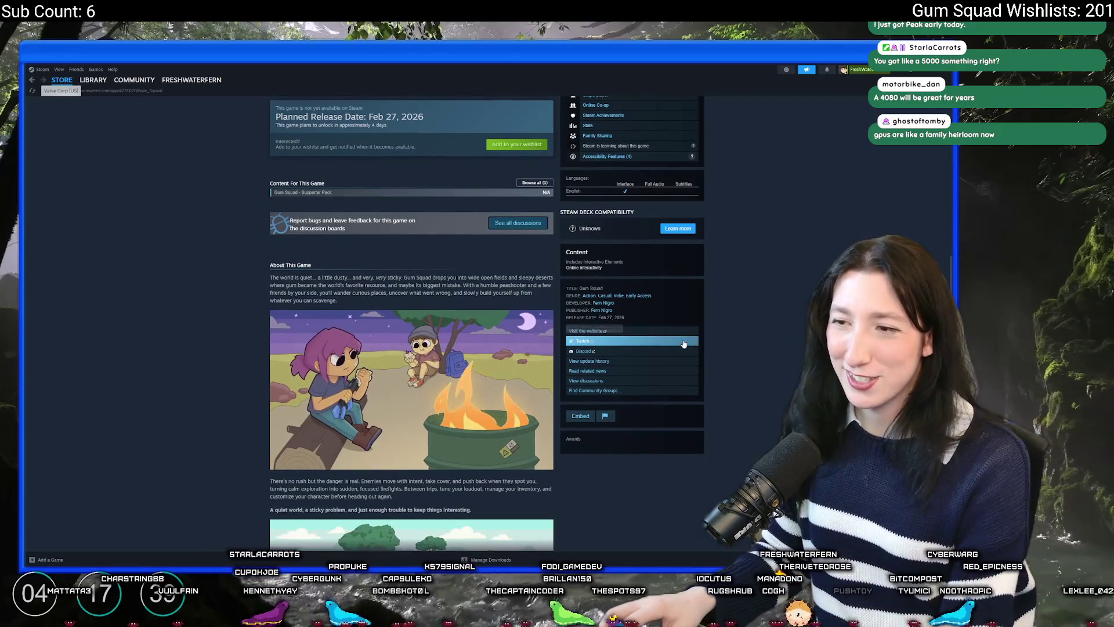
{"action": "scroll", "coordinate": [648, 383], "scroll_direction": "down", "scroll_amount": 4}
{"action": "scroll", "coordinate": [648, 386], "scroll_direction": "down", "scroll_amount": 1}
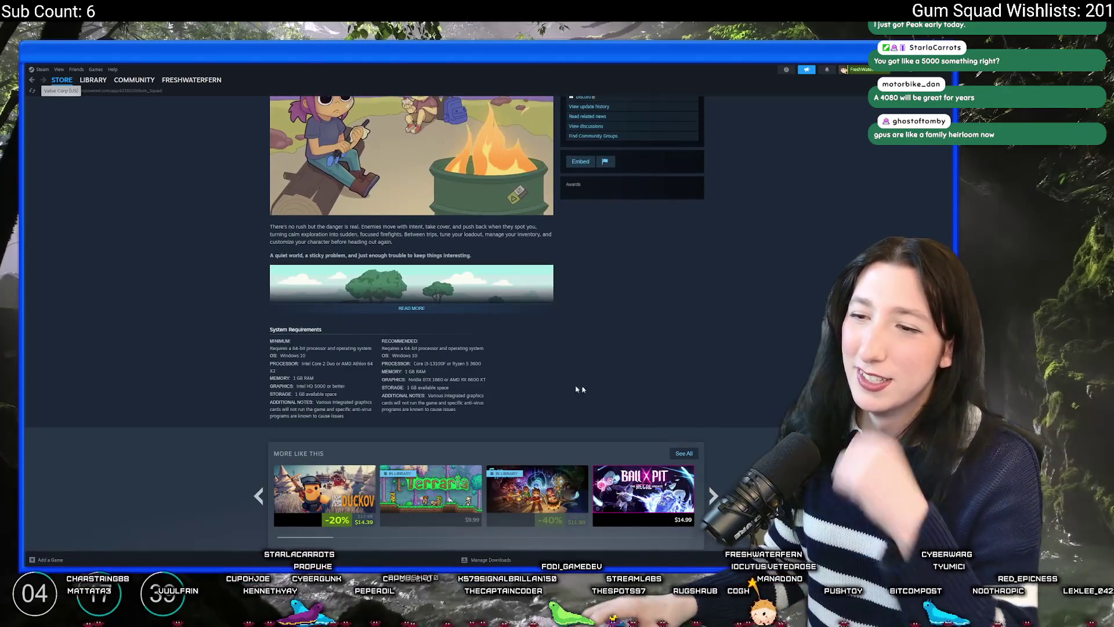
{"action": "left_click", "coordinate": [409, 308]}
{"action": "scroll", "coordinate": [391, 311], "scroll_direction": "down", "scroll_amount": 4}
{"action": "scroll", "coordinate": [391, 311], "scroll_direction": "down", "scroll_amount": 5}
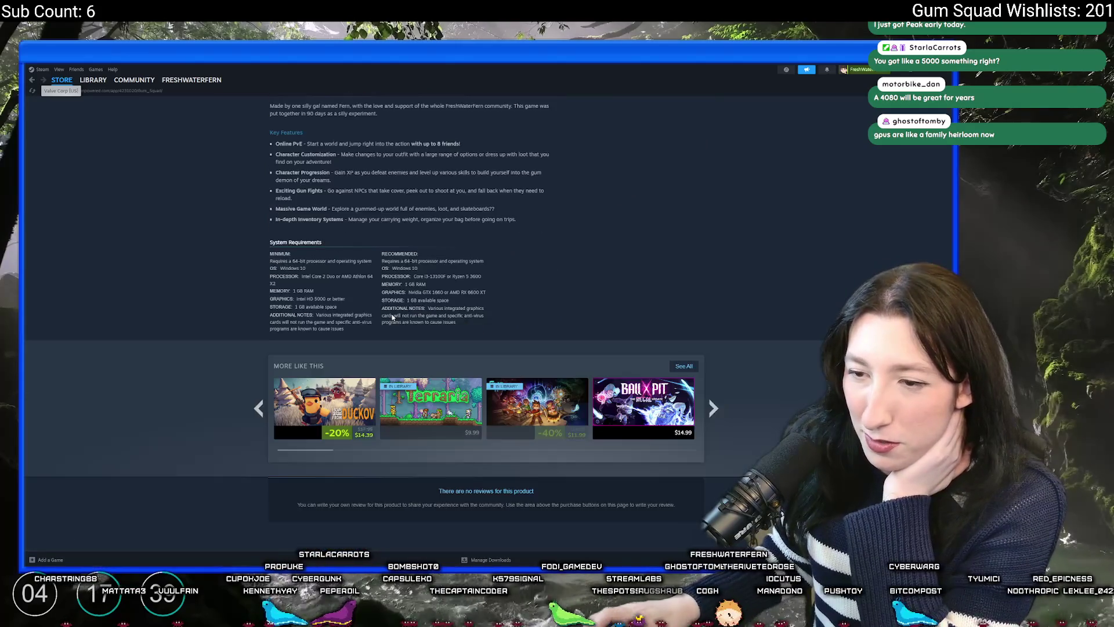
{"action": "scroll", "coordinate": [405, 311], "scroll_direction": "up", "scroll_amount": 5}
{"action": "scroll", "coordinate": [439, 403], "scroll_direction": "down", "scroll_amount": 4}
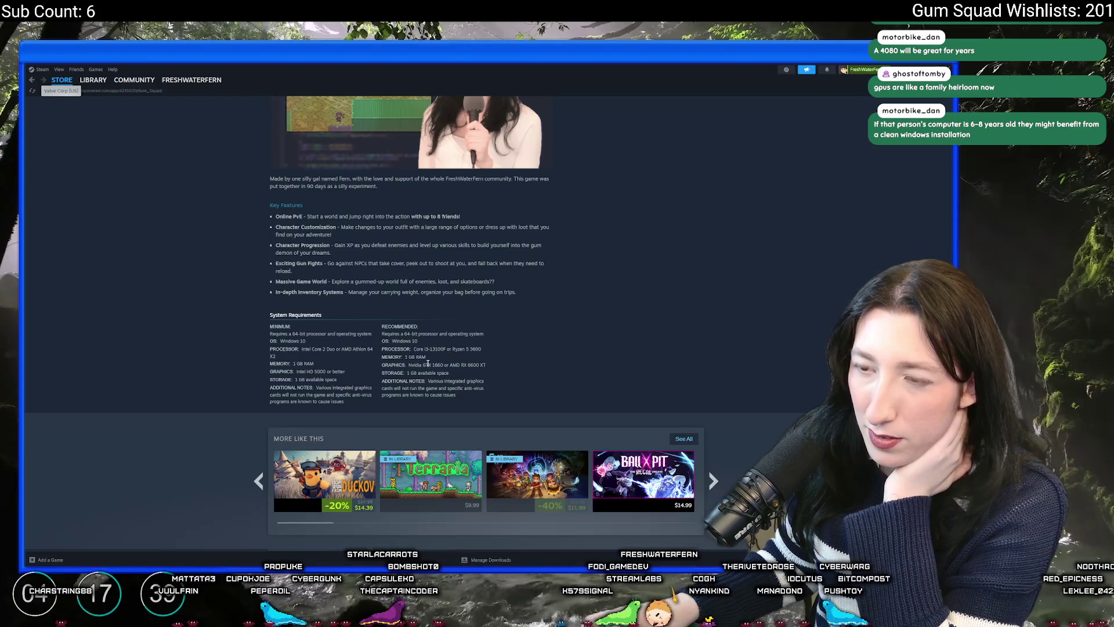
Highlight the minimum and recommended memory lines and the minimum additional notes
{"action": "left_click_drag", "start_coordinate": [313, 363], "coordinate": [273, 363]}
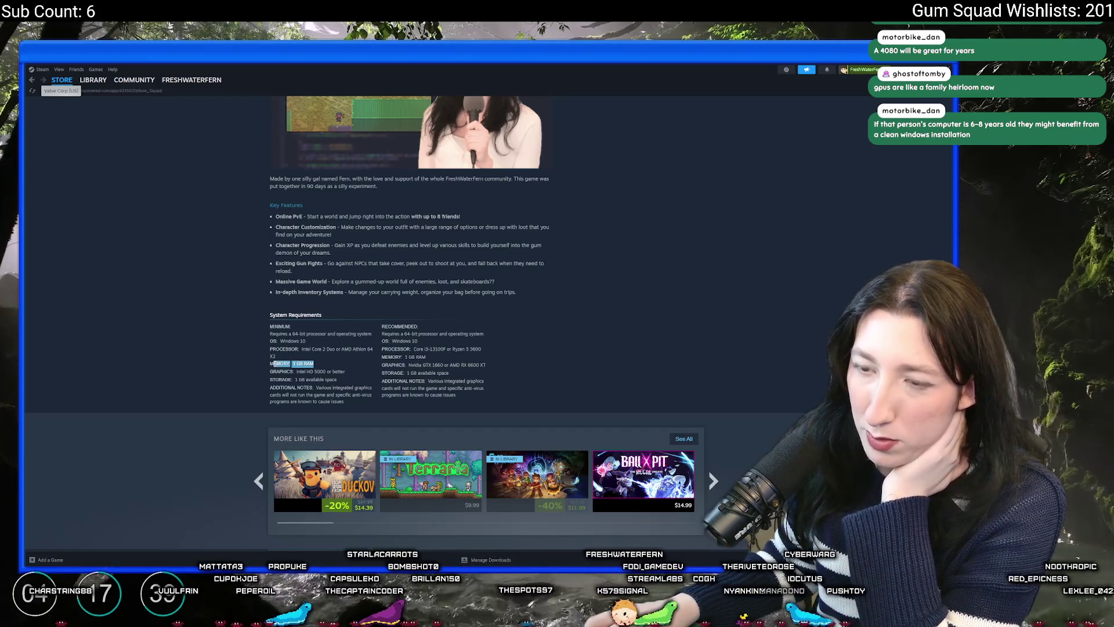
{"action": "left_click", "coordinate": [420, 371]}
{"action": "left_click_drag", "start_coordinate": [426, 356], "coordinate": [382, 357]}
{"action": "left_click", "coordinate": [415, 371]}
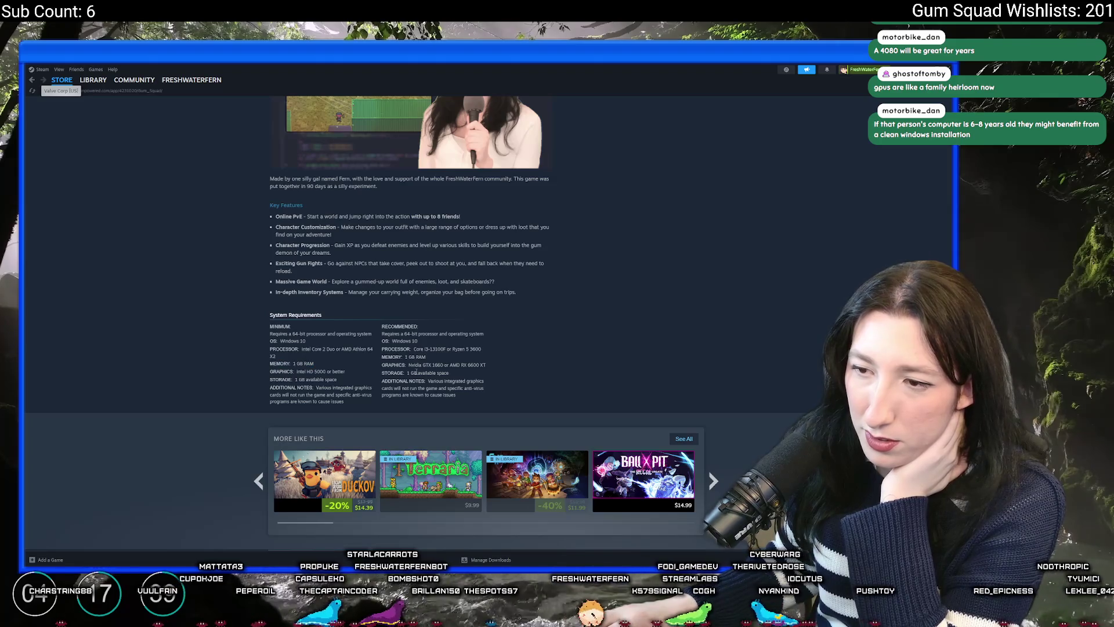
{"action": "left_click_drag", "start_coordinate": [348, 407], "coordinate": [316, 387]}
{"action": "left_click", "coordinate": [312, 399]}
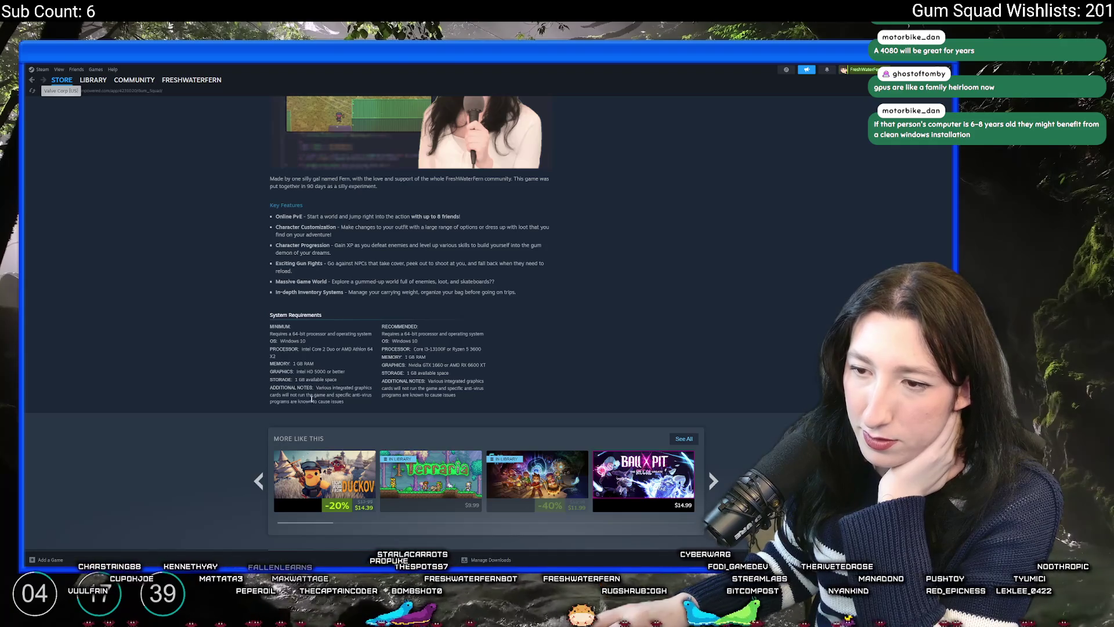
{"action": "triple_click", "coordinate": [349, 401]}
{"action": "left_click", "coordinate": [329, 383]}
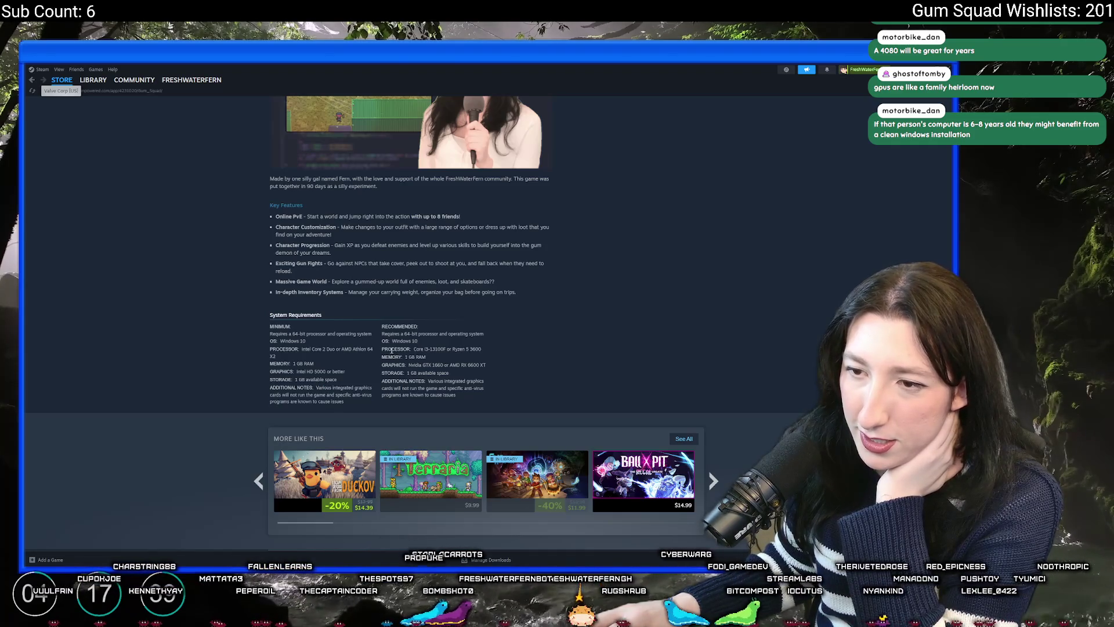
Highlight the minimum and recommended processor requirements
{"action": "left_click_drag", "start_coordinate": [481, 349], "coordinate": [414, 349]}
{"action": "left_click_drag", "start_coordinate": [304, 348], "coordinate": [300, 349]}
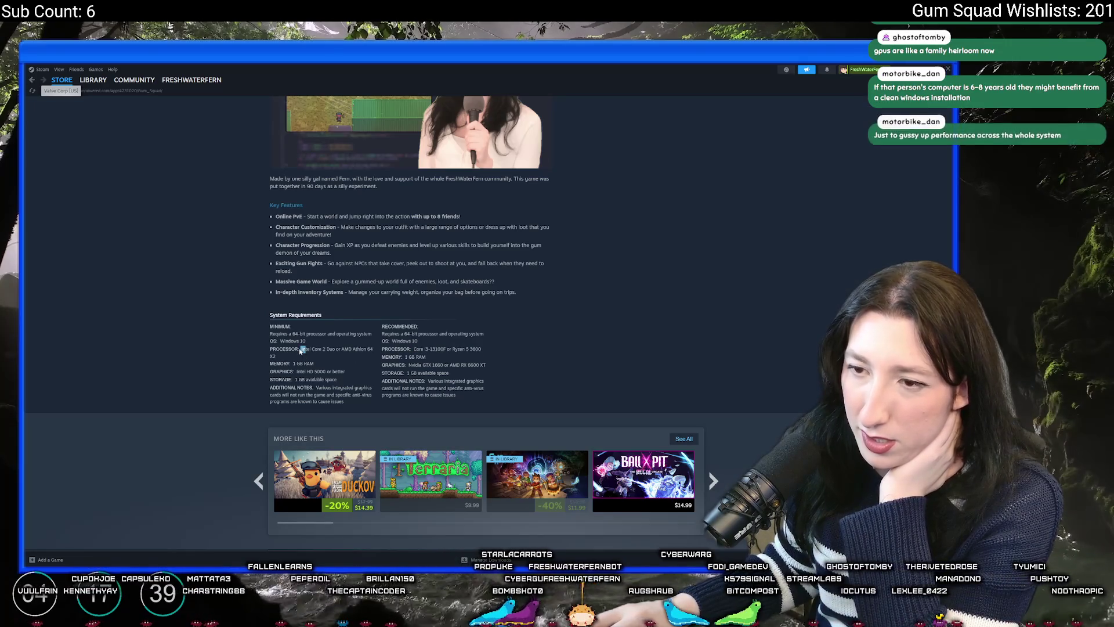
{"action": "left_click_drag", "start_coordinate": [488, 350], "coordinate": [415, 349]}
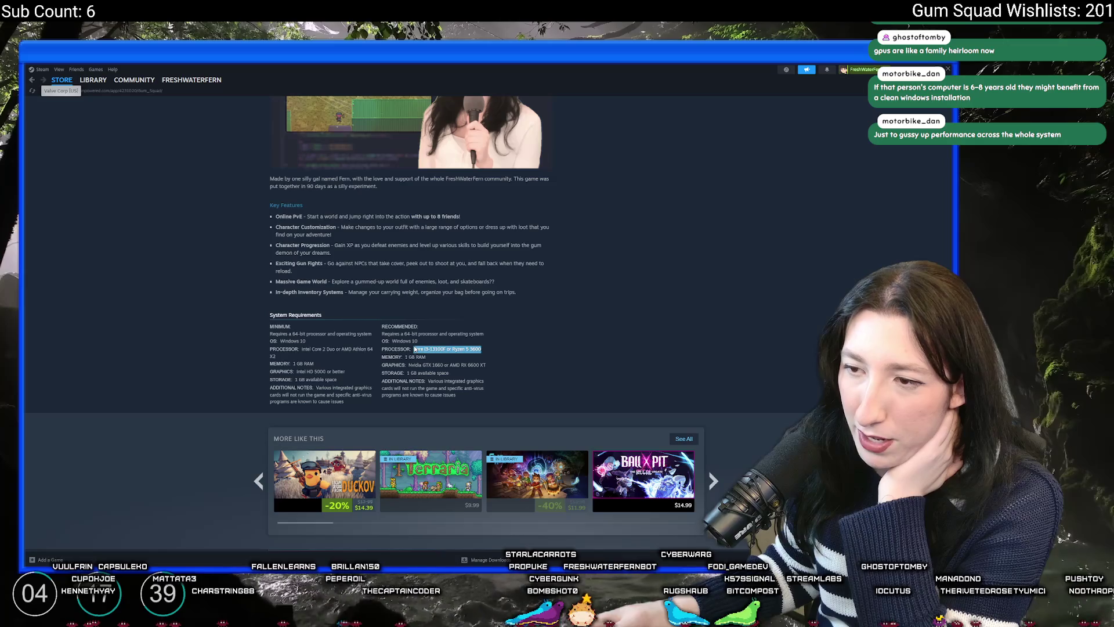